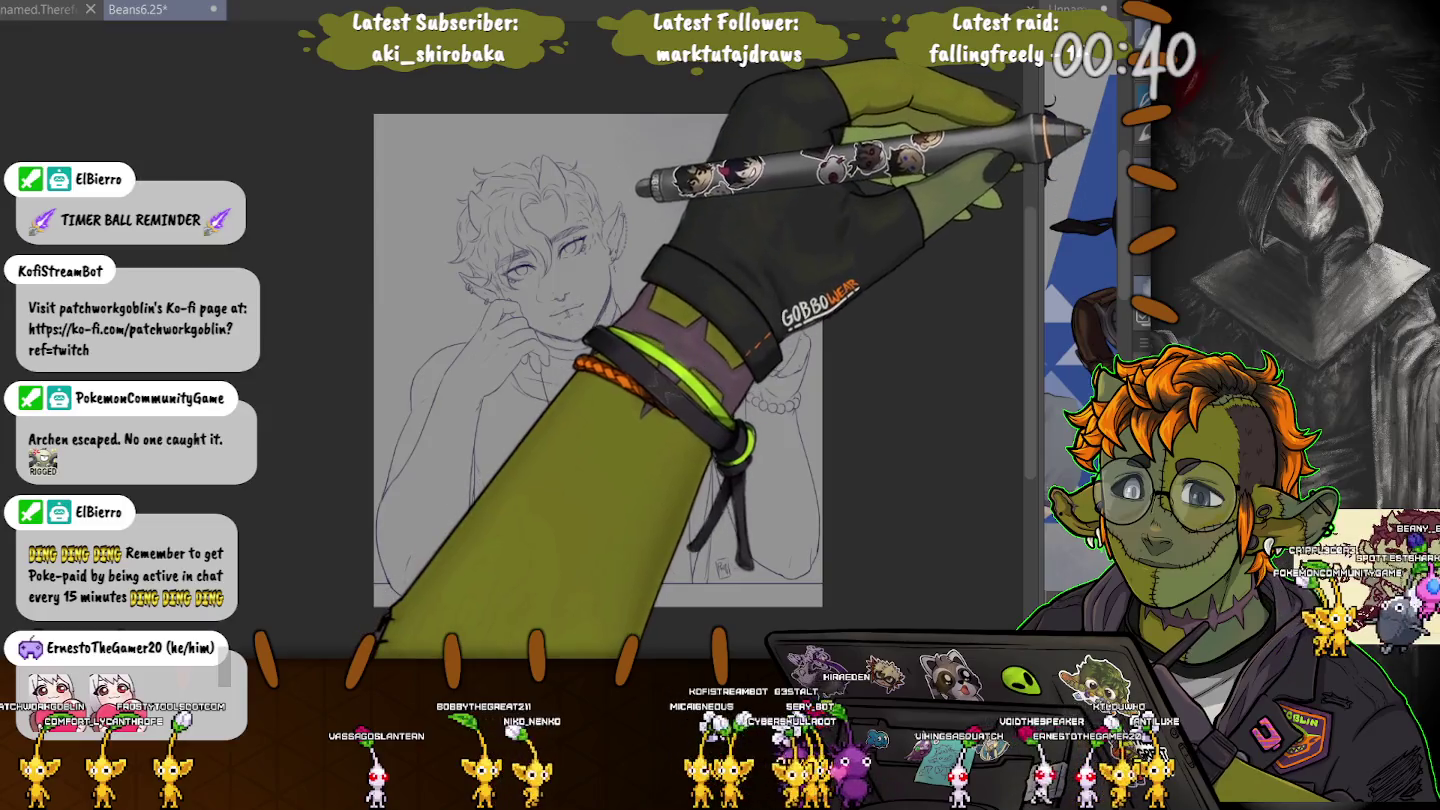
Try grey and dark shading around the head, undoing both so the background stays plain.
{"action": "mouse_move", "coordinate": [679, 160]}
{"action": "left_mouse_down"}
{"action": "mouse_move", "coordinate": [729, 245]}
{"action": "mouse_move", "coordinate": [320, 160]}
{"action": "mouse_move", "coordinate": [365, 410]}
{"action": "mouse_move", "coordinate": [737, 263]}
{"action": "left_mouse_up"}
{"action": "key", "text": "ctrl+z"}
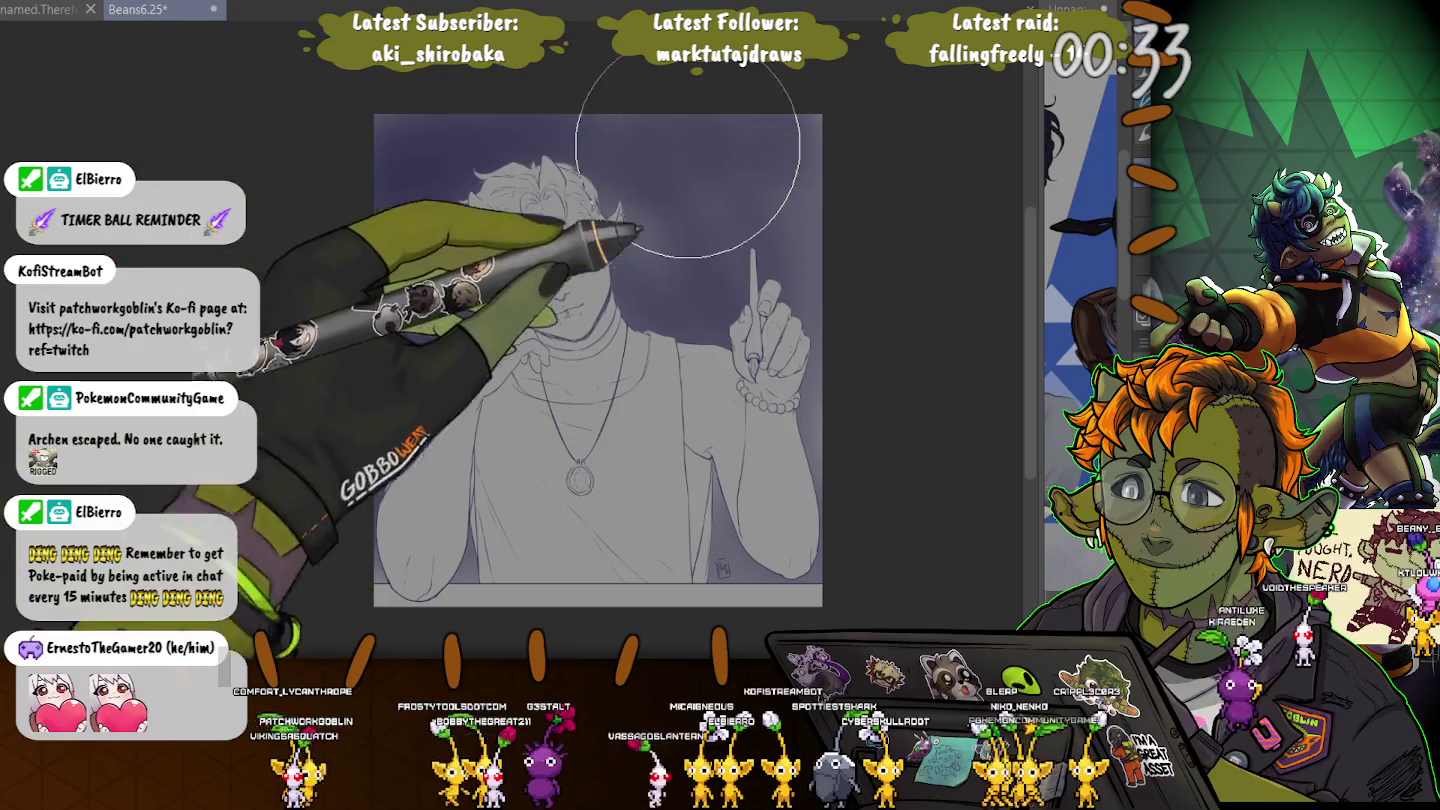
{"action": "scroll", "coordinate": [445, 212], "scroll_direction": "up", "scroll_amount": 3}
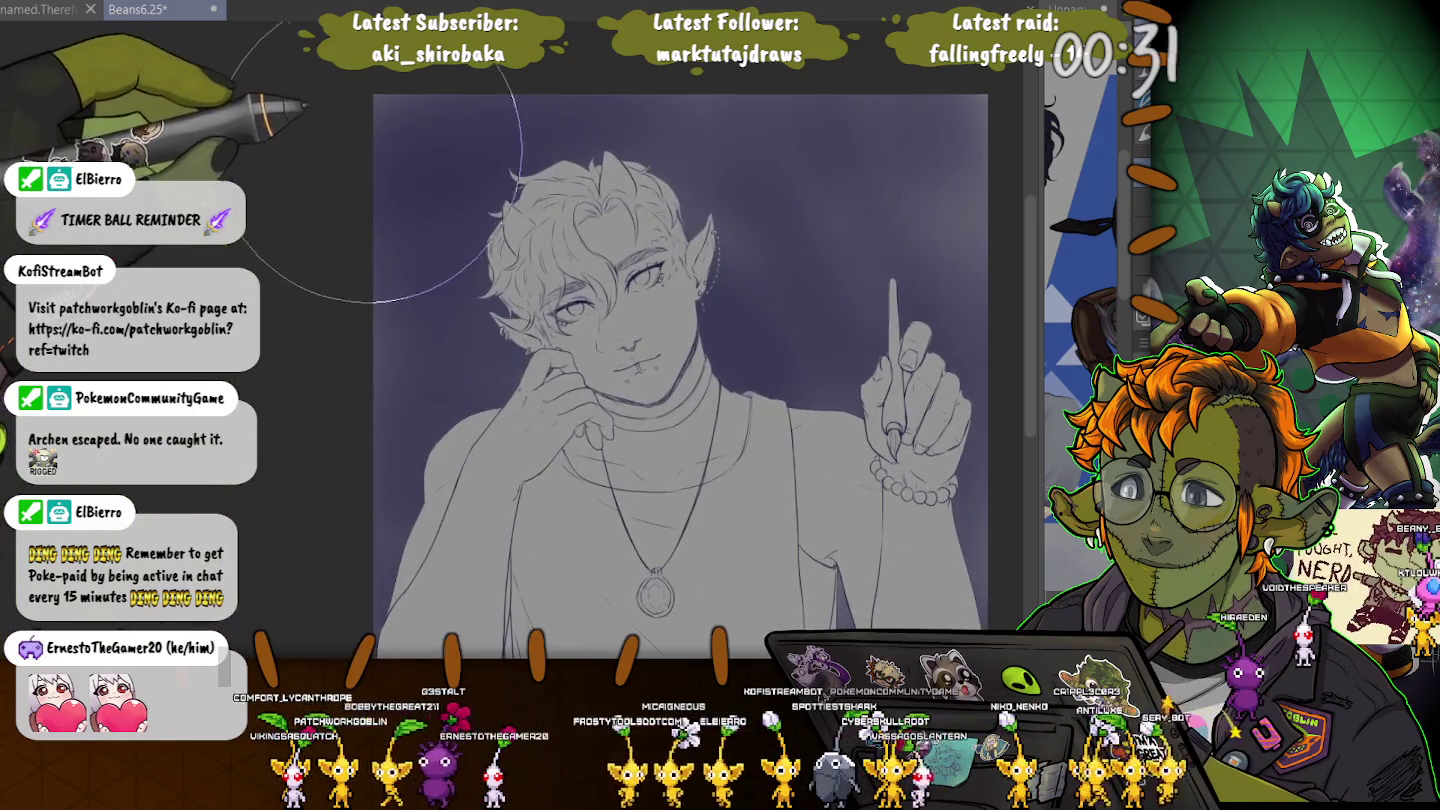
{"action": "key", "text": "ctrl+minus"}
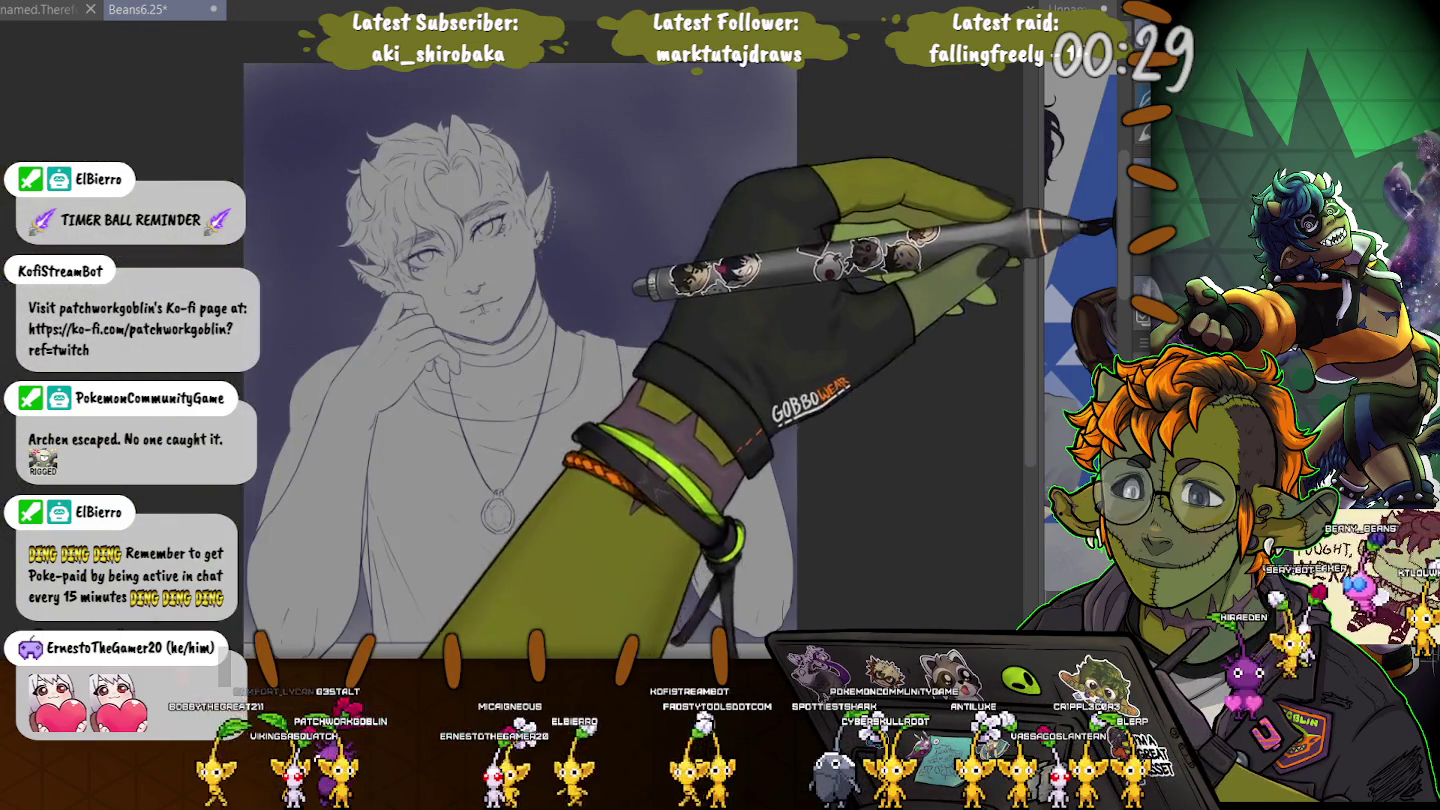
{"action": "left_click_drag", "start_coordinate": [557, 150], "coordinate": [632, 345]}
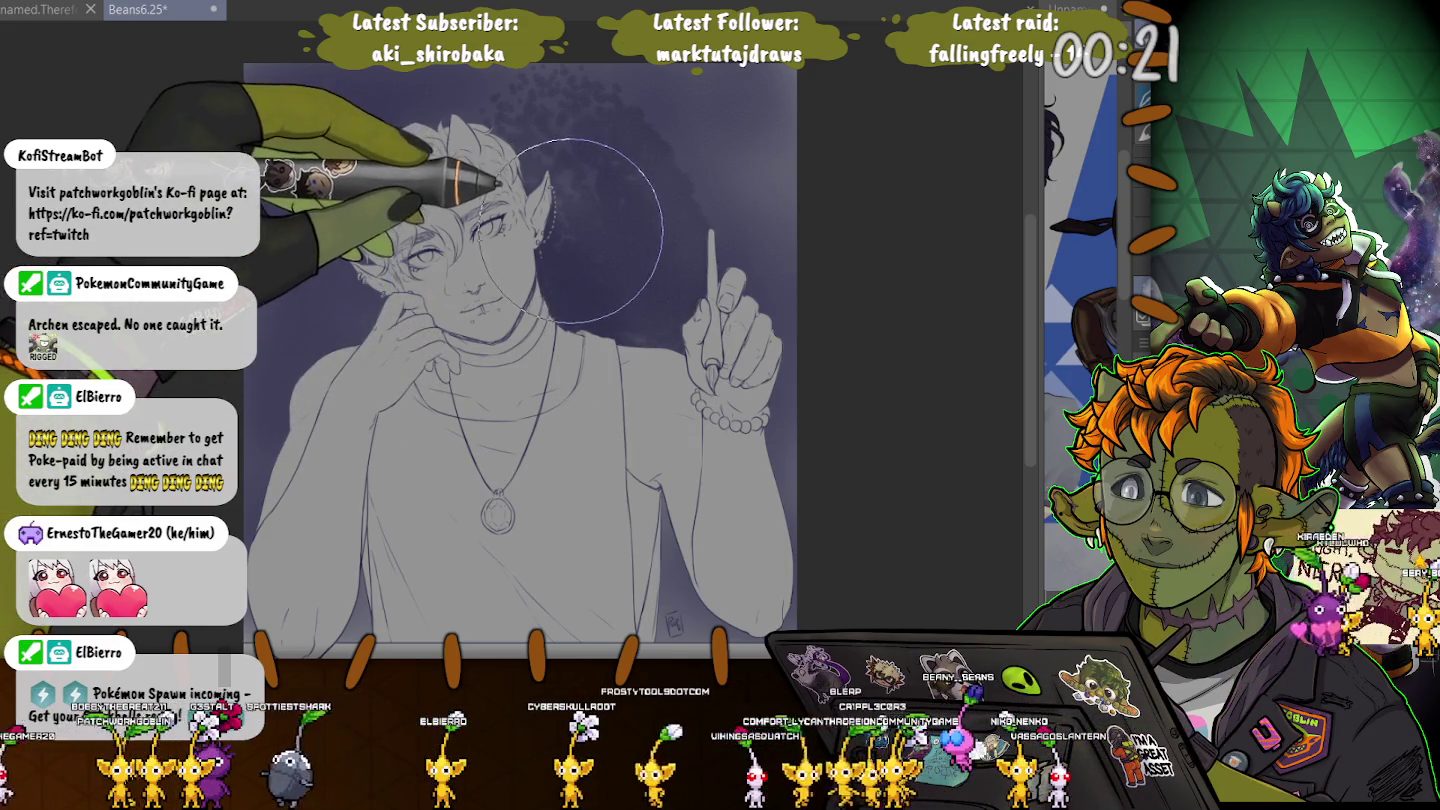
{"action": "key", "text": "ctrl+z"}
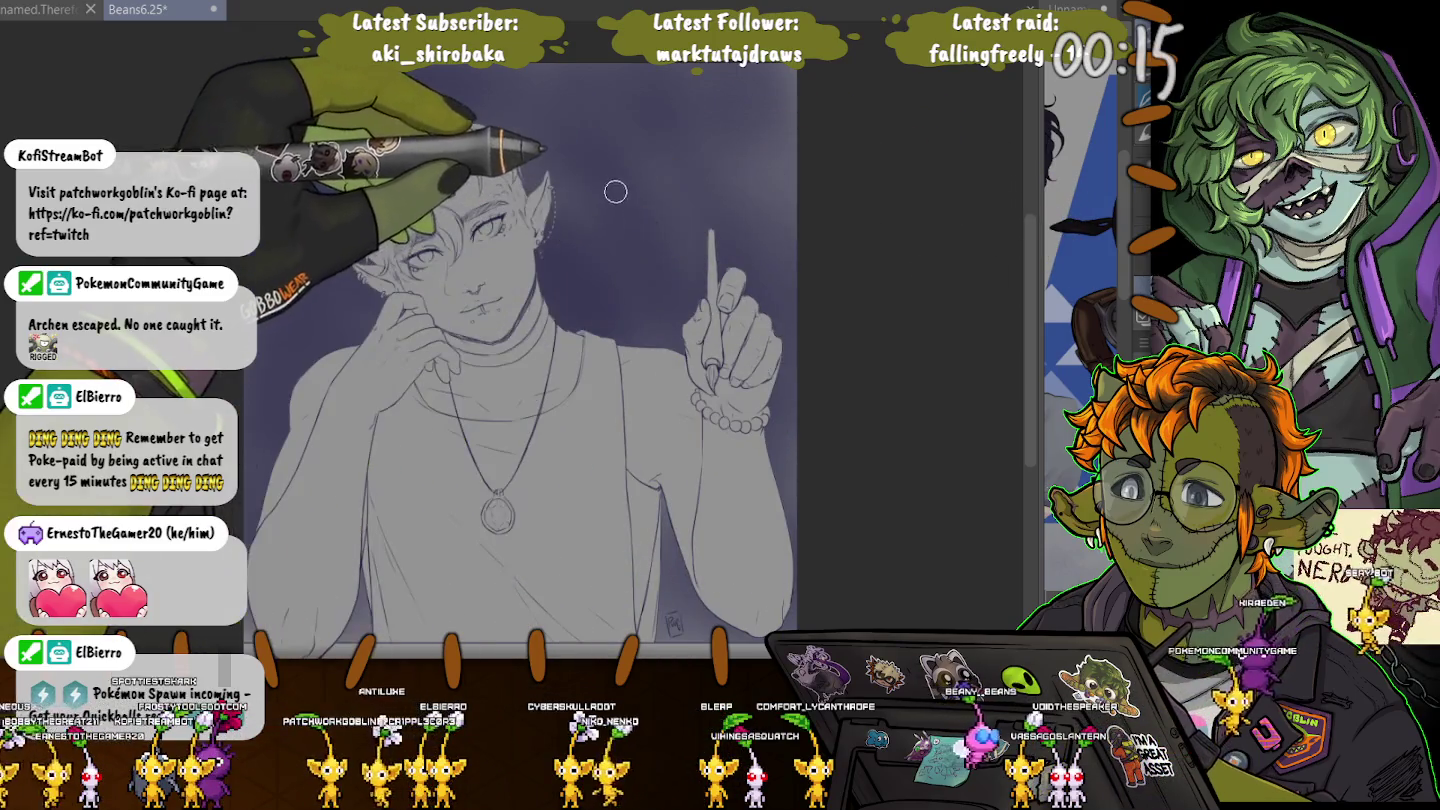
Make the brush much larger with the size slider and three ] presses.
{"action": "left_click_drag", "start_coordinate": [627, 163], "coordinate": [628, 193]}
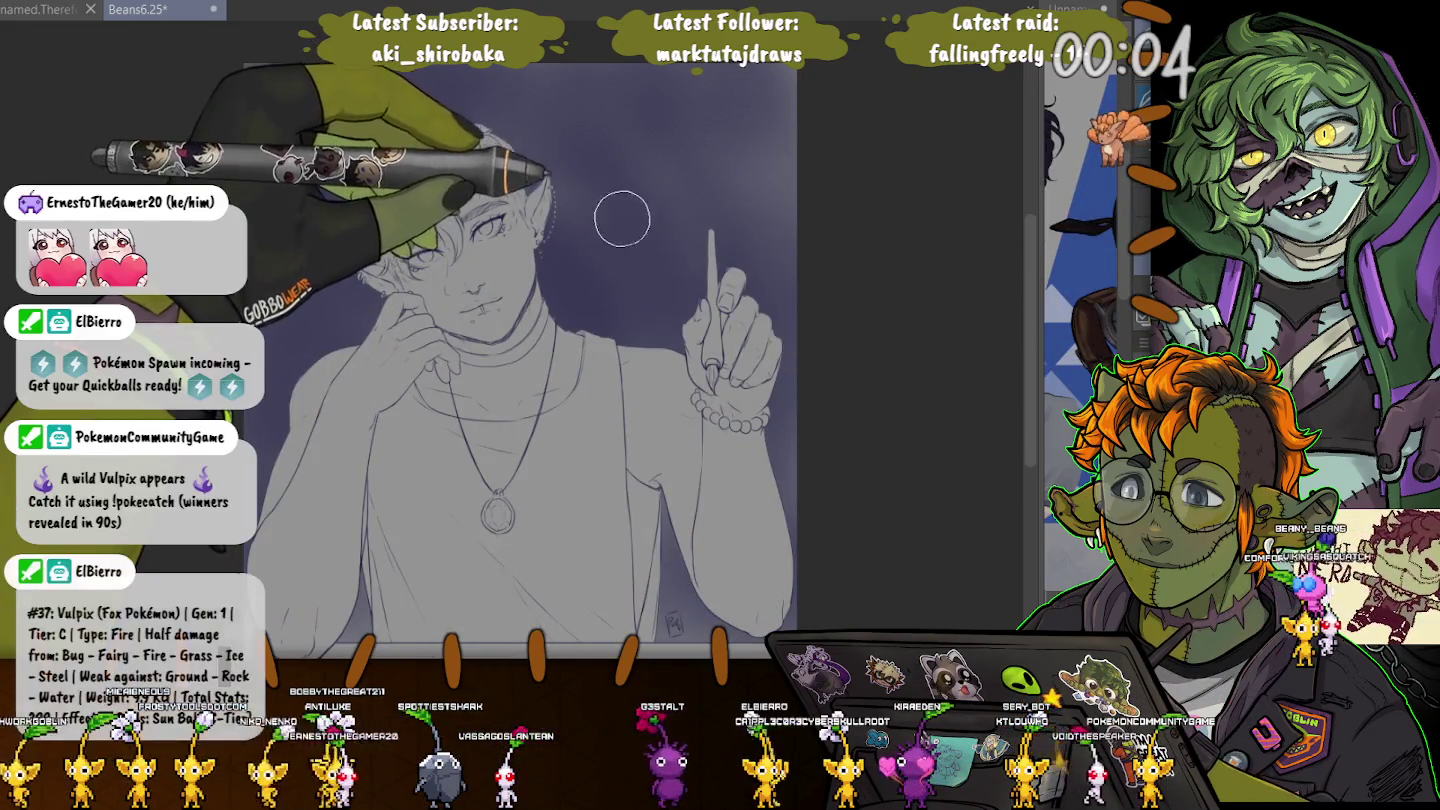
{"action": "key", "text": "bracketright"}
{"action": "key", "text": "bracketright"}
{"action": "key", "text": "bracketright"}
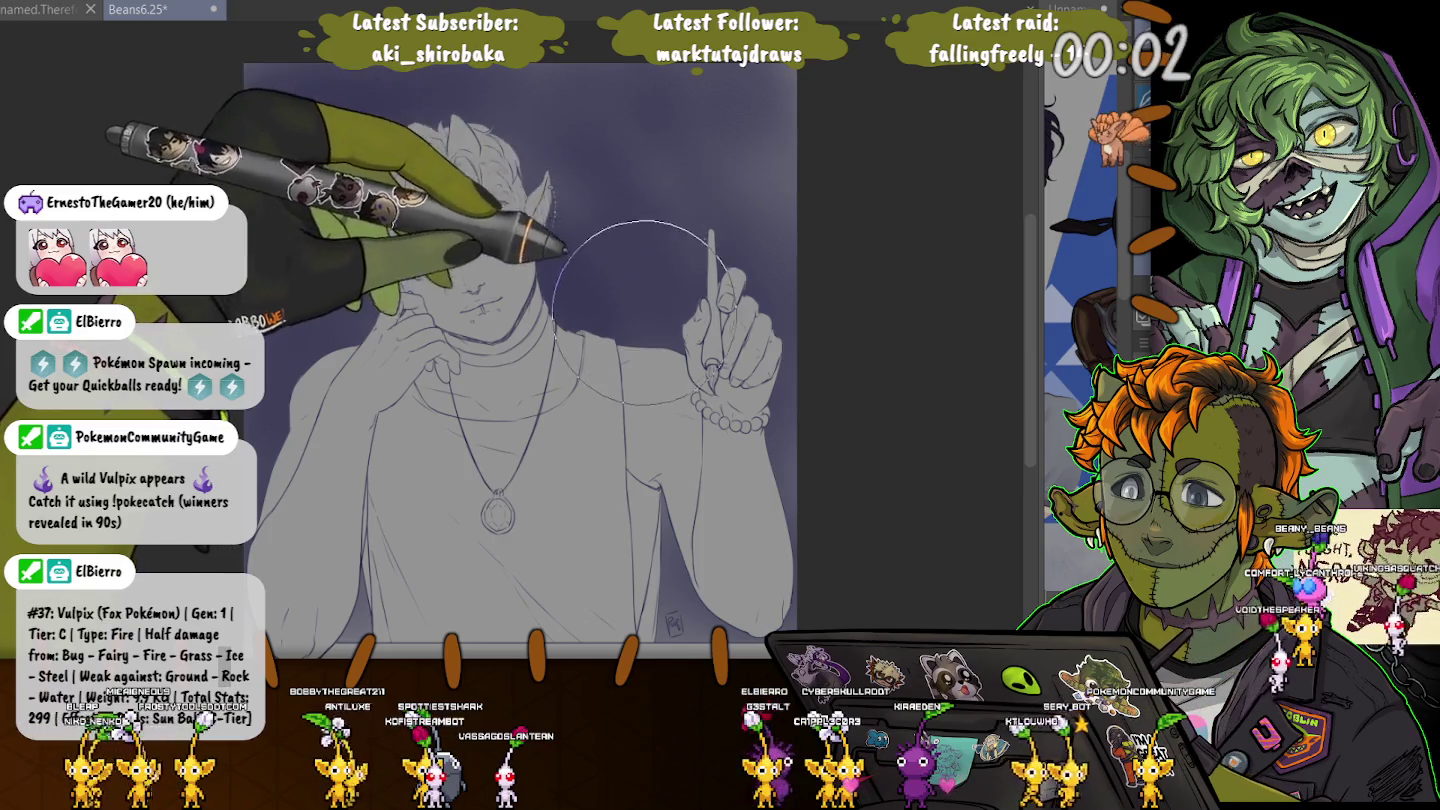
{"action": "key", "text": "bracketright"}
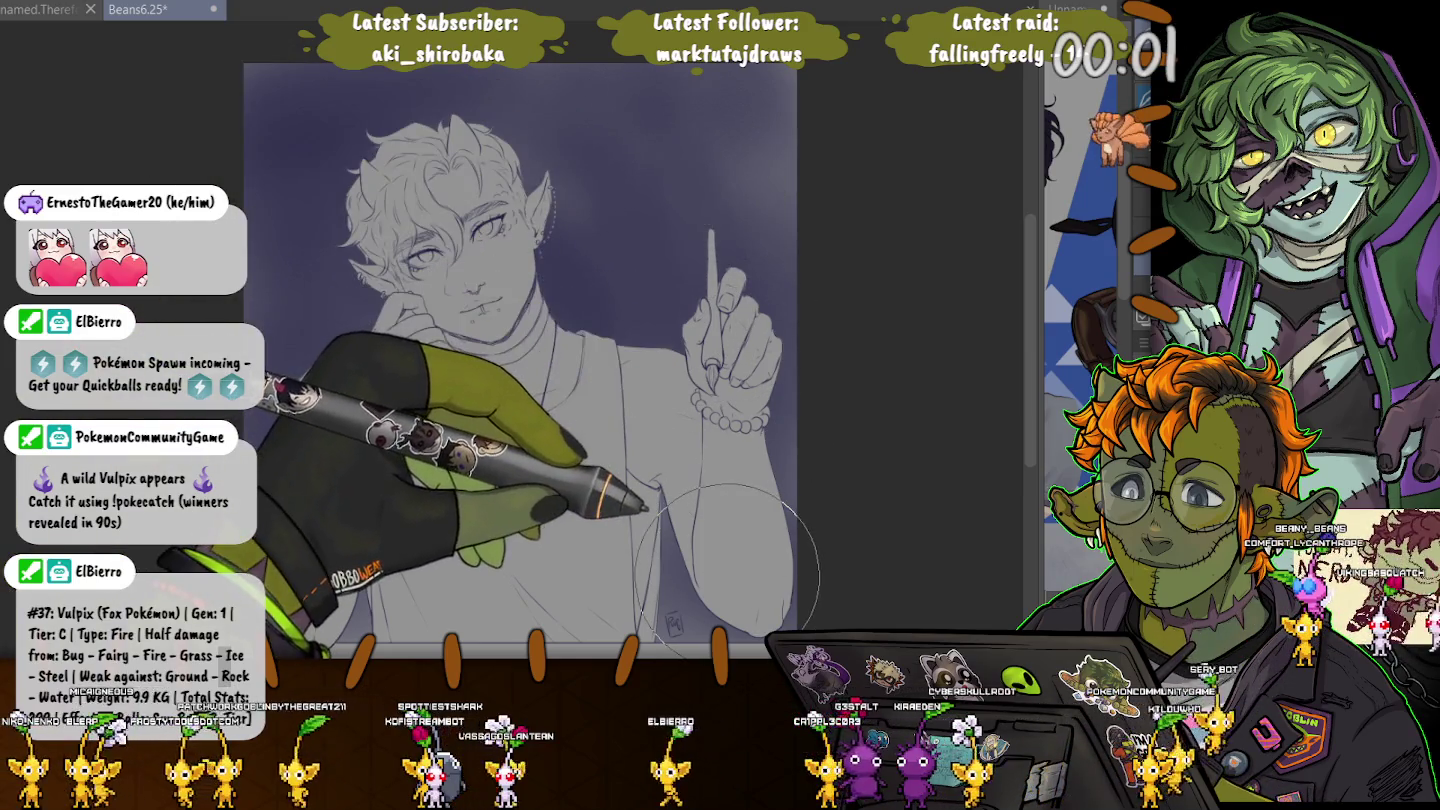
{"action": "key", "text": "bracketright"}
{"action": "key", "text": "bracketright"}
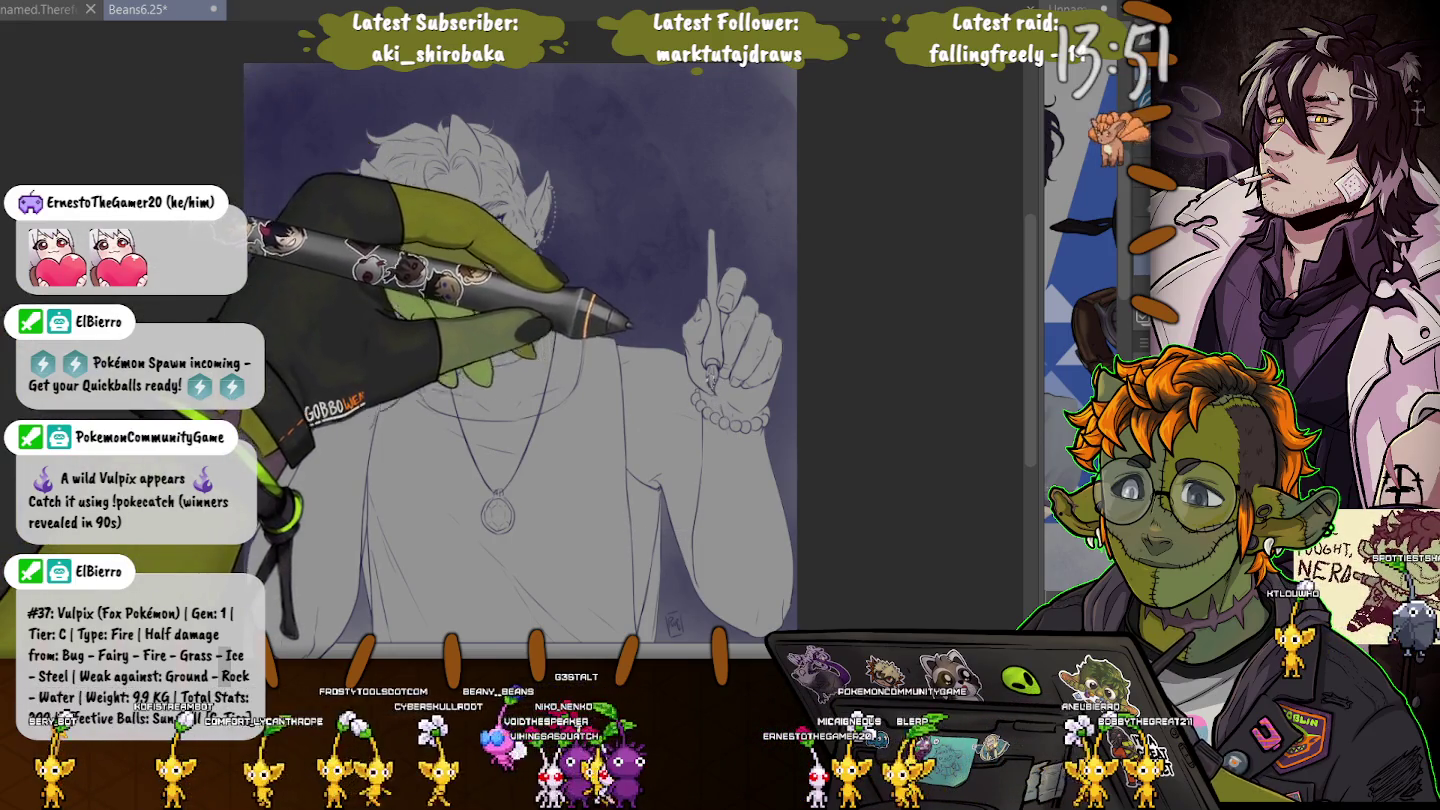
{"action": "mouse_move", "coordinate": [718, 565]}
{"action": "left_mouse_down"}
{"action": "mouse_move", "coordinate": [748, 433]}
{"action": "mouse_move", "coordinate": [736, 389]}
{"action": "left_mouse_up"}
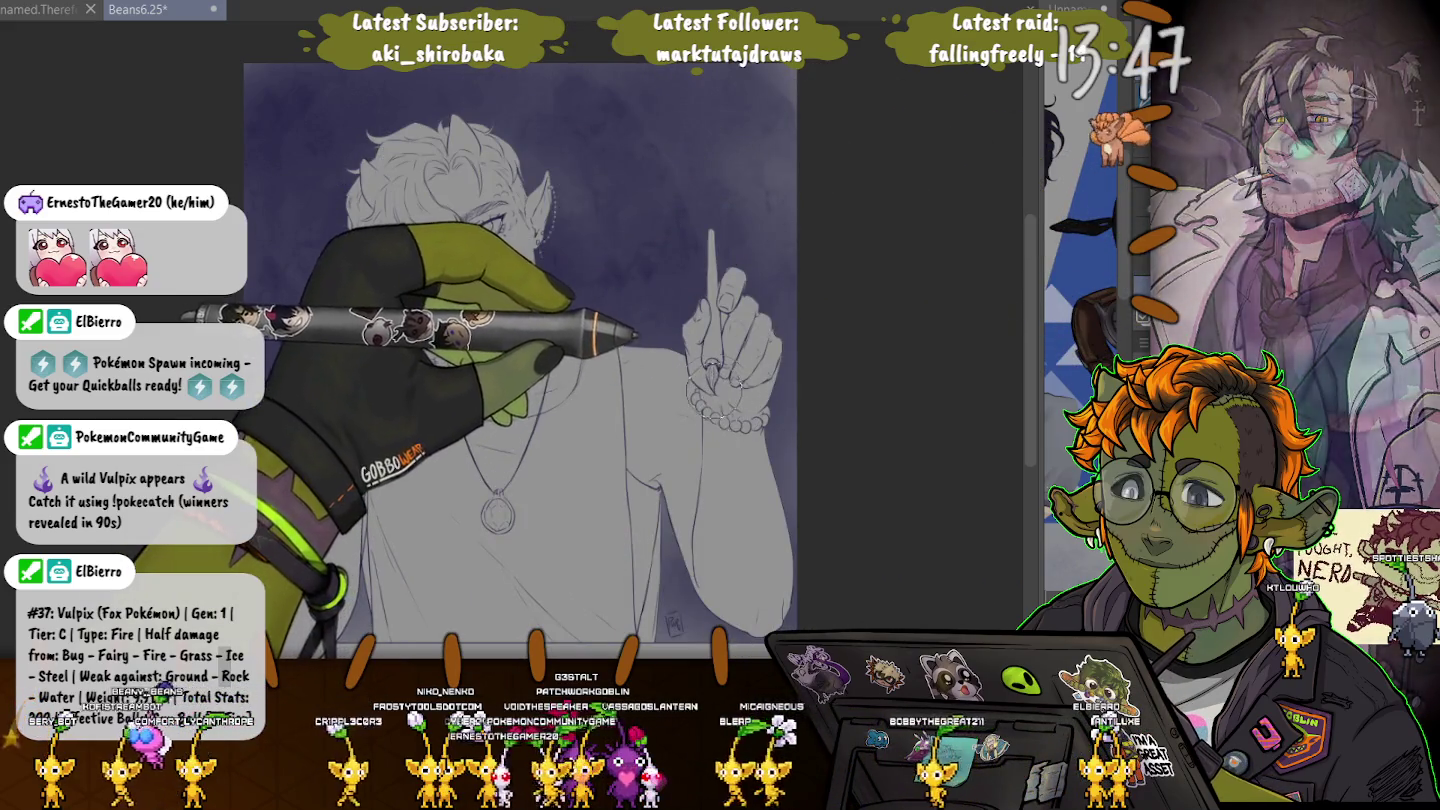
Try dark U and loop curves on the shirt, undoing them, and keep a long curved navy stroke.
{"action": "left_click_drag", "start_coordinate": [718, 432], "coordinate": [598, 395]}
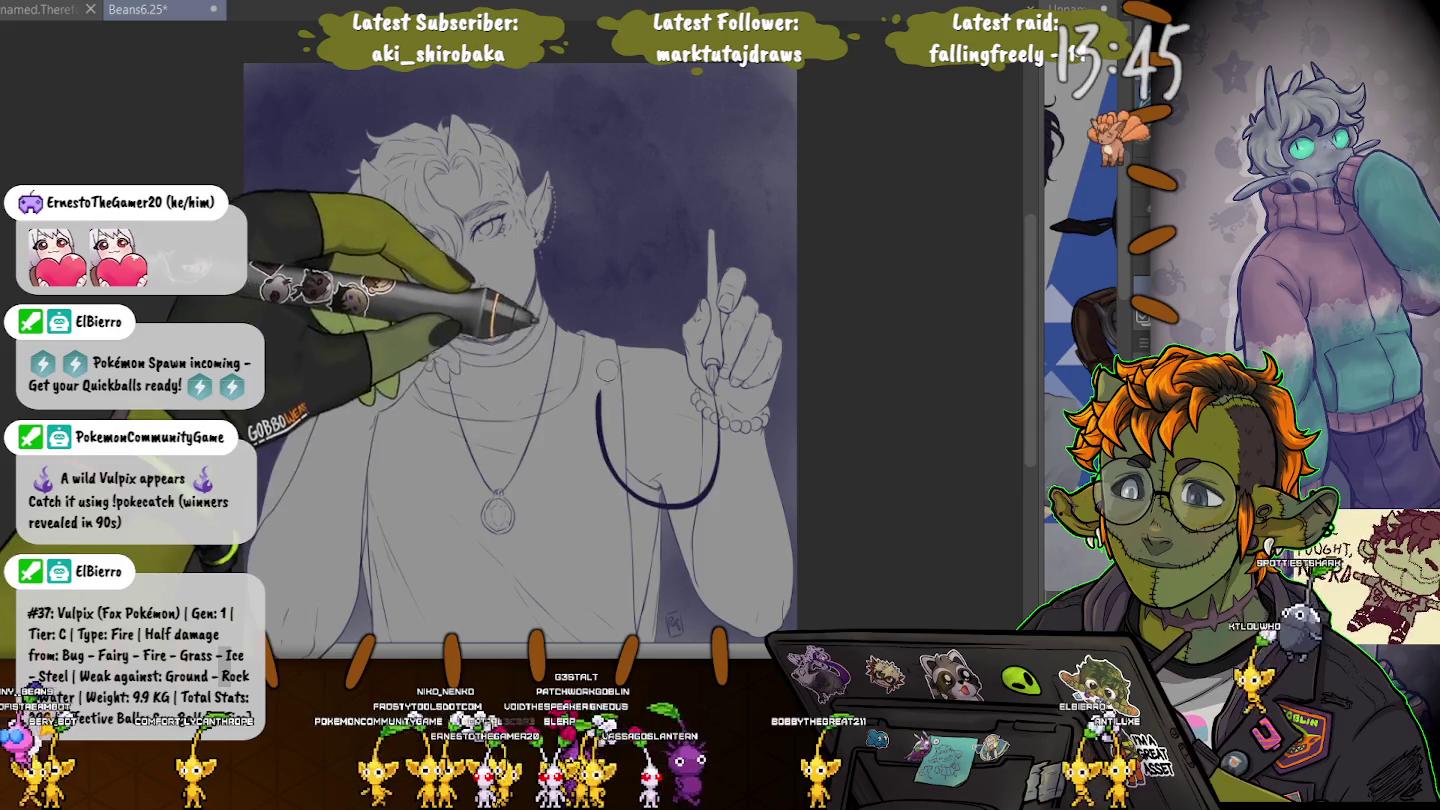
{"action": "left_click_drag", "start_coordinate": [735, 505], "coordinate": [600, 394]}
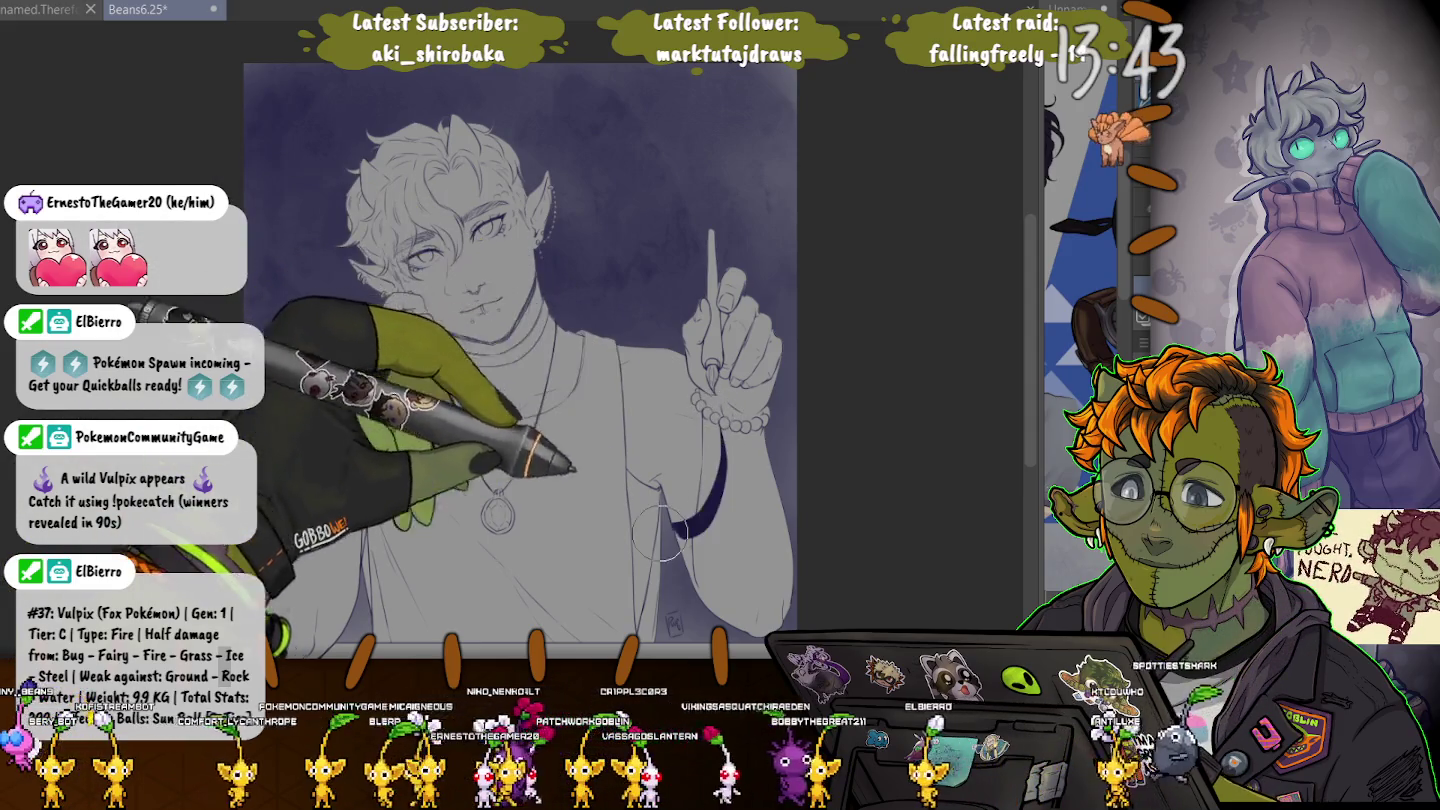
{"action": "key", "text": "ctrl+z"}
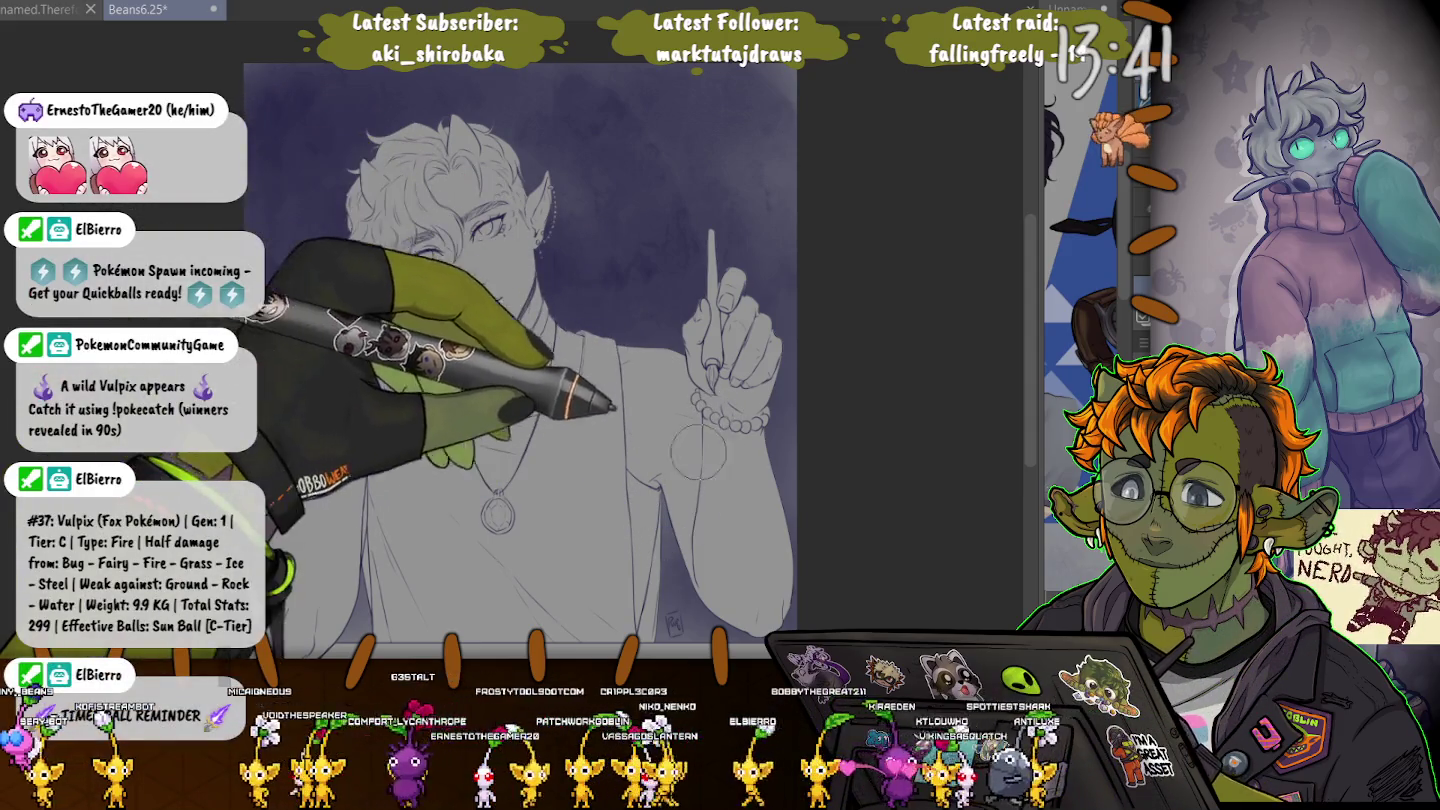
{"action": "left_click_drag", "start_coordinate": [605, 300], "coordinate": [665, 362]}
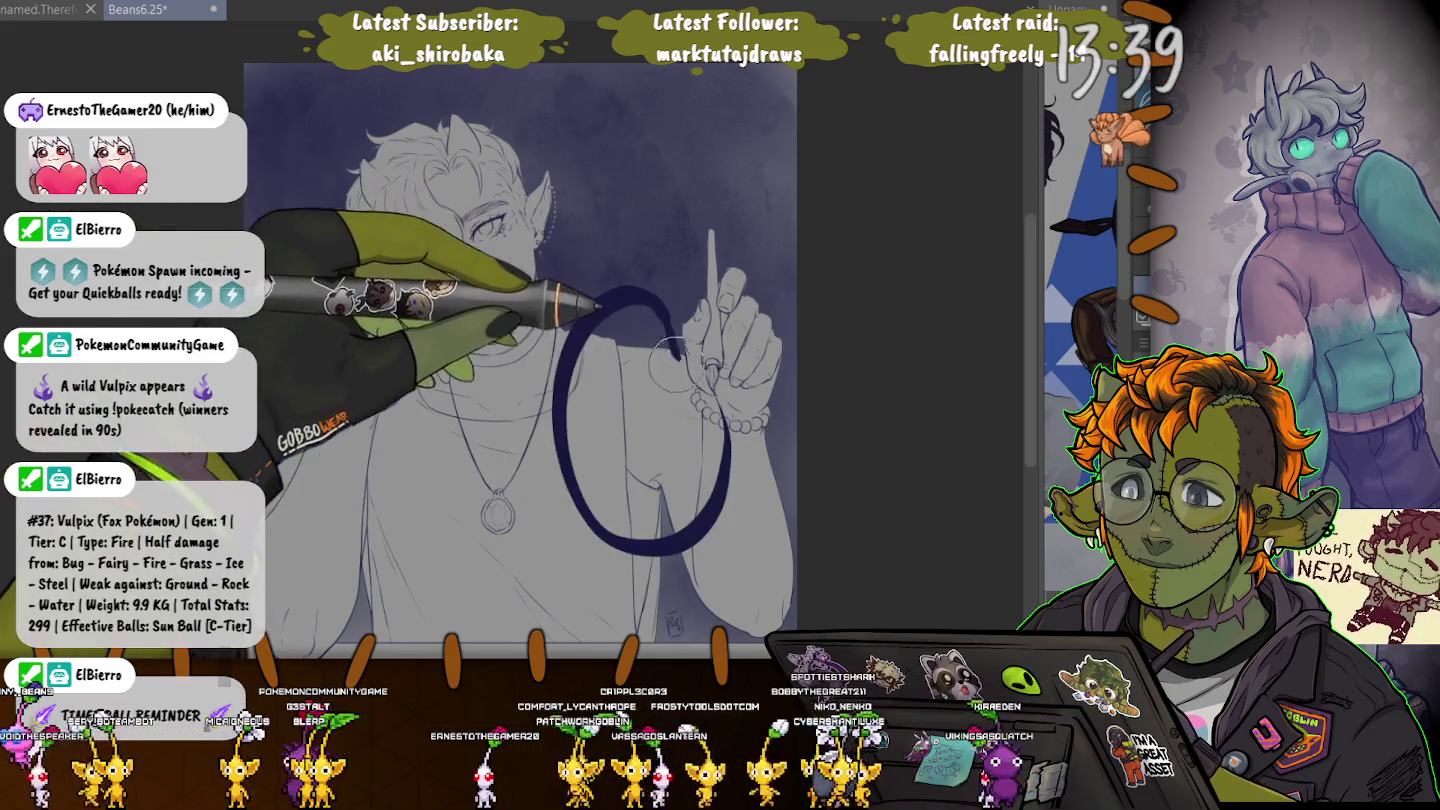
{"action": "key", "text": "ctrl+z"}
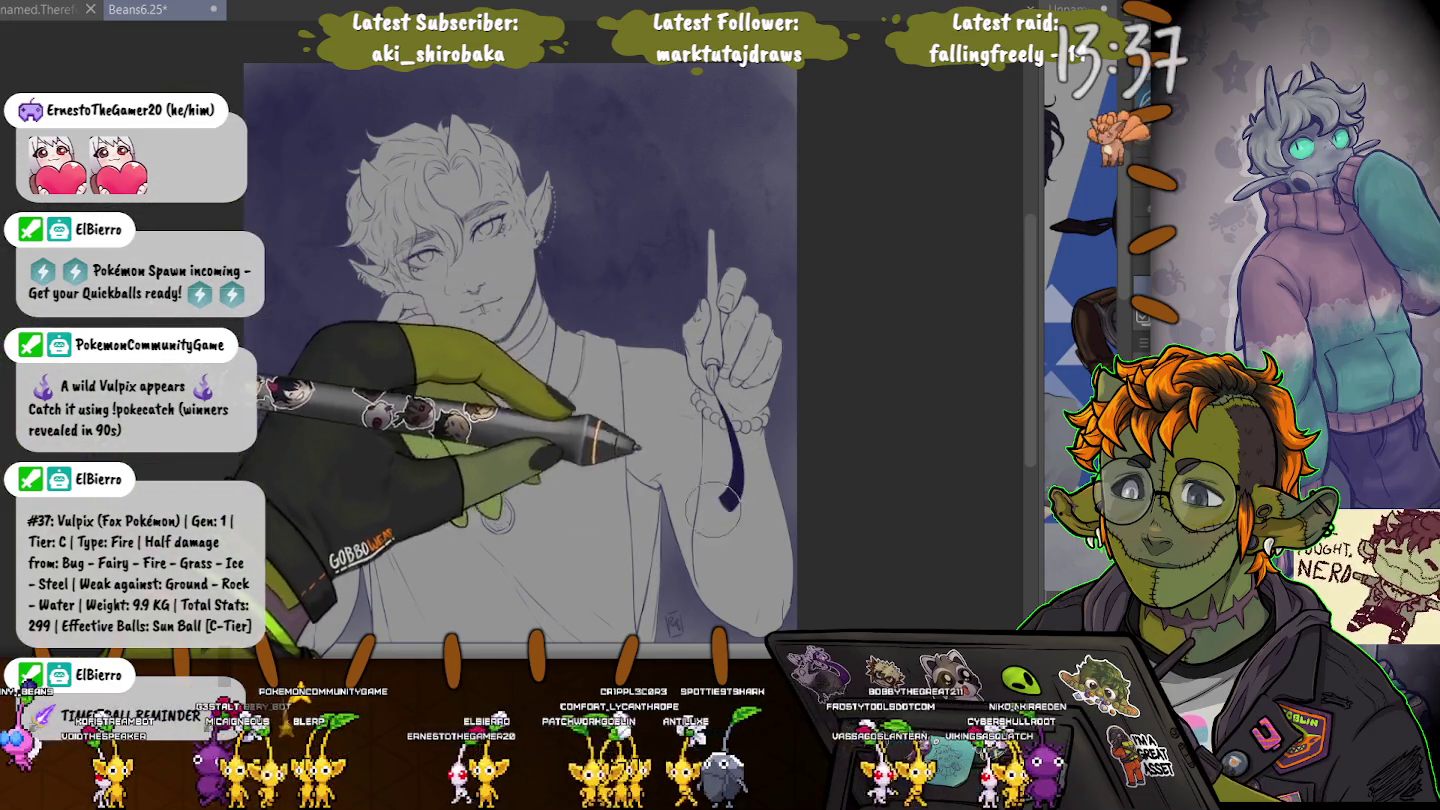
{"action": "mouse_move", "coordinate": [741, 475]}
{"action": "left_mouse_down"}
{"action": "mouse_move", "coordinate": [548, 309]}
{"action": "mouse_move", "coordinate": [635, 432]}
{"action": "left_mouse_up"}
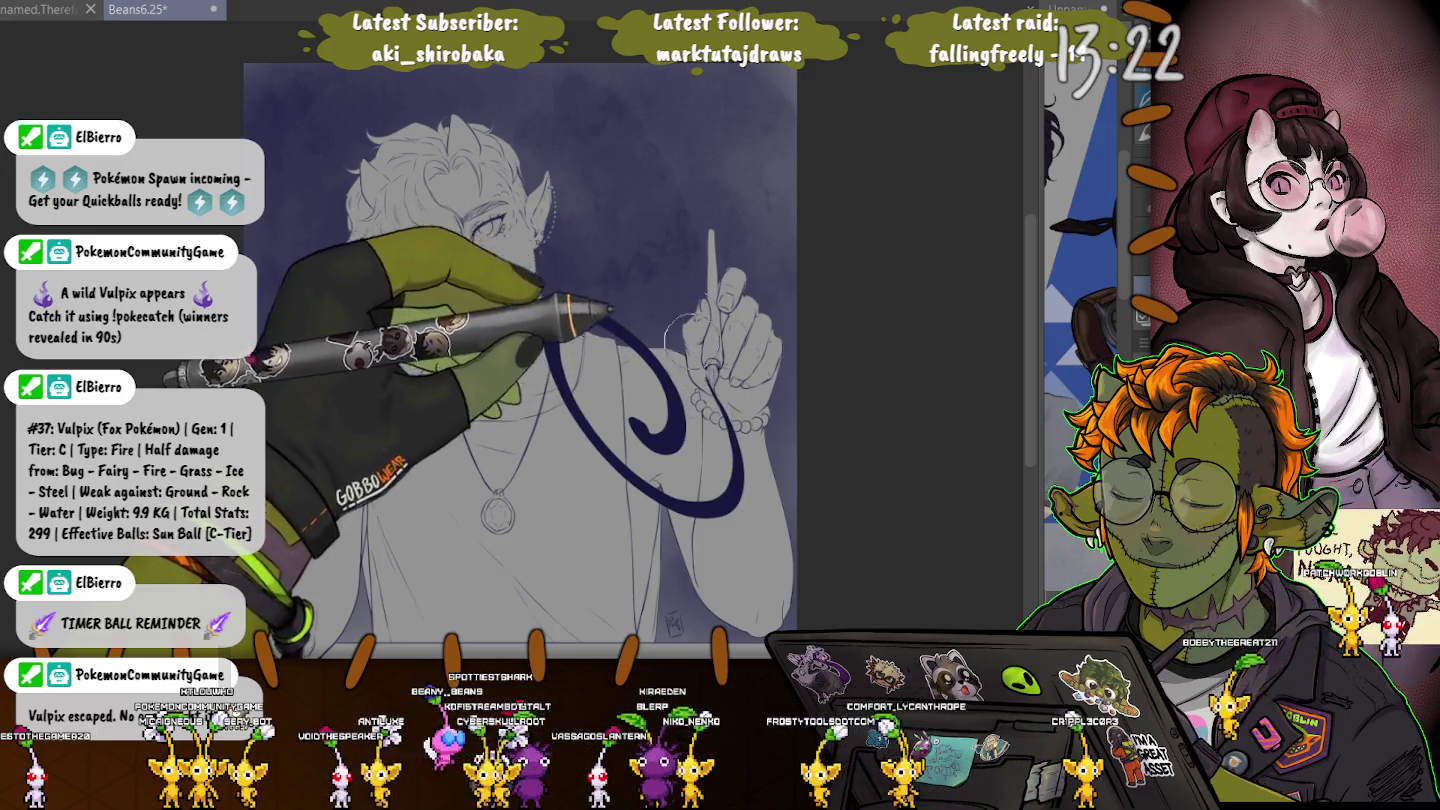
Zoom in on the pen hand, spiral the navy swirl outward, then zoom out and recentre.
{"action": "scroll", "coordinate": [705, 360], "scroll_direction": "up", "scroll_amount": 2}
{"action": "scroll", "coordinate": [706, 360], "scroll_direction": "up", "scroll_amount": 2}
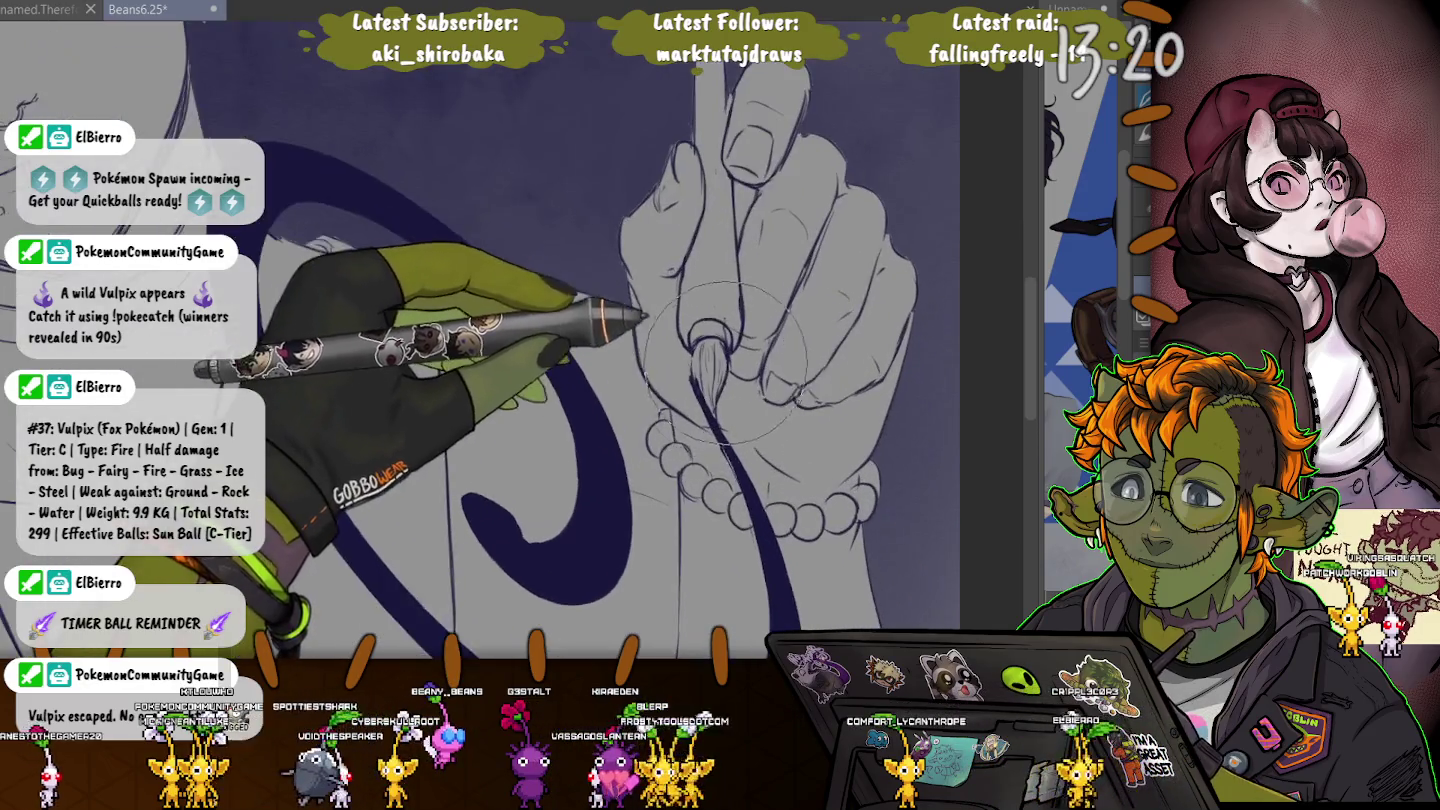
{"action": "scroll", "coordinate": [706, 360], "scroll_direction": "up", "scroll_amount": 2}
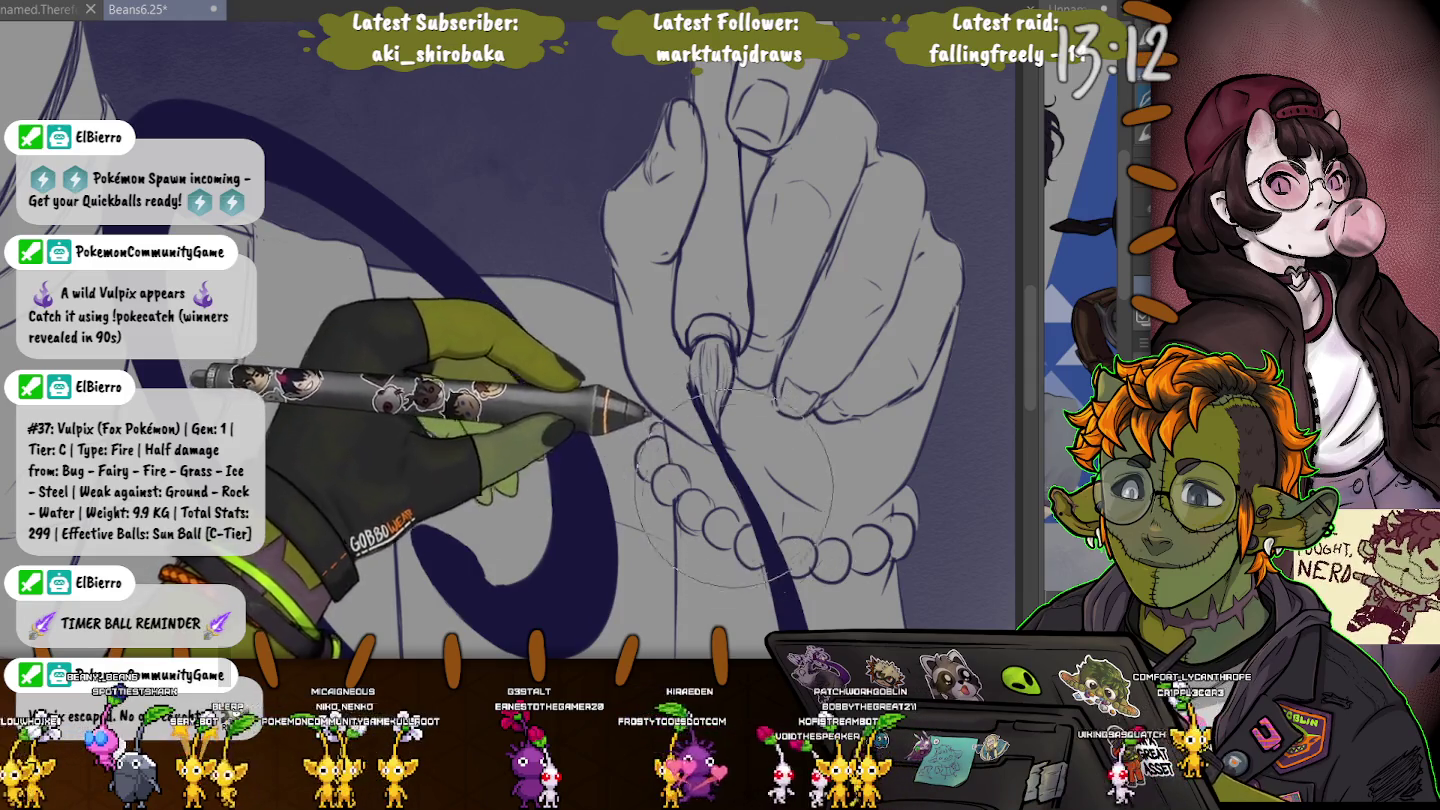
{"action": "scroll", "coordinate": [728, 463], "scroll_direction": "down", "scroll_amount": 5}
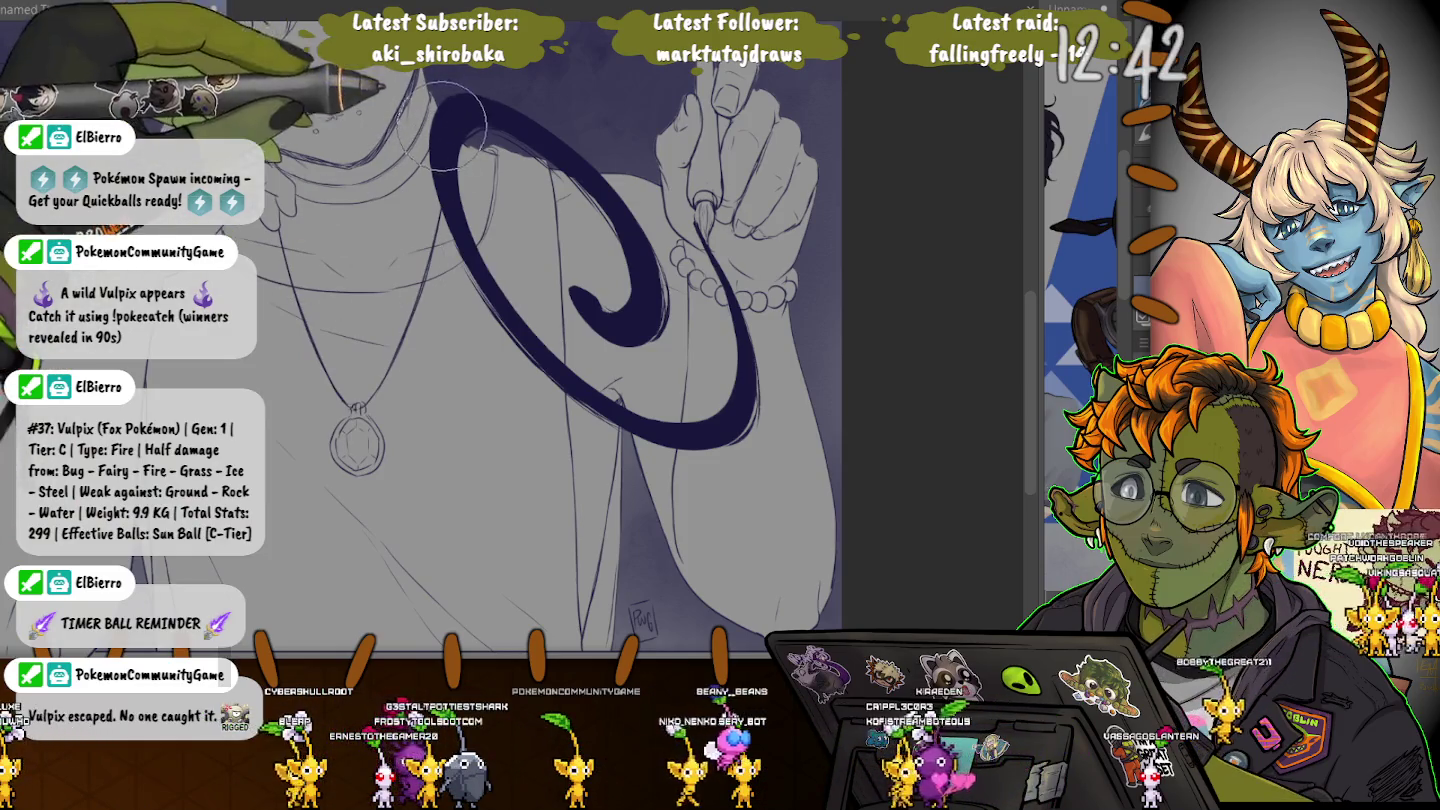
{"action": "key", "text": "ctrl+minus"}
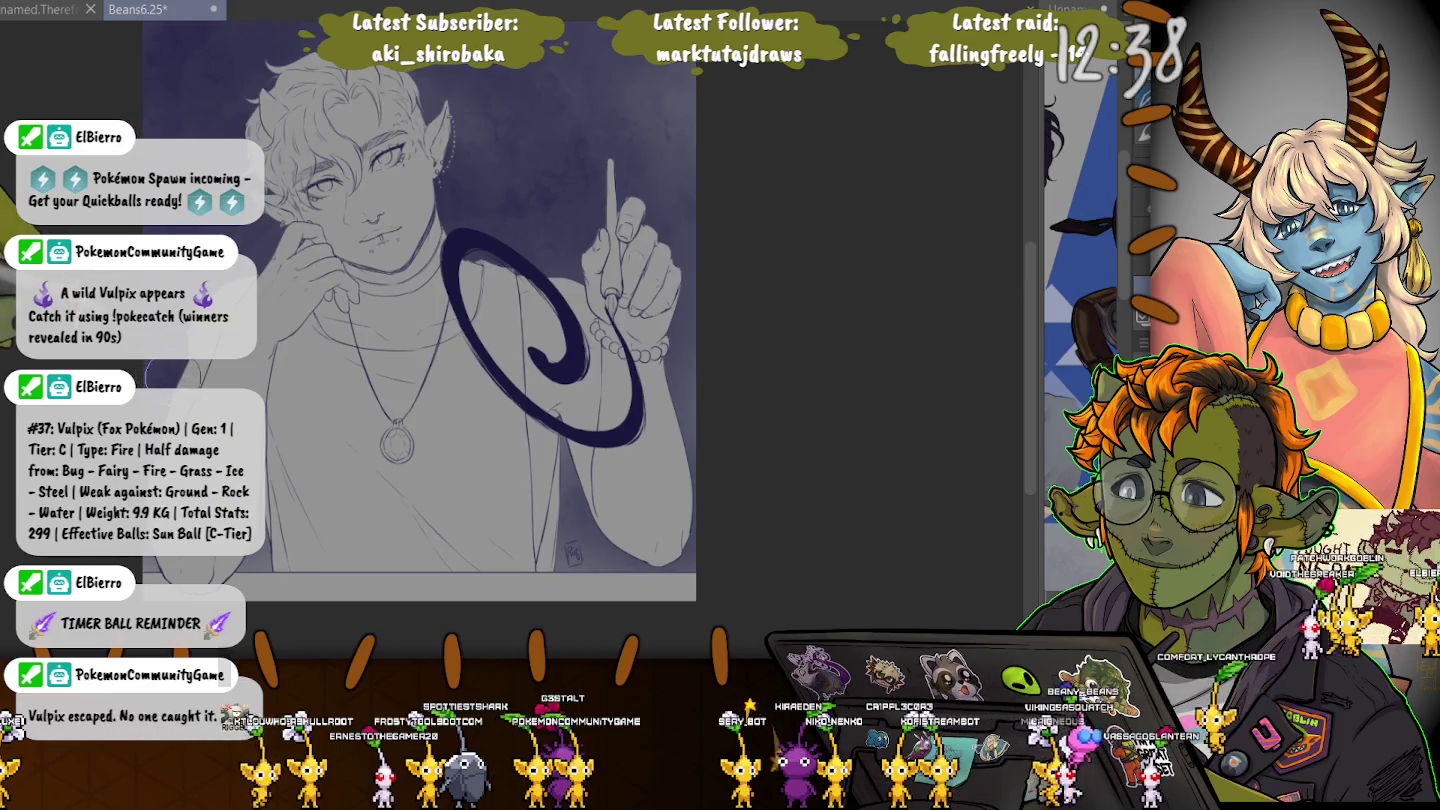
{"action": "scroll", "coordinate": [600, 301], "scroll_direction": "up", "scroll_amount": 5}
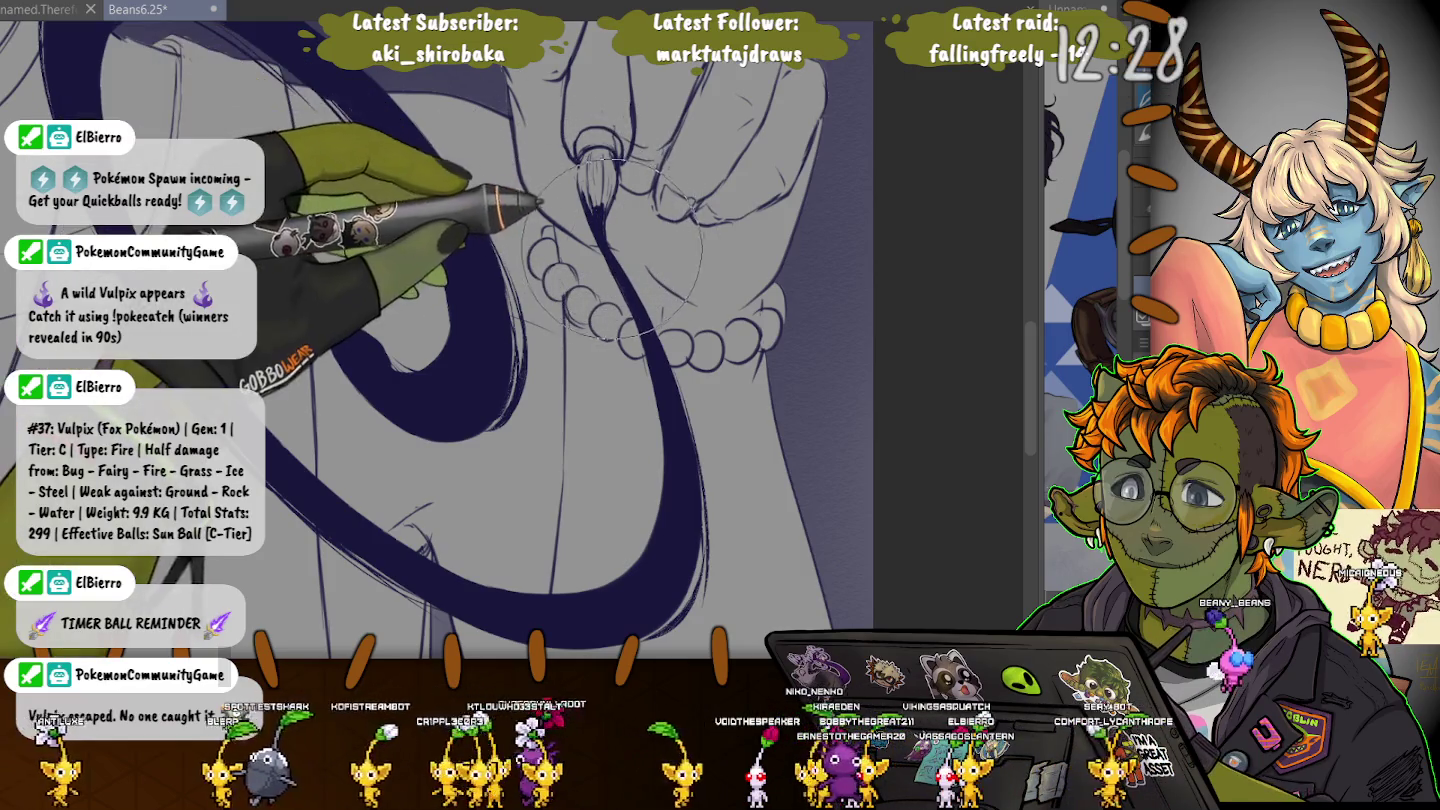
{"action": "key", "text": "ctrl+minus"}
{"action": "key", "text": "ctrl+minus"}
{"action": "key", "text": "ctrl+minus"}
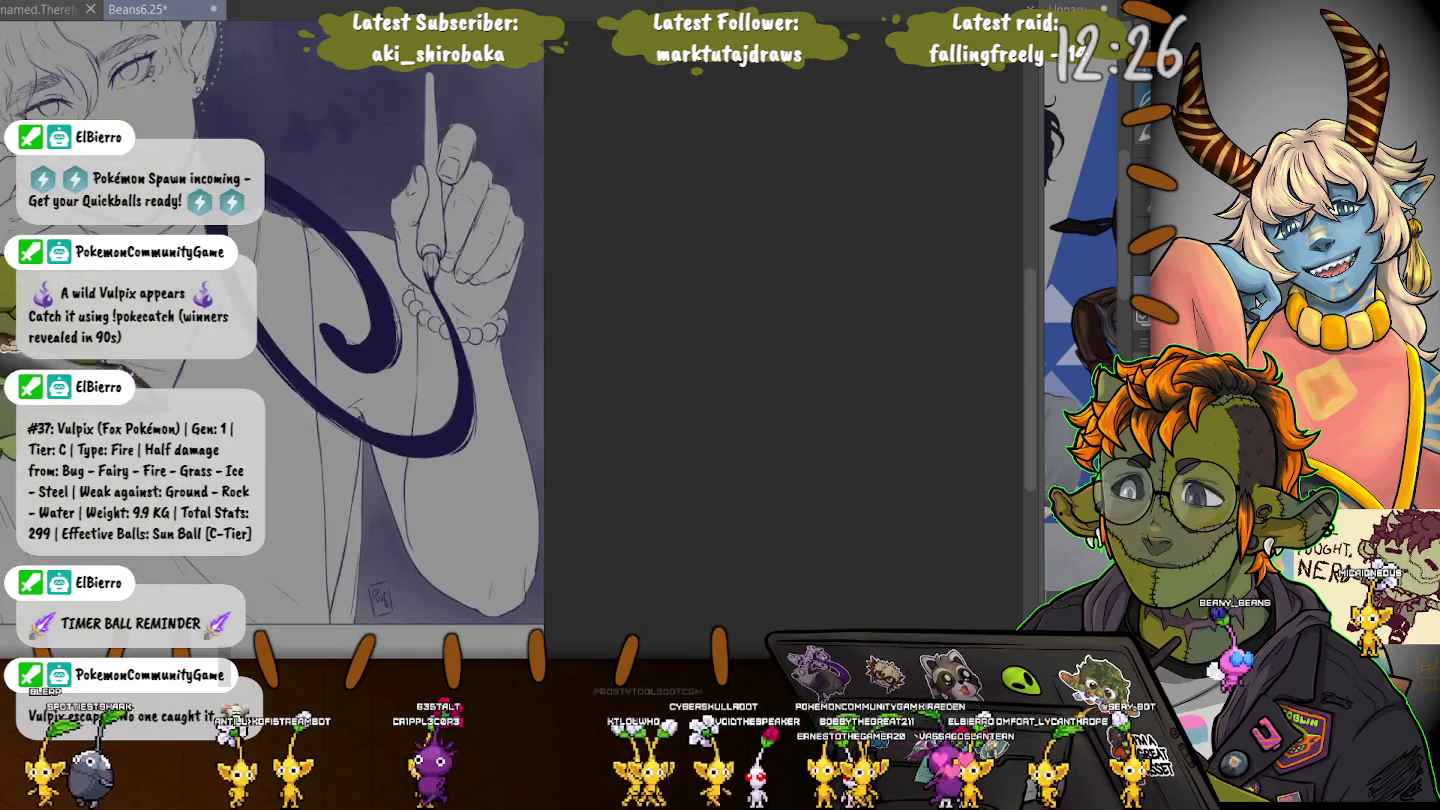
{"action": "key", "text": "ctrl+0"}
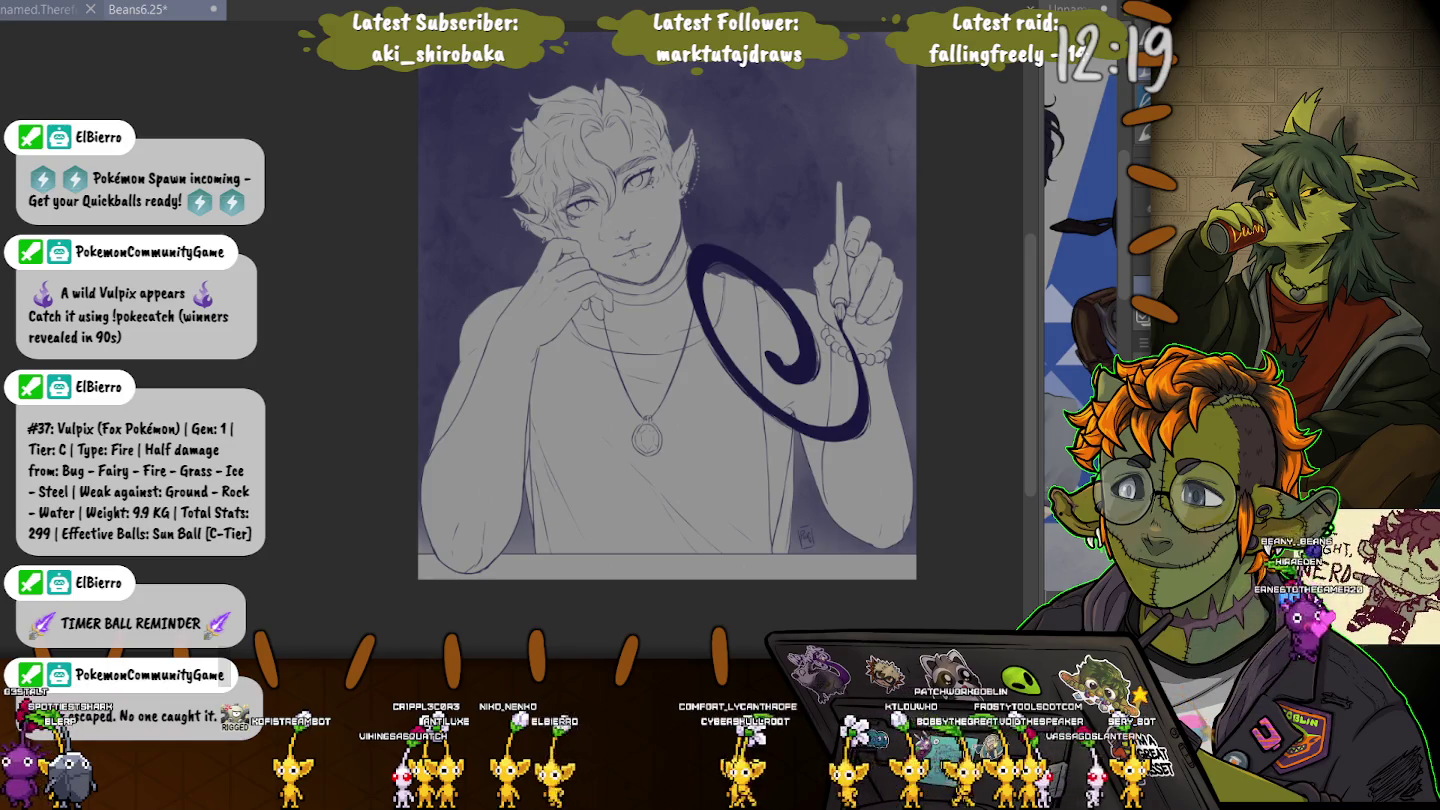
Undo the navy swirl, select and deselect the figure's layer, then undo the pen from the hand.
{"action": "key", "text": "ctrl+z"}
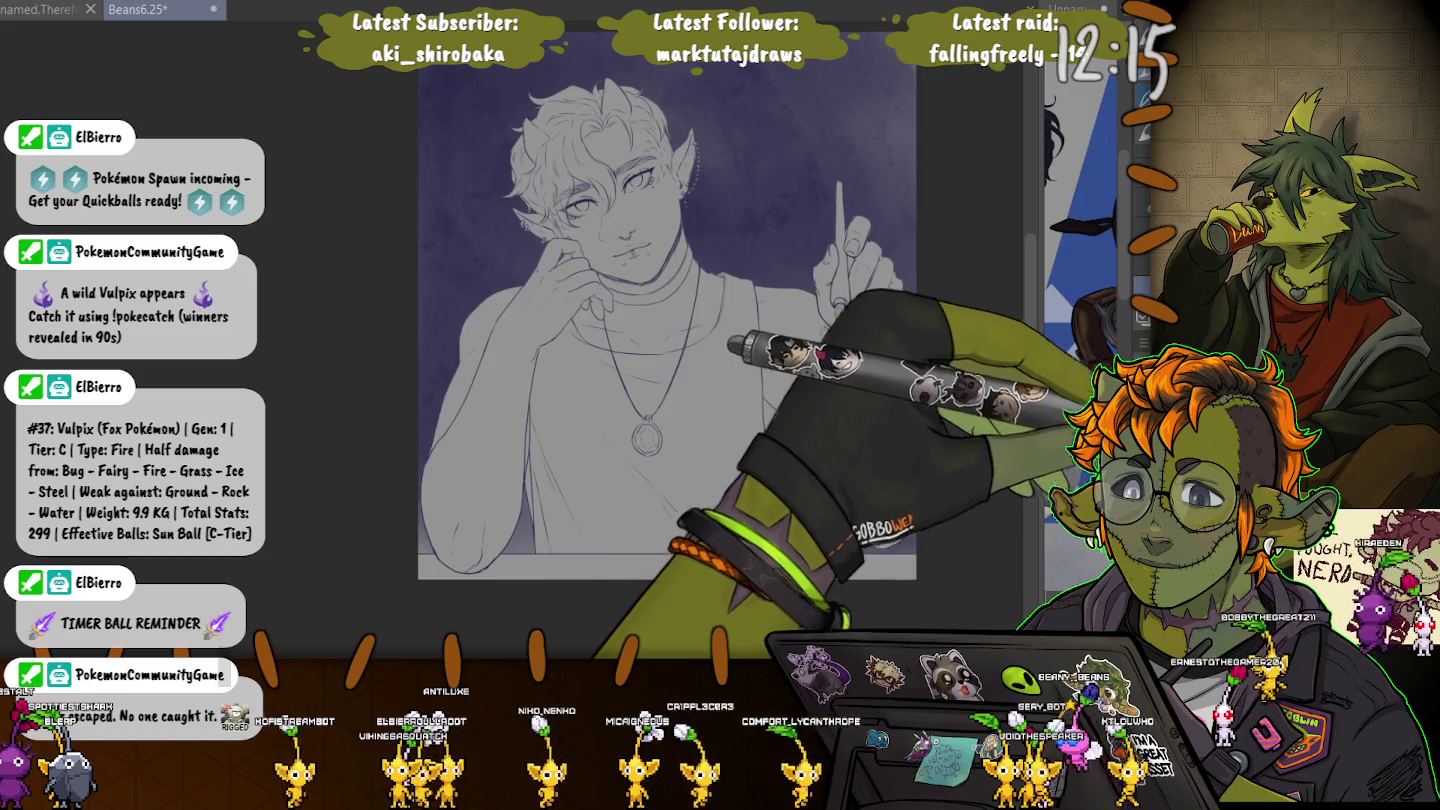
{"action": "left_click", "coordinate": [460, 121]}
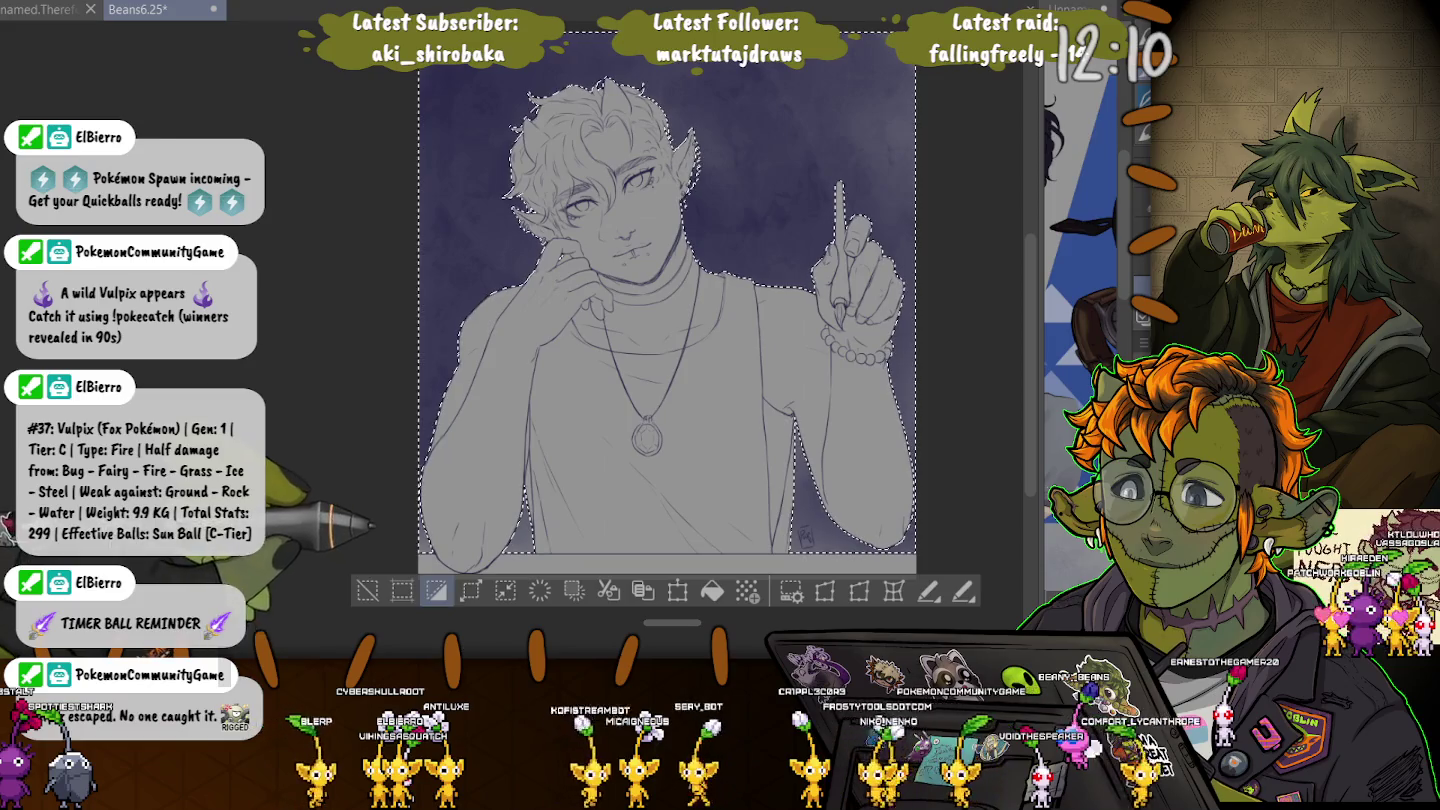
{"action": "key", "text": "ctrl+d"}
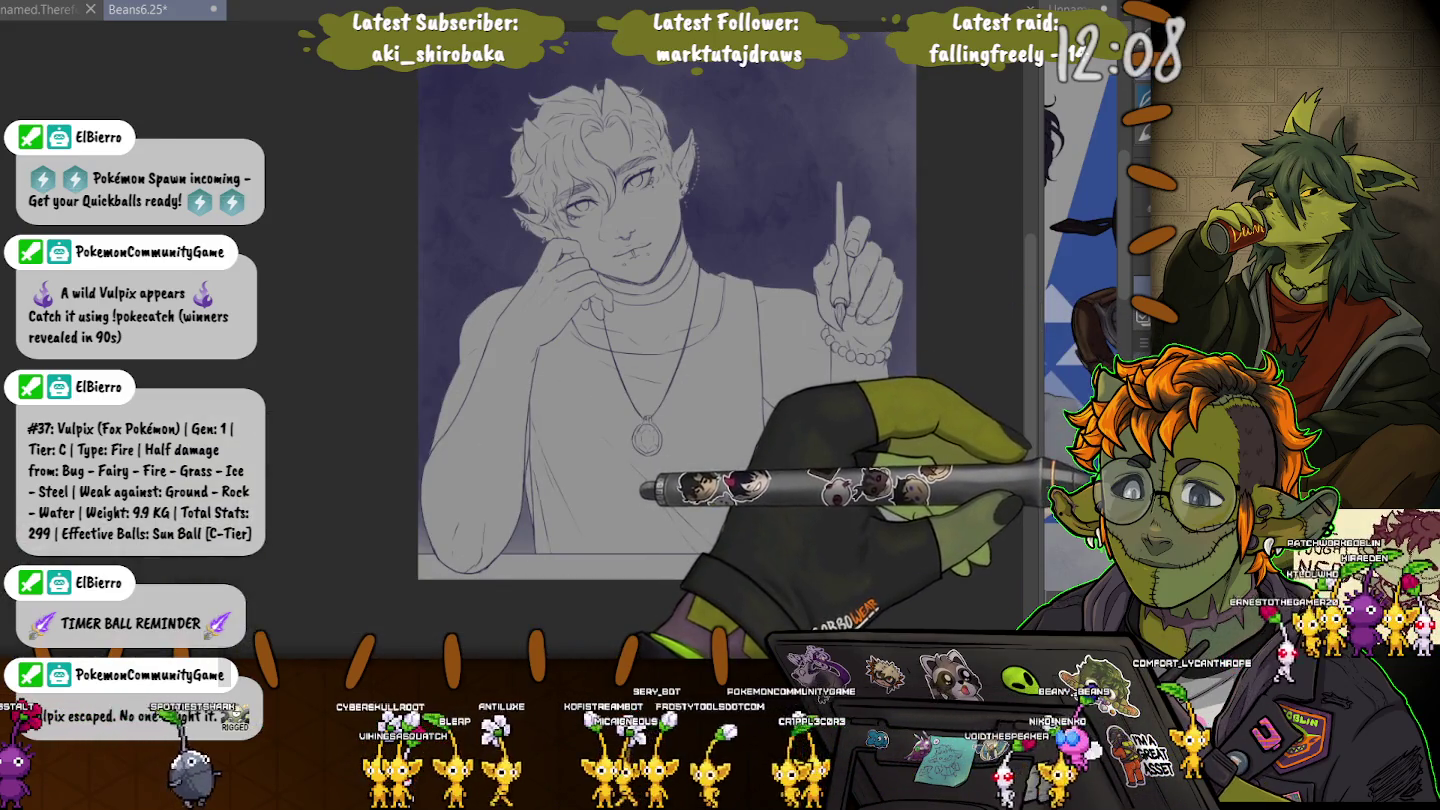
{"action": "key", "text": "ctrl+z"}
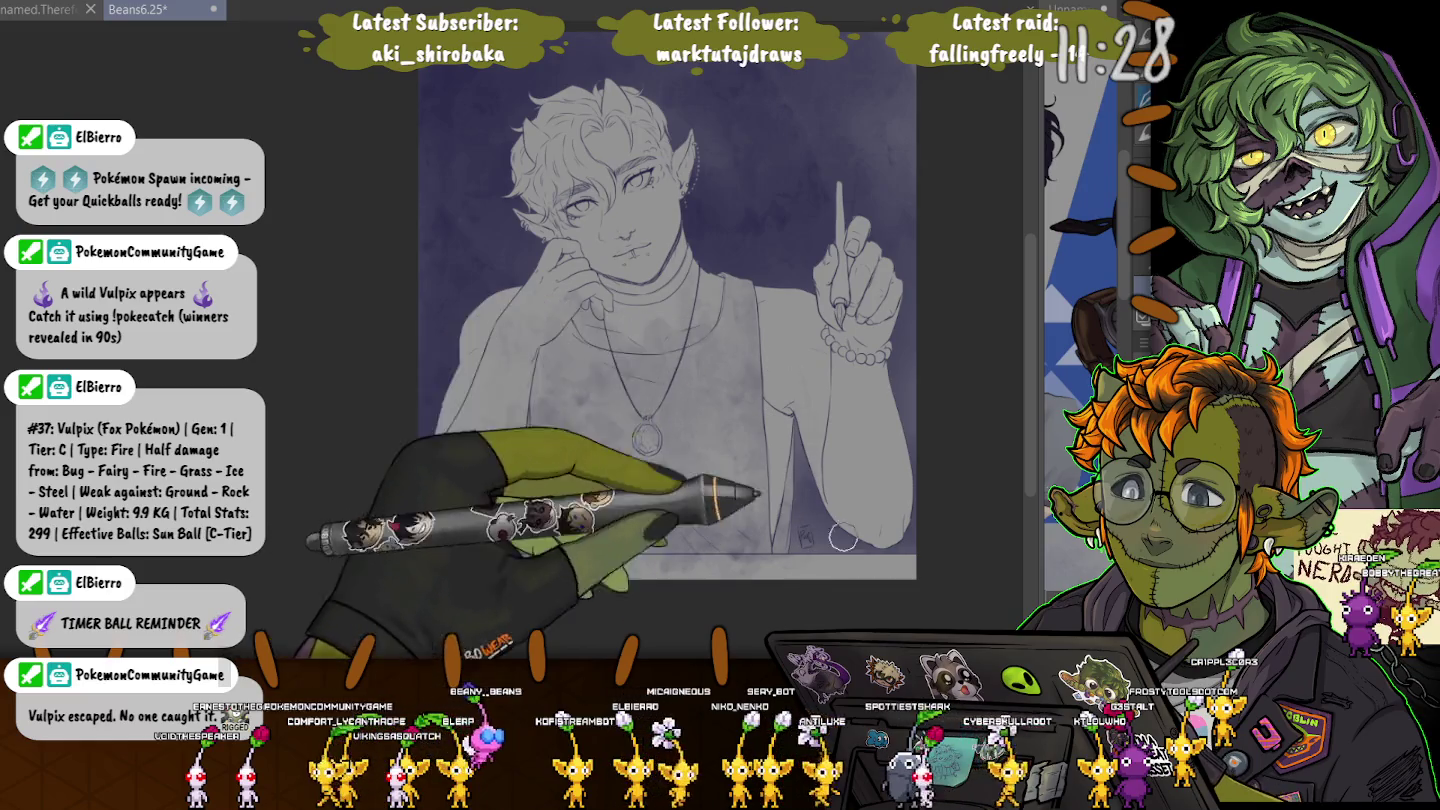
{"action": "scroll", "coordinate": [746, 313], "scroll_direction": "up", "scroll_amount": 2}
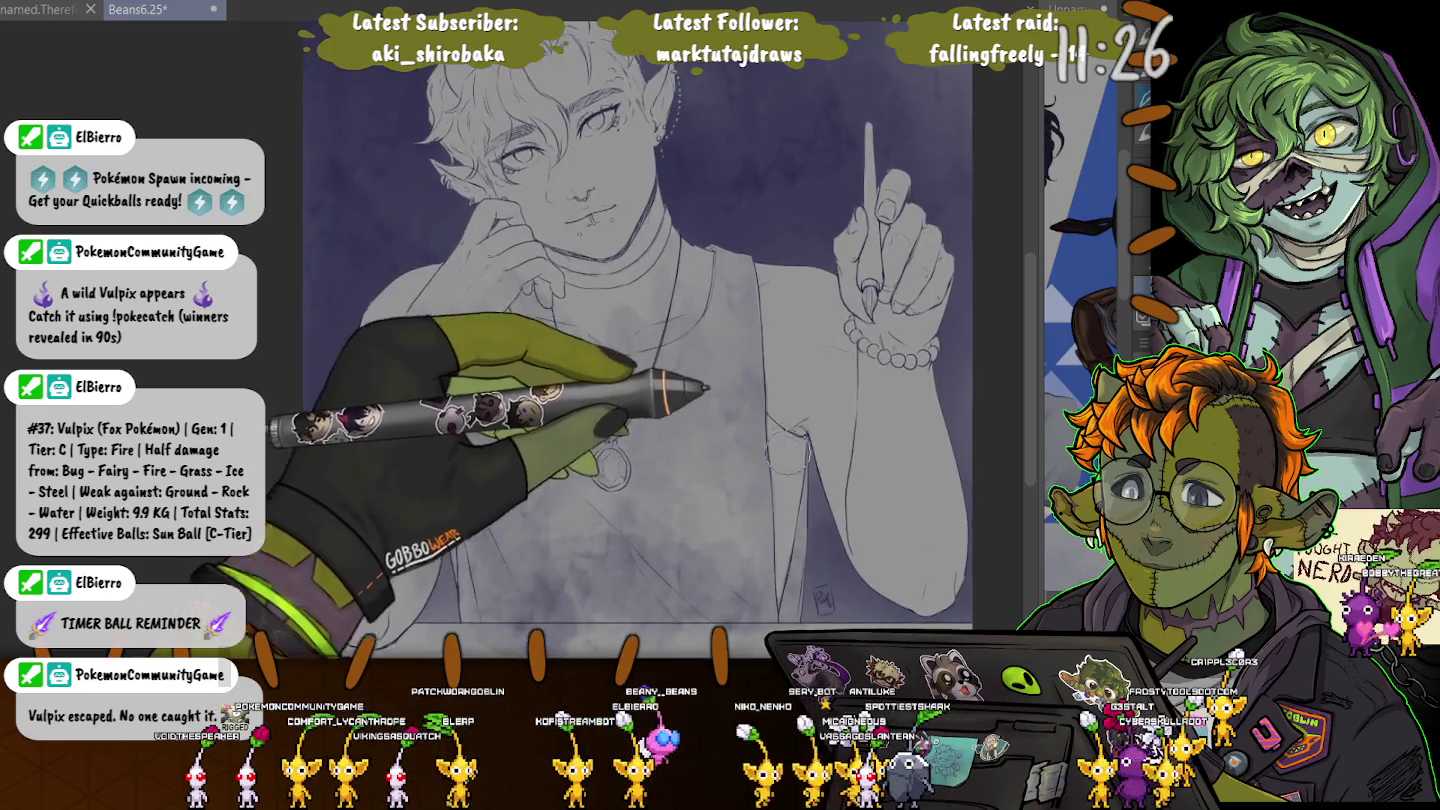
{"action": "scroll", "coordinate": [761, 325], "scroll_direction": "up", "scroll_amount": 3}
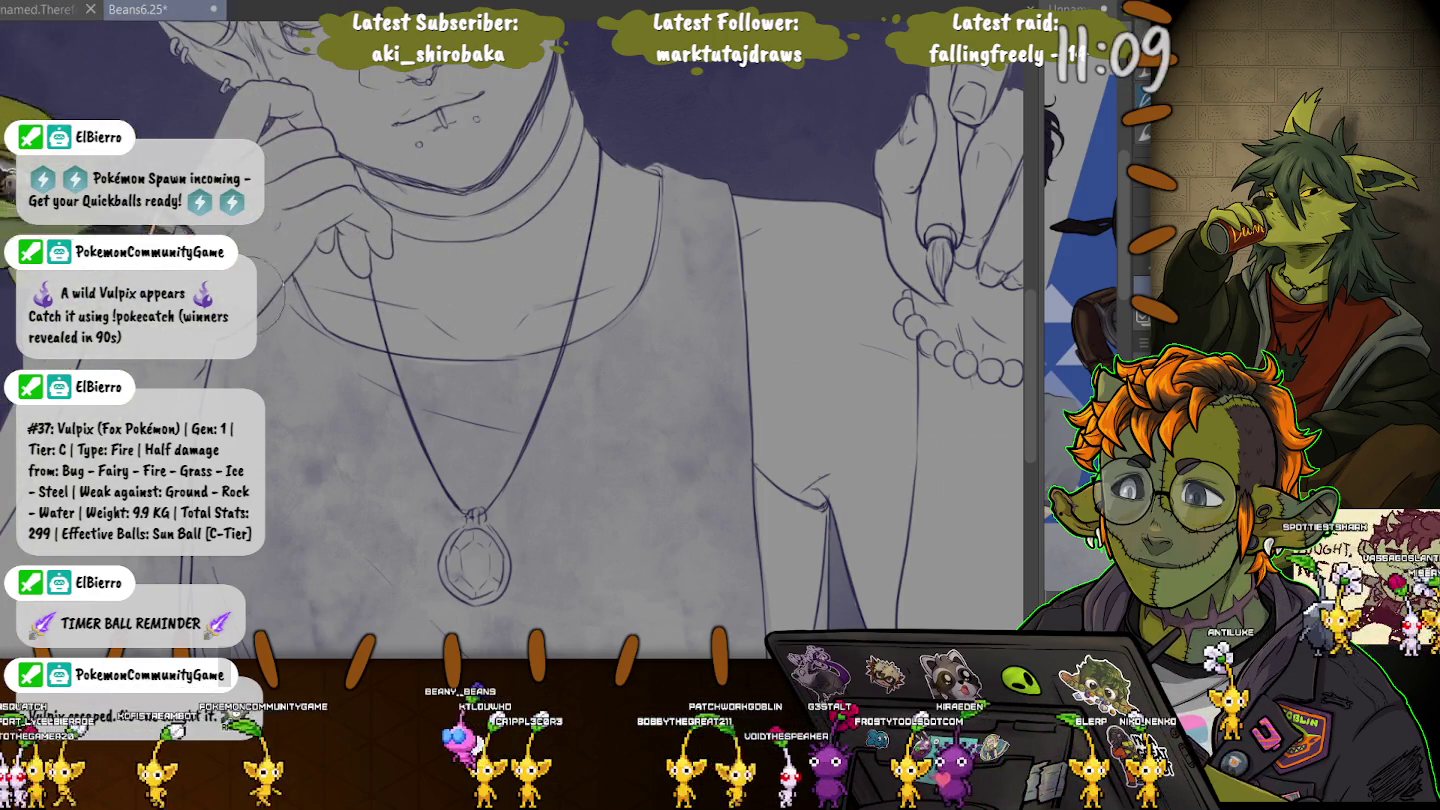
{"action": "left_click_drag", "start_coordinate": [137, 226], "coordinate": [445, 90]}
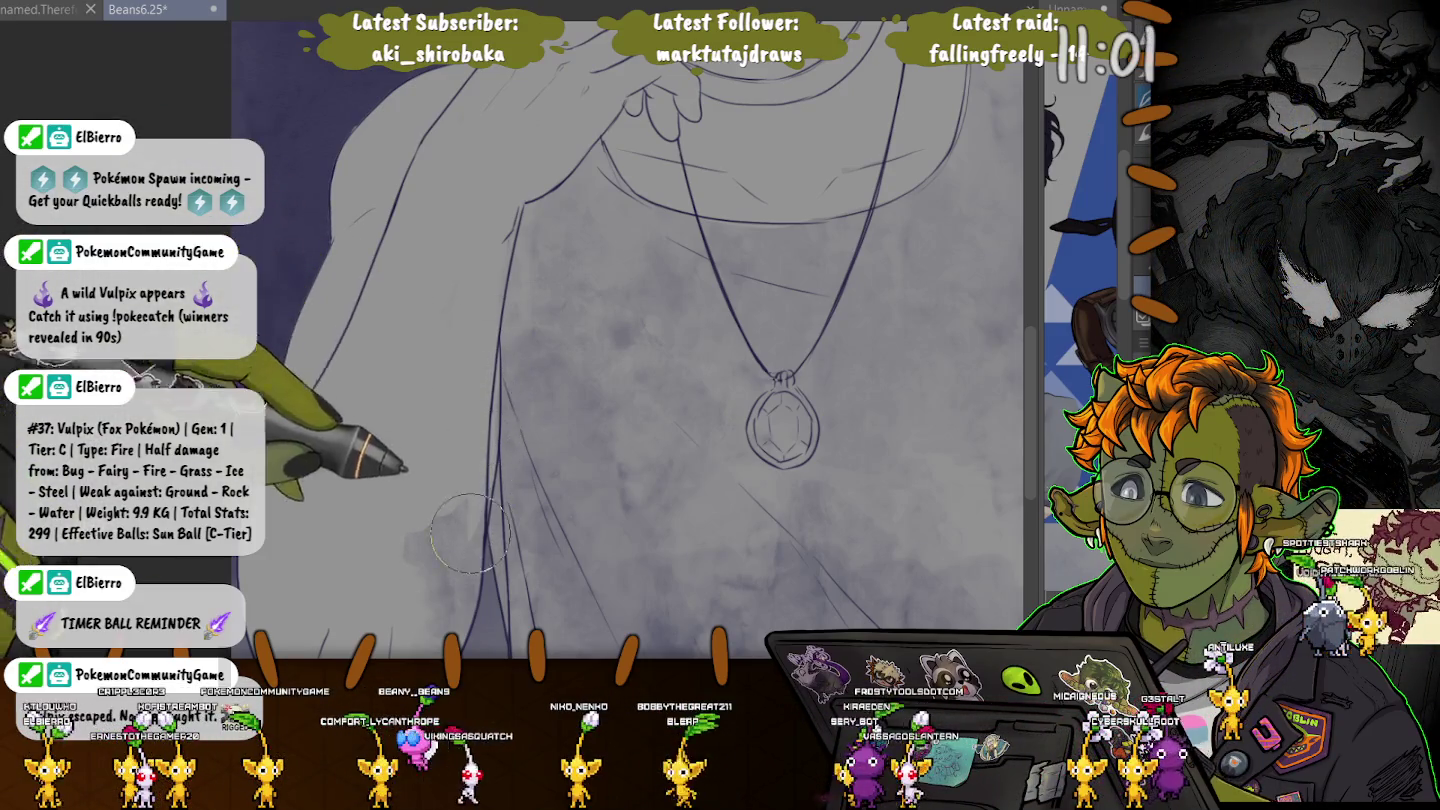
{"action": "mouse_move", "coordinate": [483, 422]}
{"action": "left_mouse_down"}
{"action": "mouse_move", "coordinate": [227, 342]}
{"action": "mouse_move", "coordinate": [304, 297]}
{"action": "left_mouse_up"}
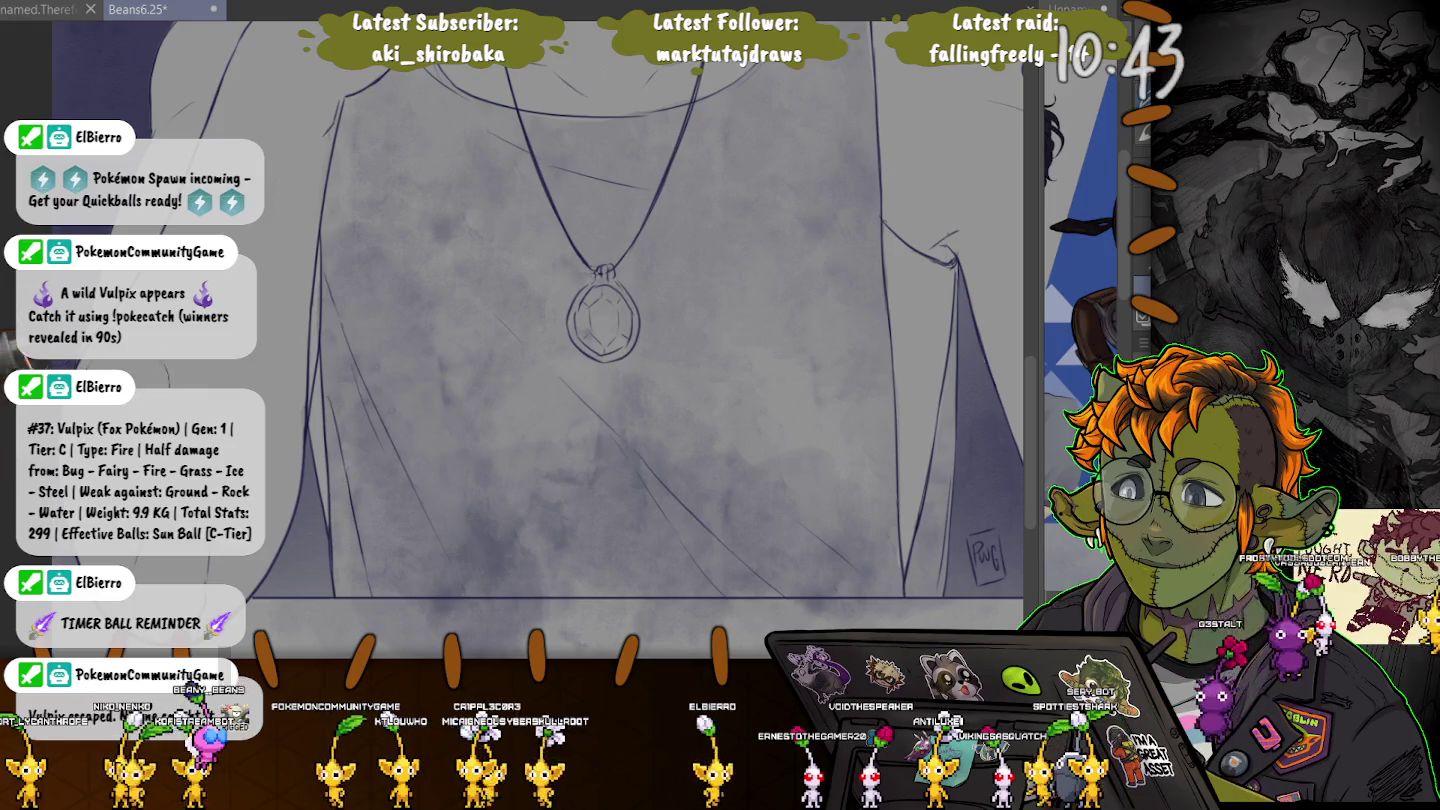
{"action": "scroll", "coordinate": [540, 329], "scroll_direction": "down", "scroll_amount": 5}
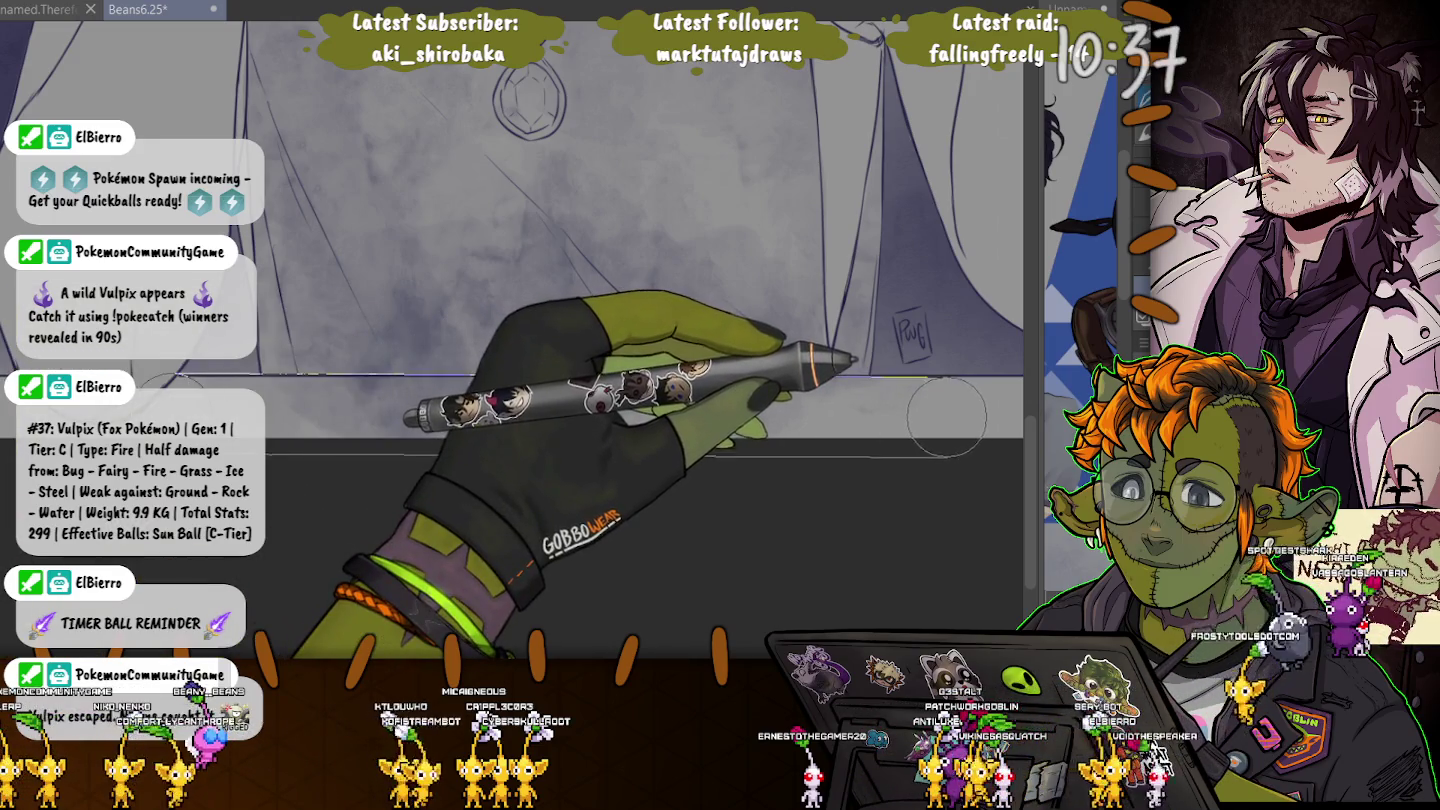
{"action": "scroll", "coordinate": [620, 230], "scroll_direction": "up", "scroll_amount": 2}
{"action": "scroll", "coordinate": [620, 230], "scroll_direction": "right", "scroll_amount": 3}
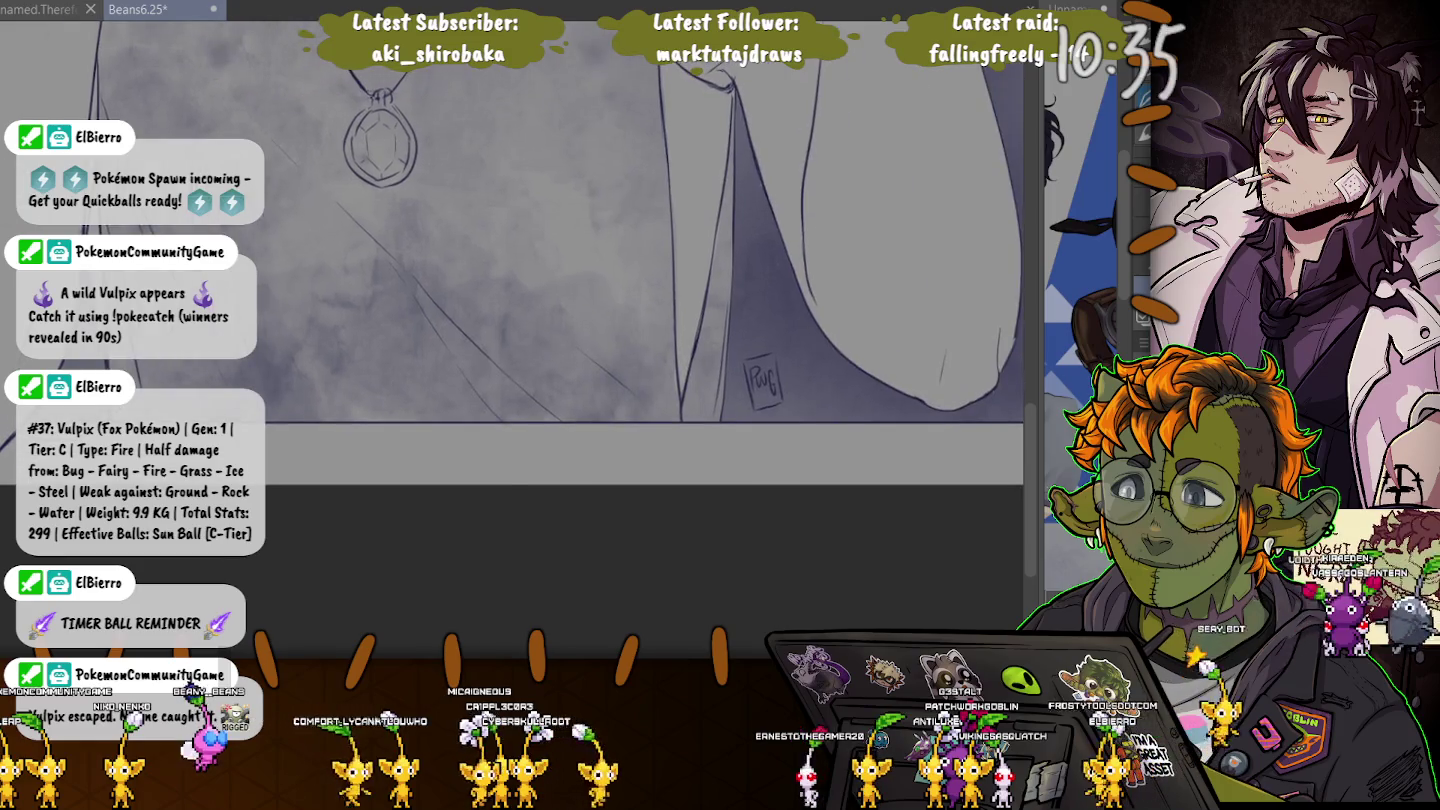
{"action": "scroll", "coordinate": [512, 340], "scroll_direction": "up", "scroll_amount": 4}
{"action": "scroll", "coordinate": [512, 340], "scroll_direction": "up", "scroll_amount": 2}
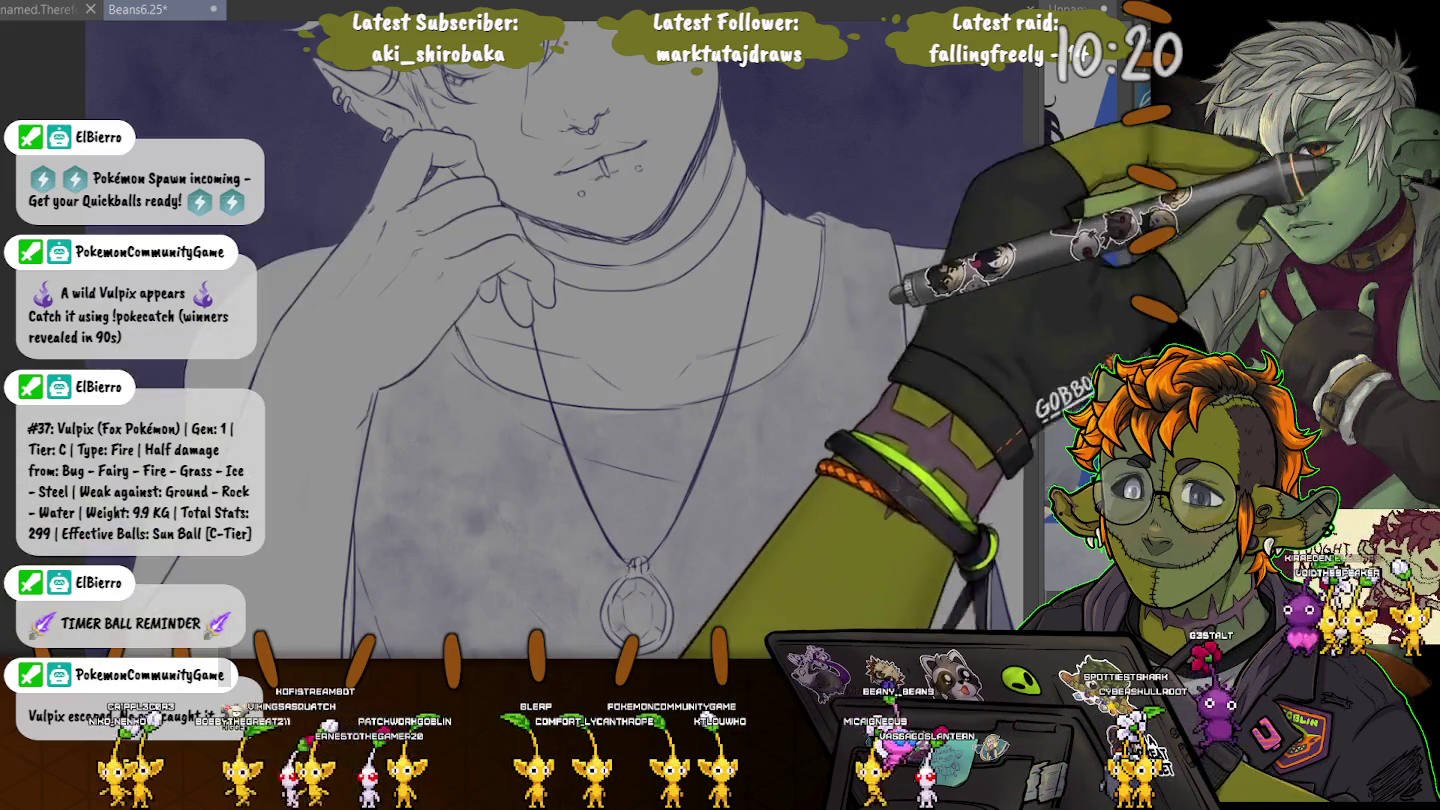
{"action": "left_click_drag", "start_coordinate": [738, 150], "coordinate": [556, 262]}
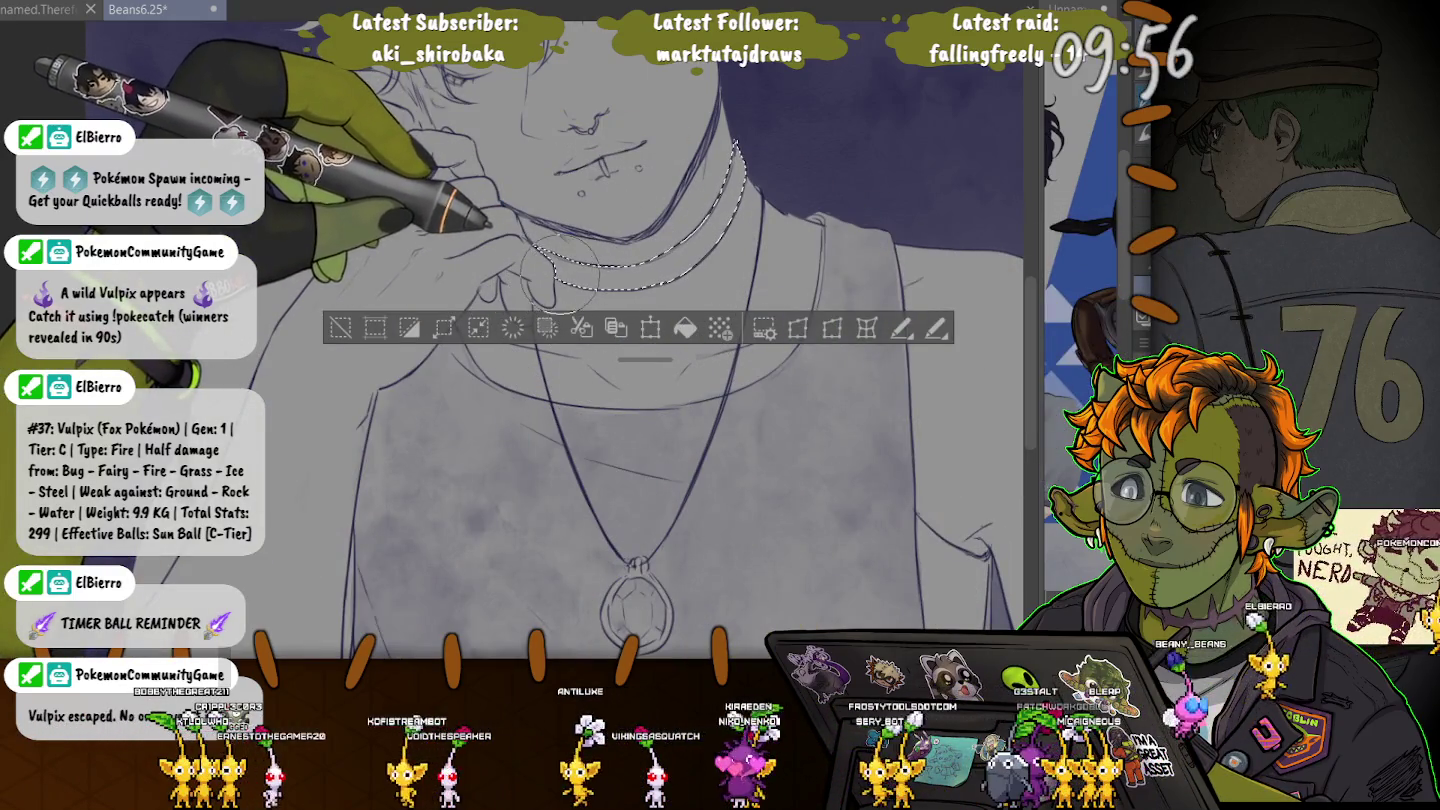
Fill the choker band with dark tone, deselect, and bring the face and hair into view.
{"action": "left_click_drag", "start_coordinate": [545, 257], "coordinate": [725, 180]}
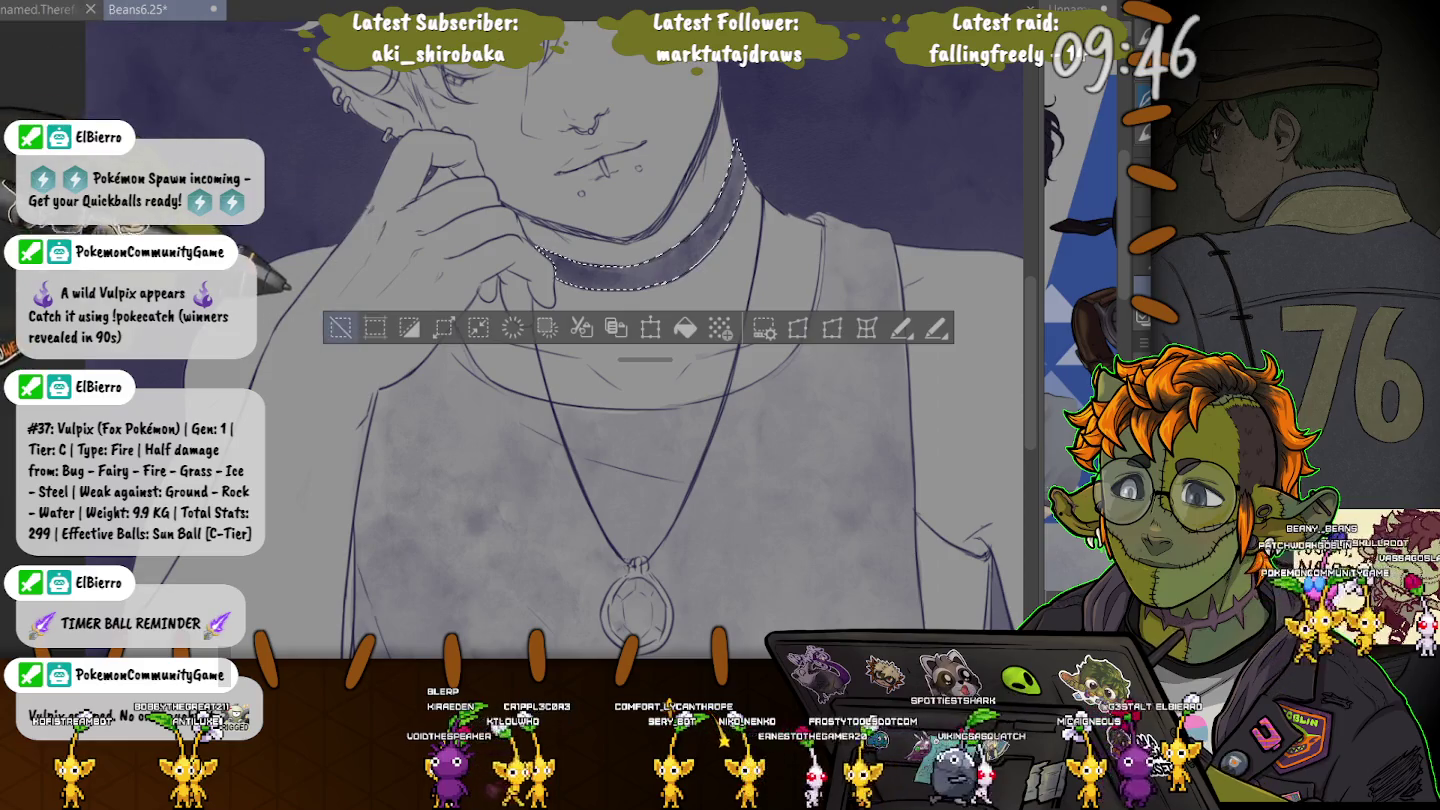
{"action": "key", "text": "ctrl+d"}
{"action": "mouse_move", "coordinate": [320, 112]}
{"action": "left_mouse_down"}
{"action": "mouse_move", "coordinate": [388, 295]}
{"action": "mouse_move", "coordinate": [469, 437]}
{"action": "left_mouse_up"}
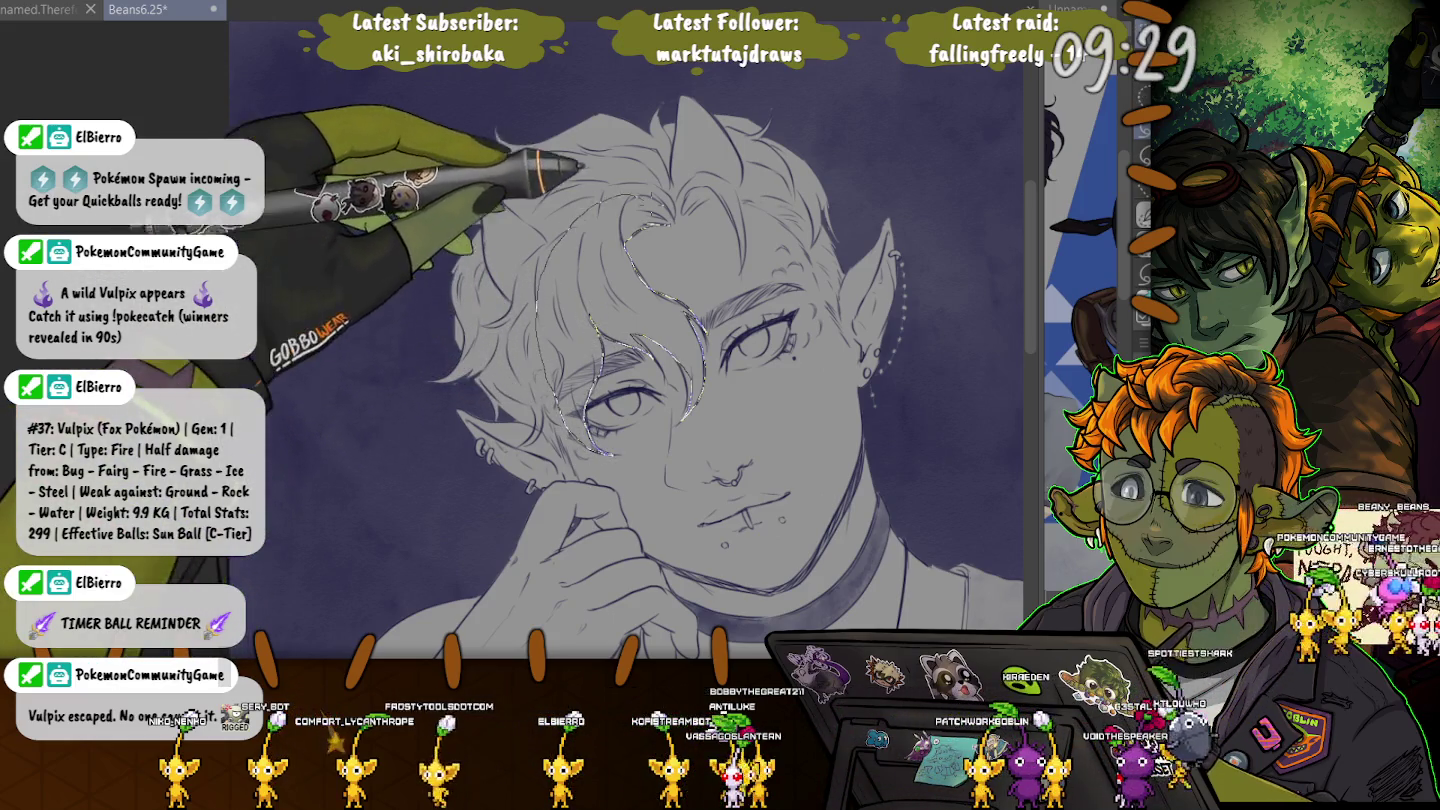
Lasso-select the hair patches and left horn area, shade them darker grey, then deselect.
{"action": "left_click_drag", "start_coordinate": [545, 330], "coordinate": [625, 225]}
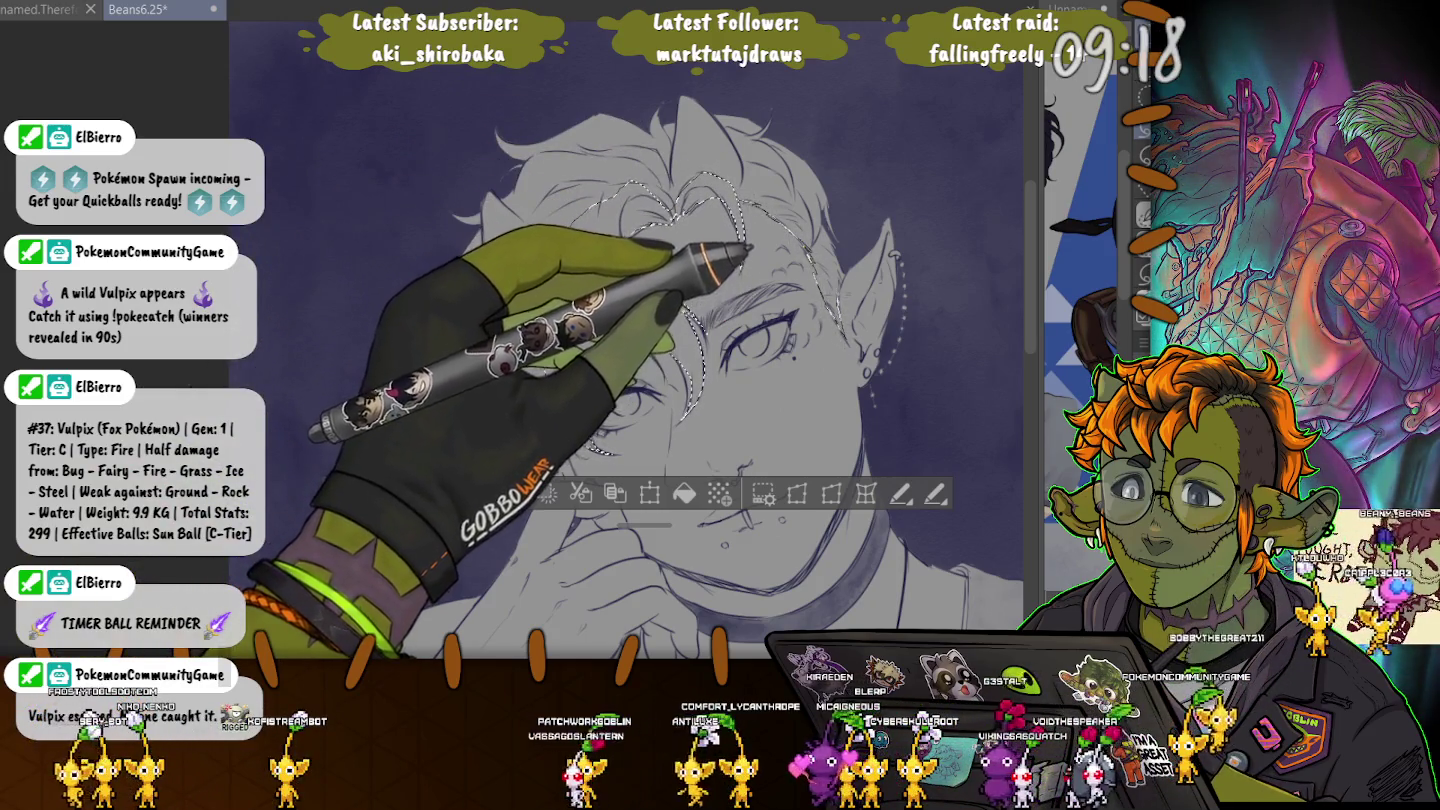
{"action": "left_click_drag", "start_coordinate": [845, 270], "coordinate": [713, 101]}
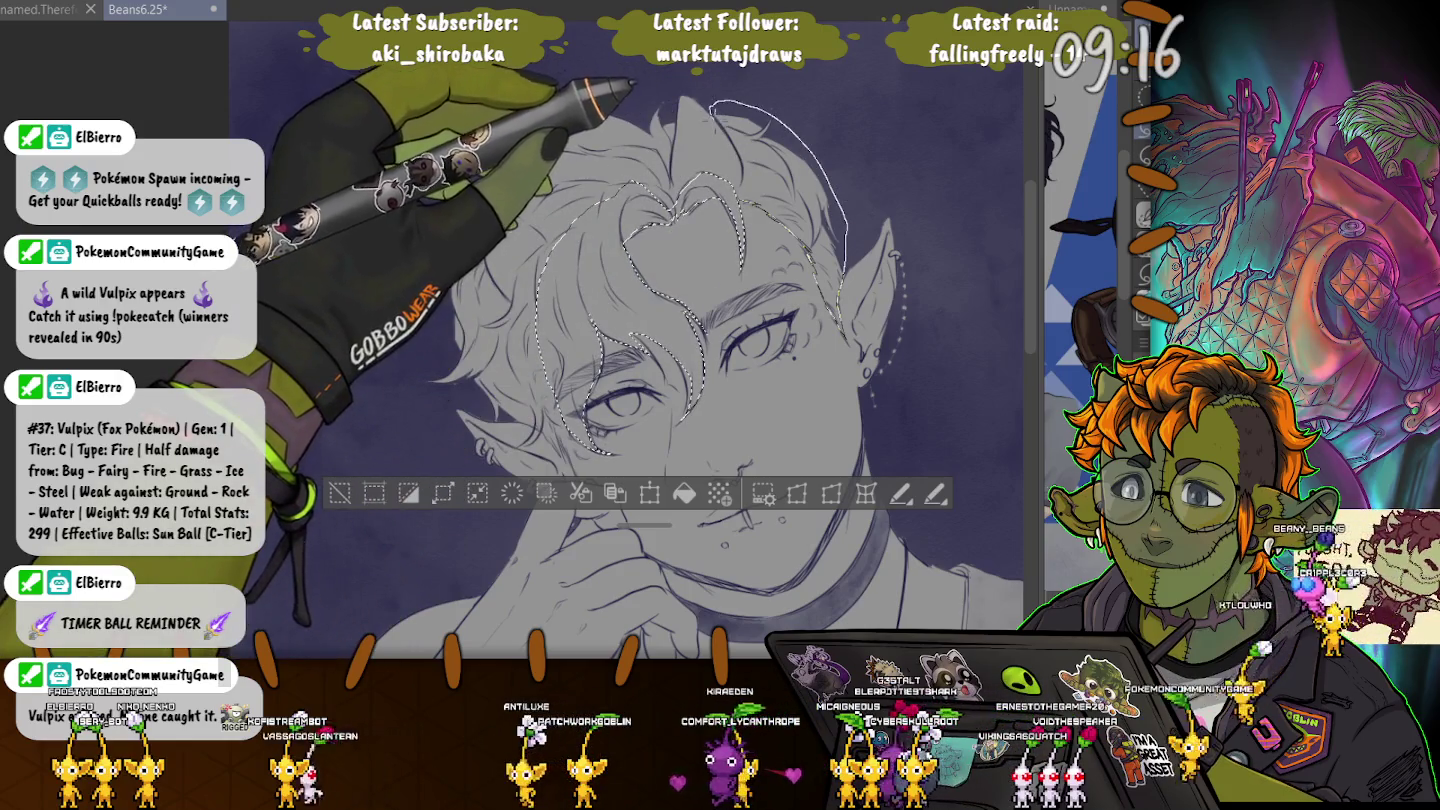
{"action": "left_click_drag", "start_coordinate": [712, 101], "coordinate": [497, 129]}
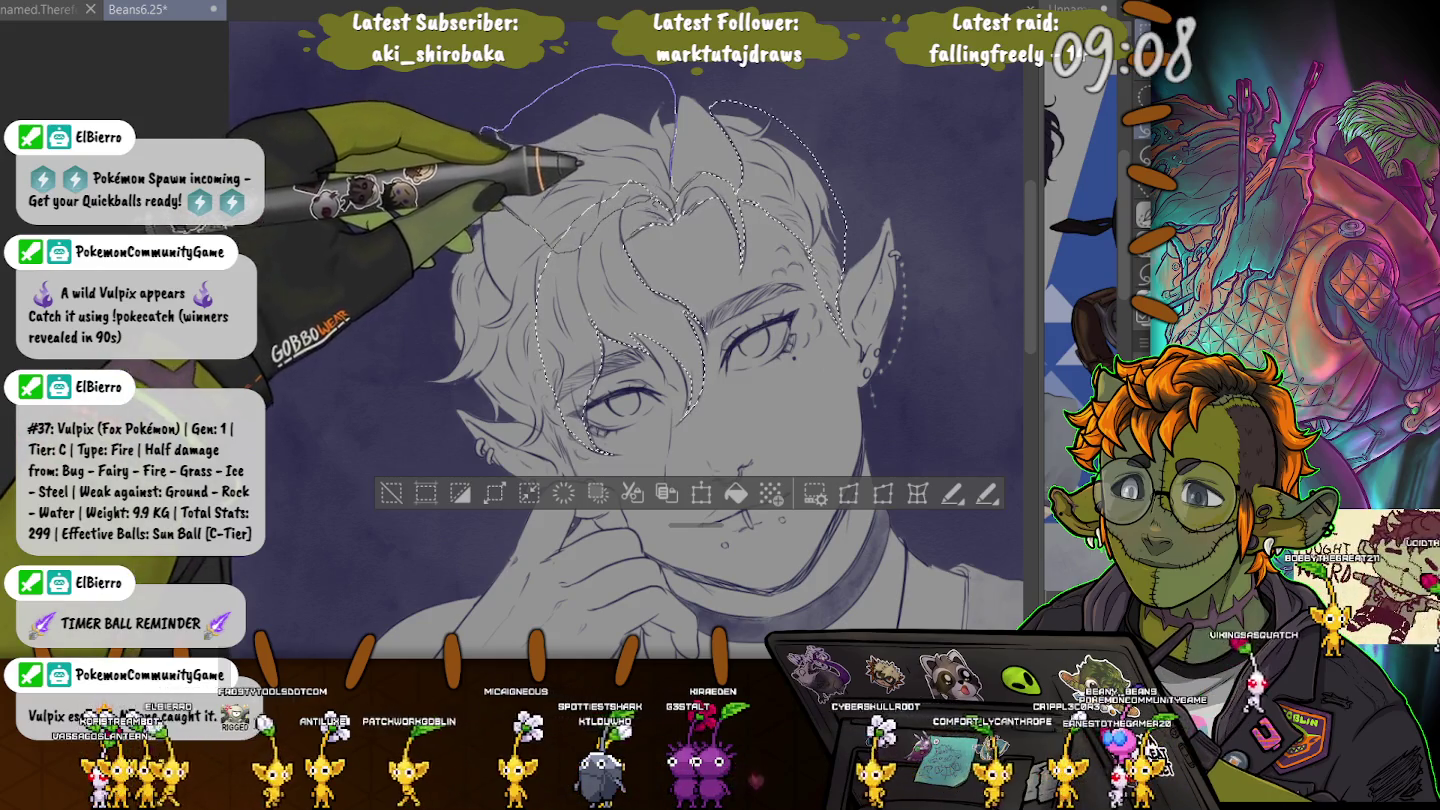
{"action": "left_click_drag", "start_coordinate": [509, 122], "coordinate": [540, 235]}
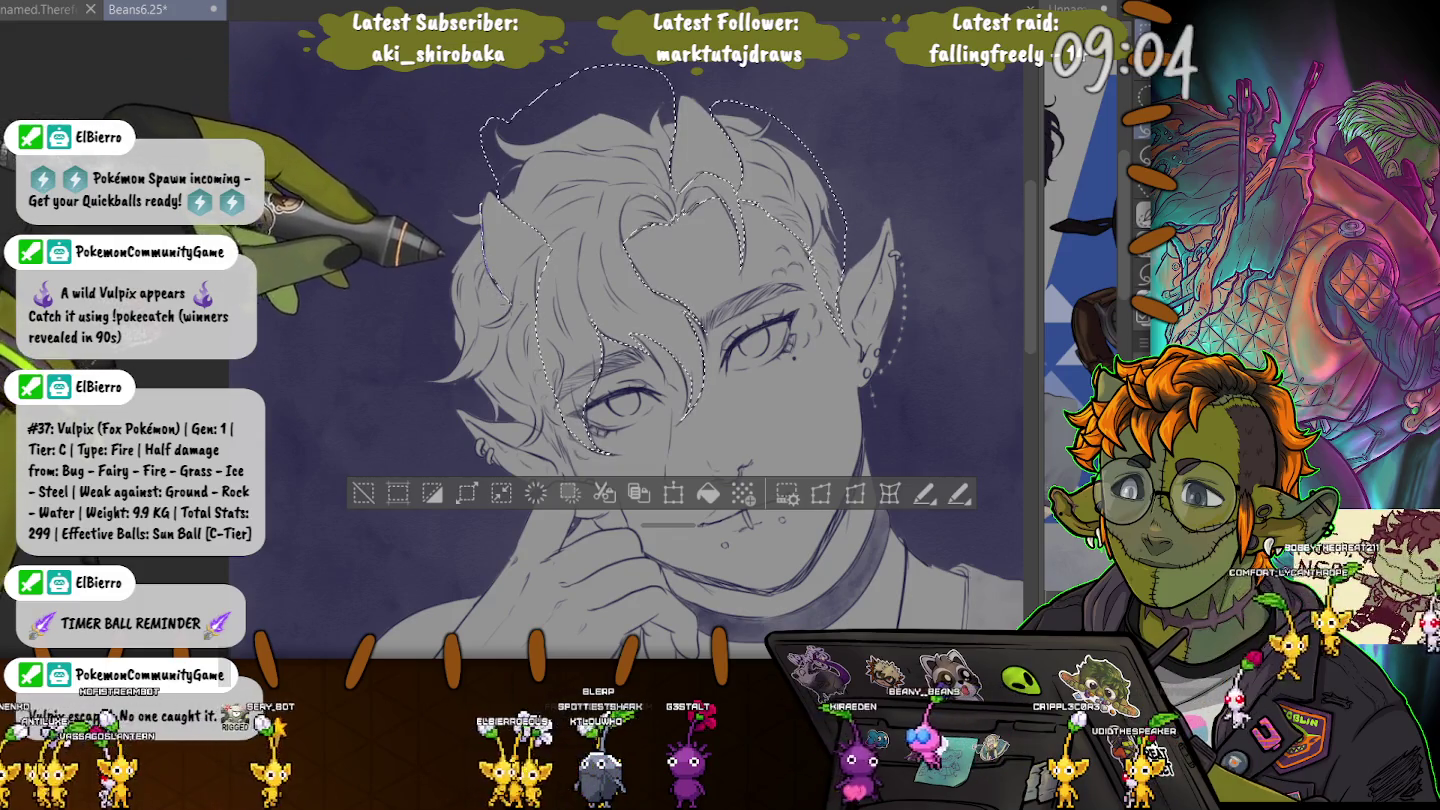
{"action": "left_click_drag", "start_coordinate": [481, 204], "coordinate": [470, 380]}
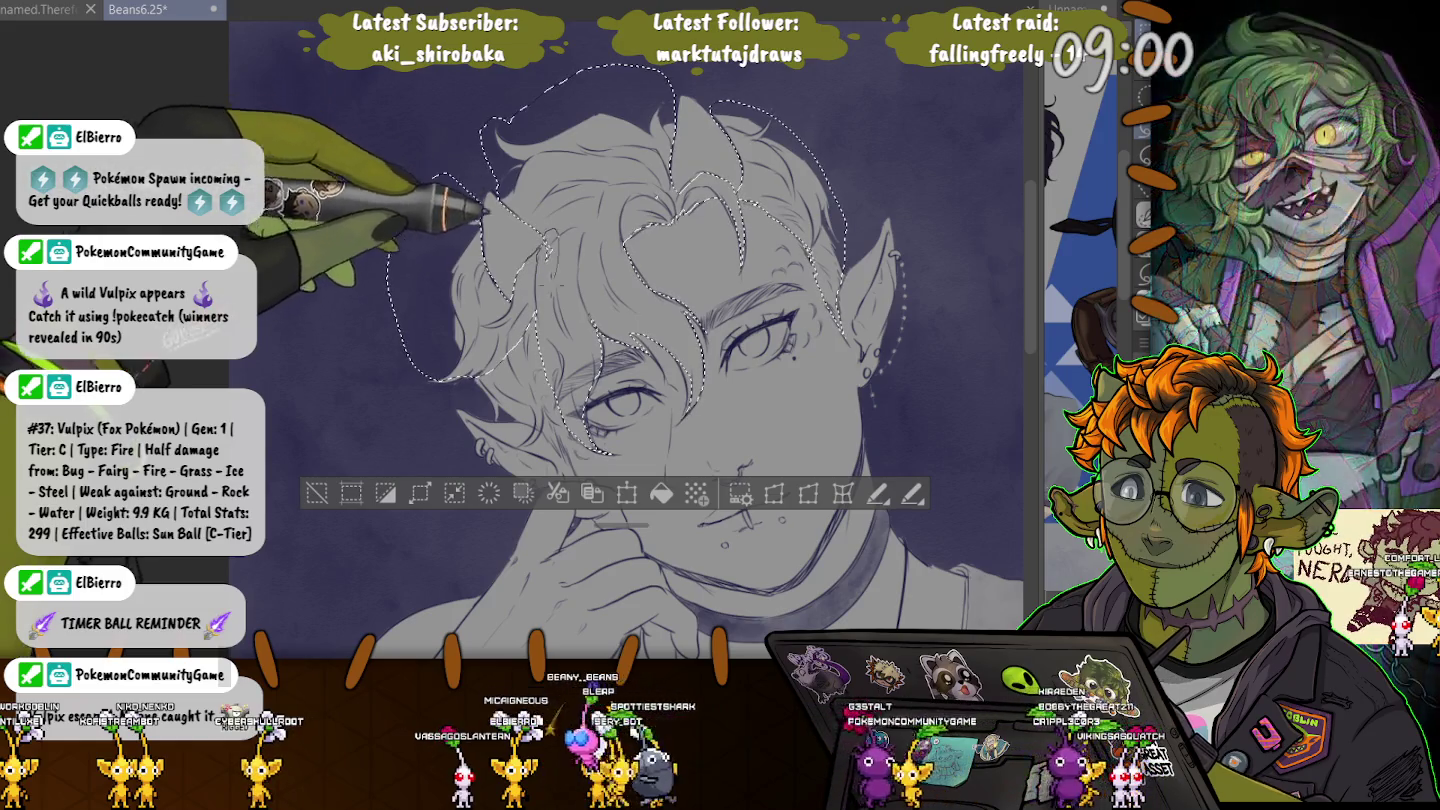
{"action": "scroll", "coordinate": [480, 259], "scroll_direction": "down", "scroll_amount": 2}
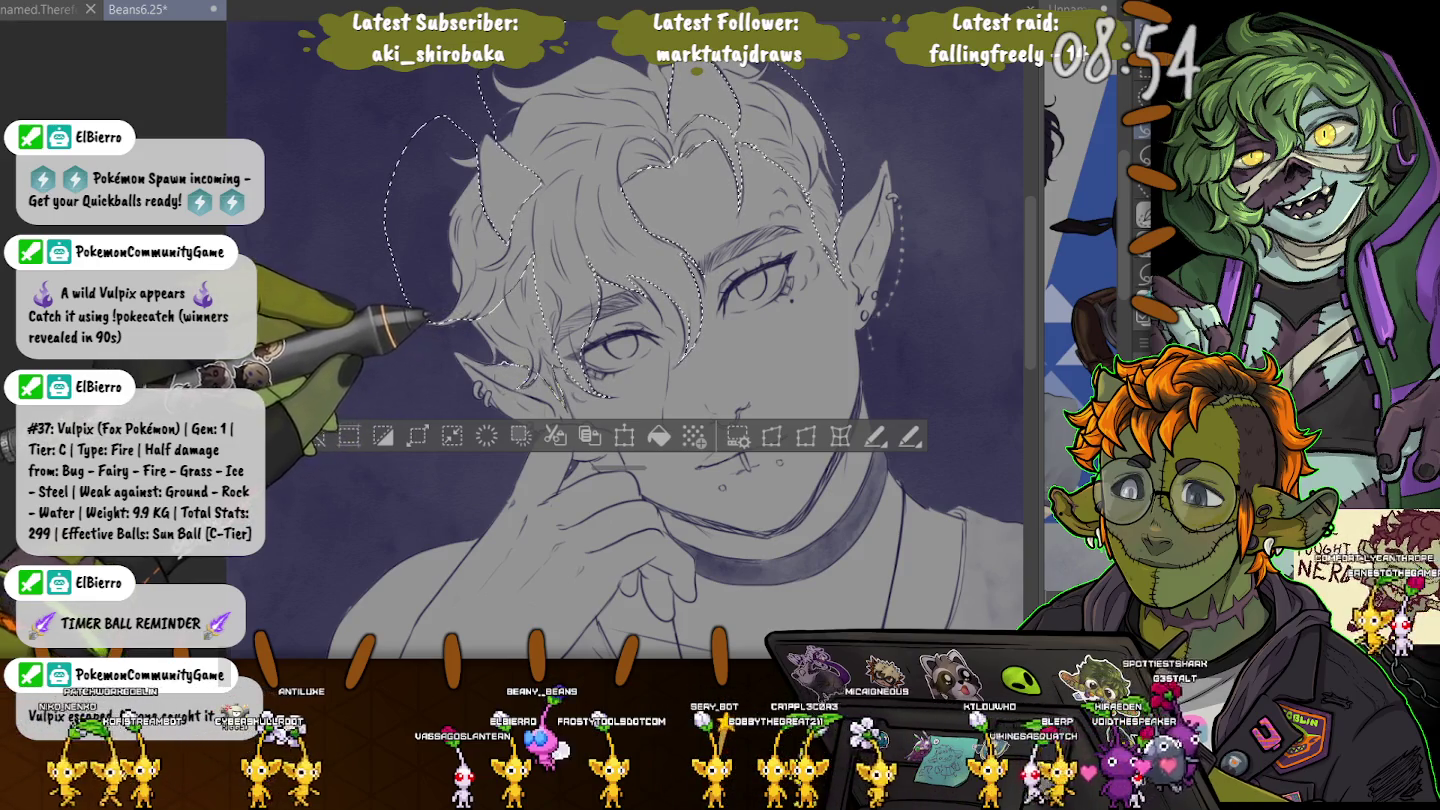
{"action": "left_click_drag", "start_coordinate": [488, 358], "coordinate": [440, 223]}
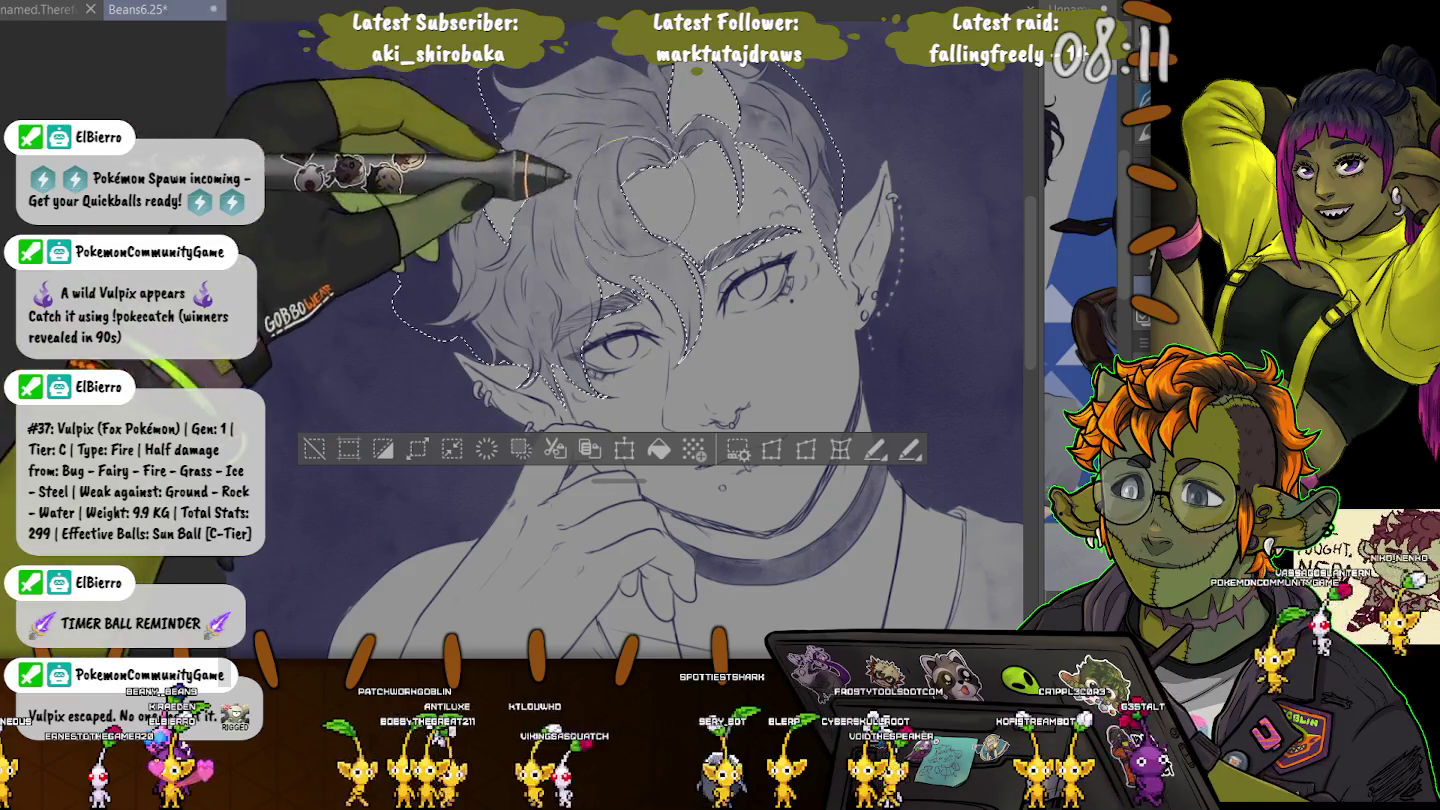
{"action": "left_click_drag", "start_coordinate": [626, 185], "coordinate": [430, 275]}
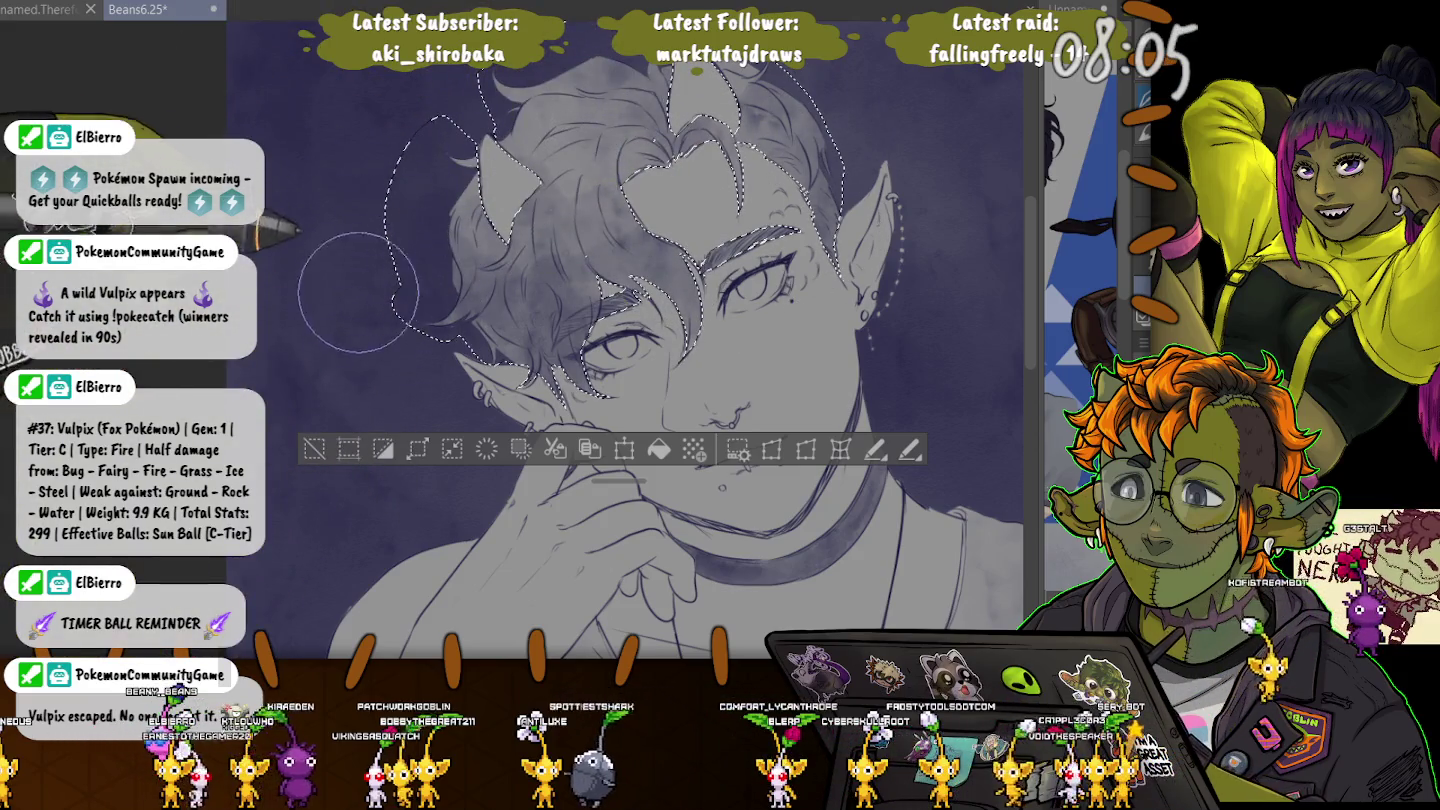
{"action": "key", "text": "ctrl+d"}
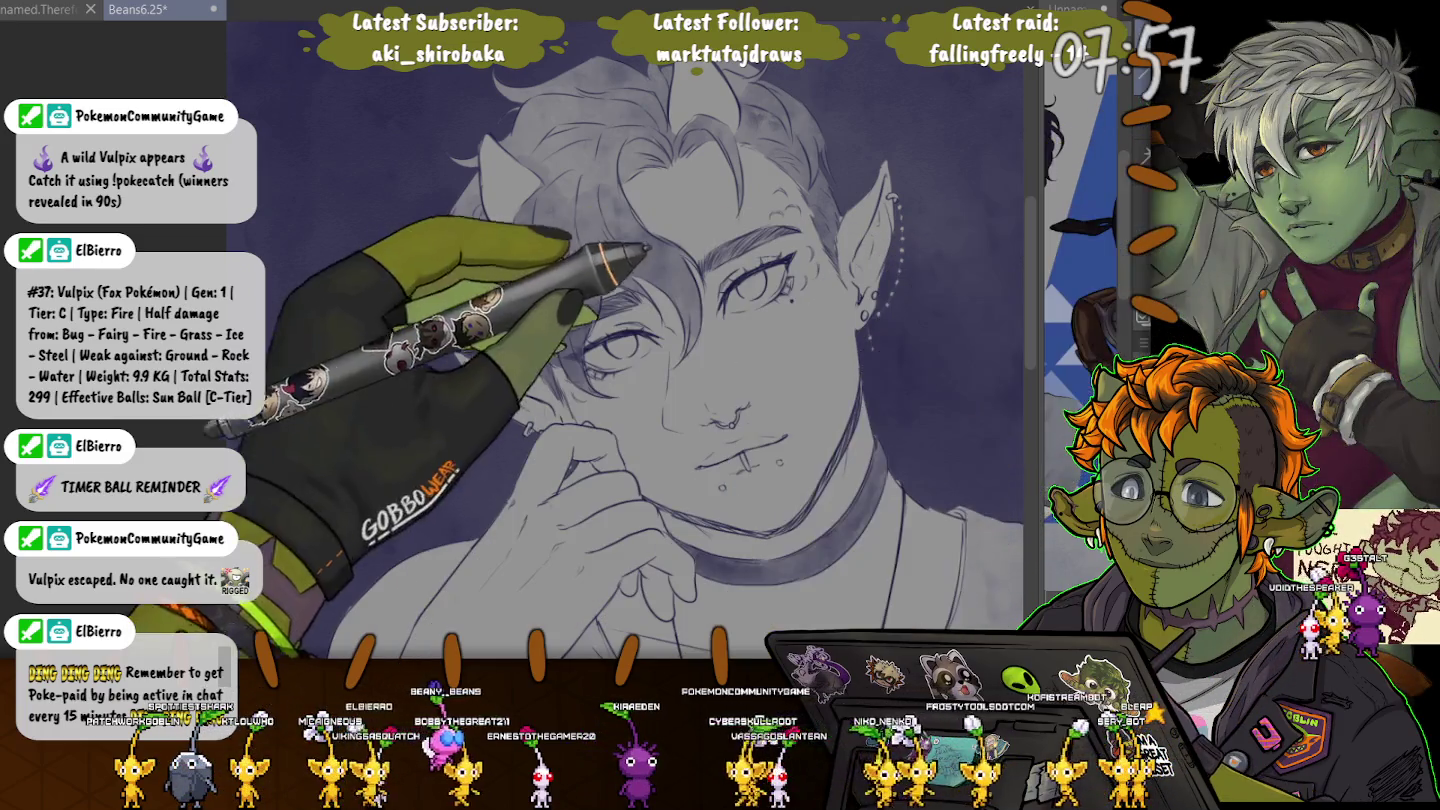
Select inside both eyes, clear that selection, and zoom in on the right eye.
{"action": "left_click_drag", "start_coordinate": [740, 273], "coordinate": [743, 274]}
{"action": "left_click_drag", "start_coordinate": [605, 338], "coordinate": [608, 341]}
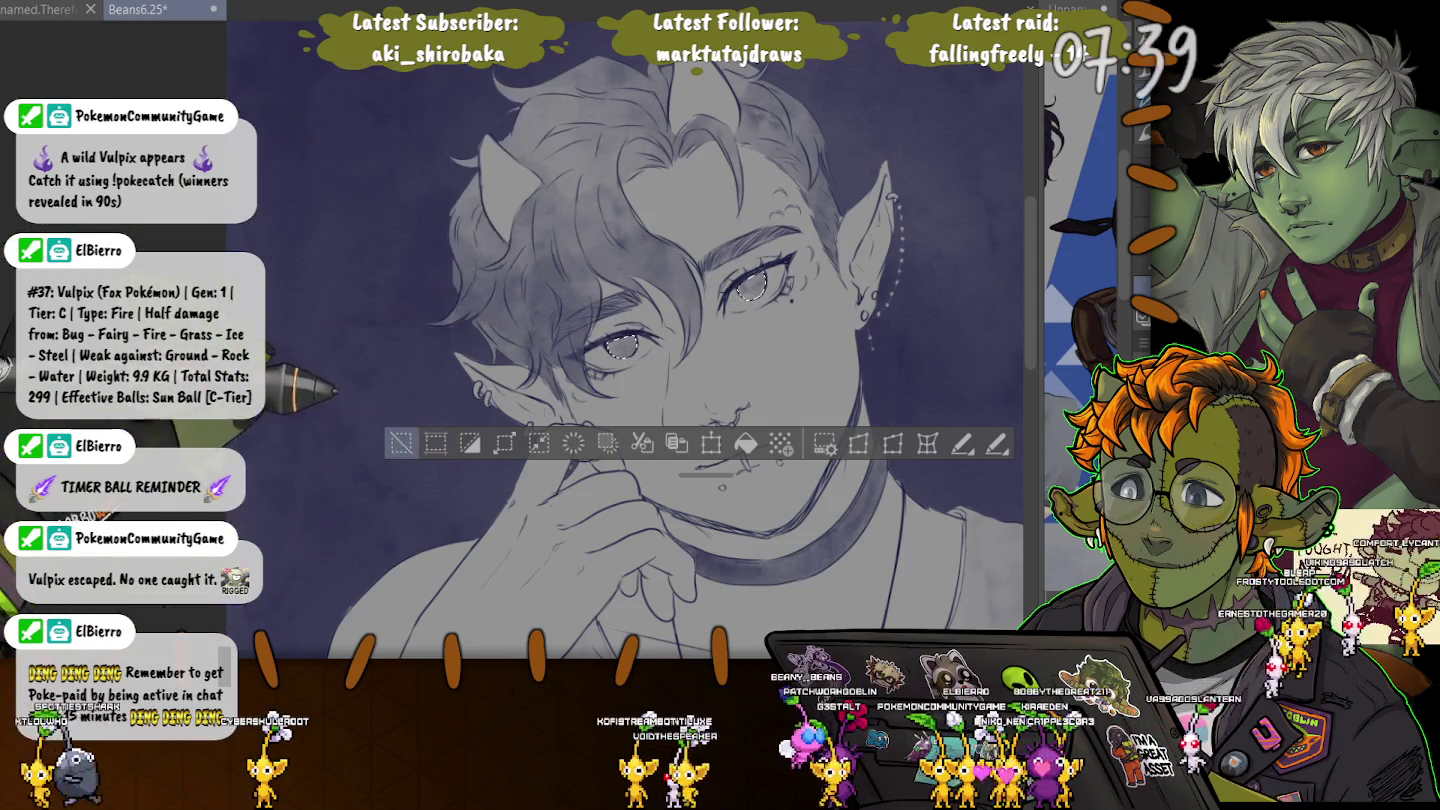
{"action": "key", "text": "ctrl+d"}
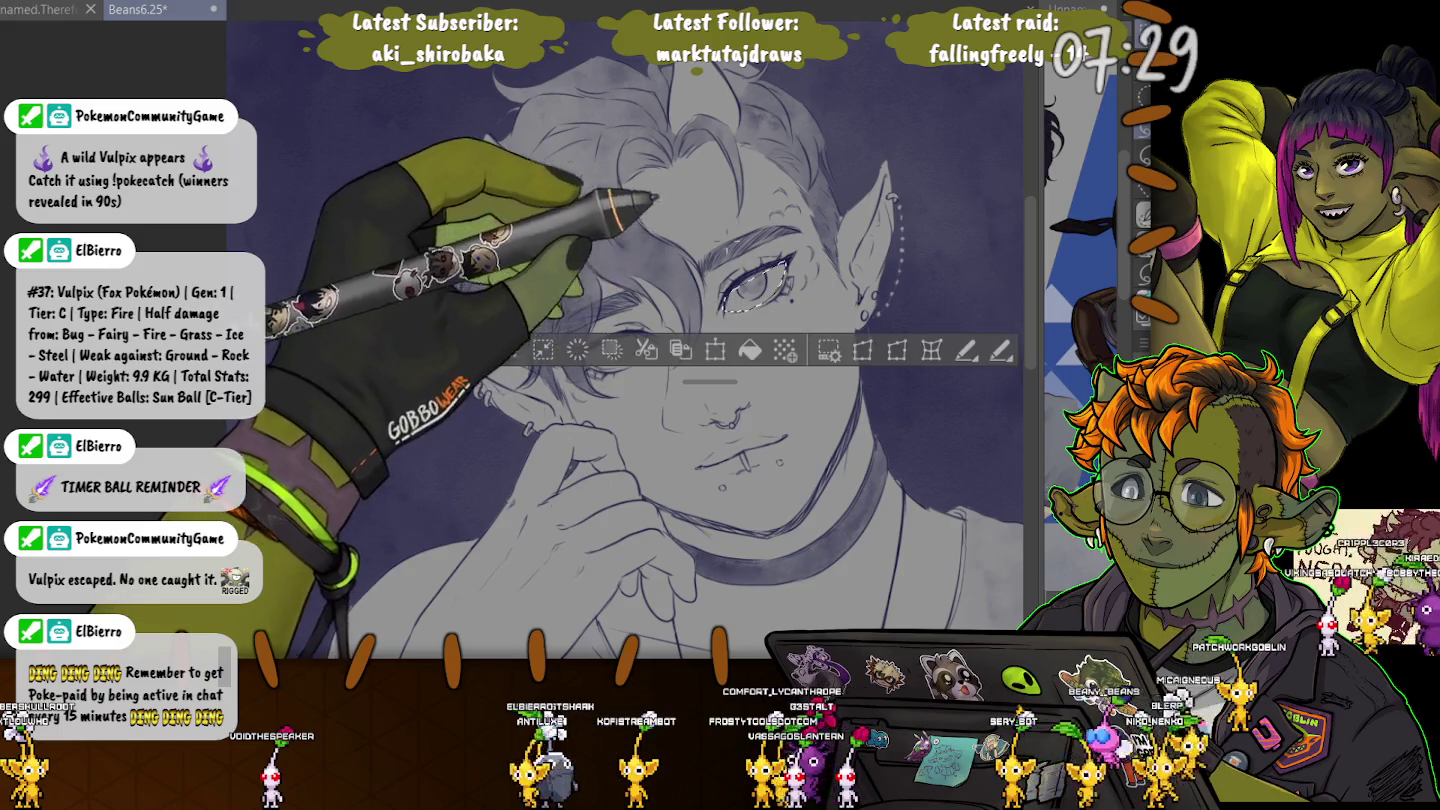
{"action": "scroll", "coordinate": [722, 240], "scroll_direction": "up", "scroll_amount": 4}
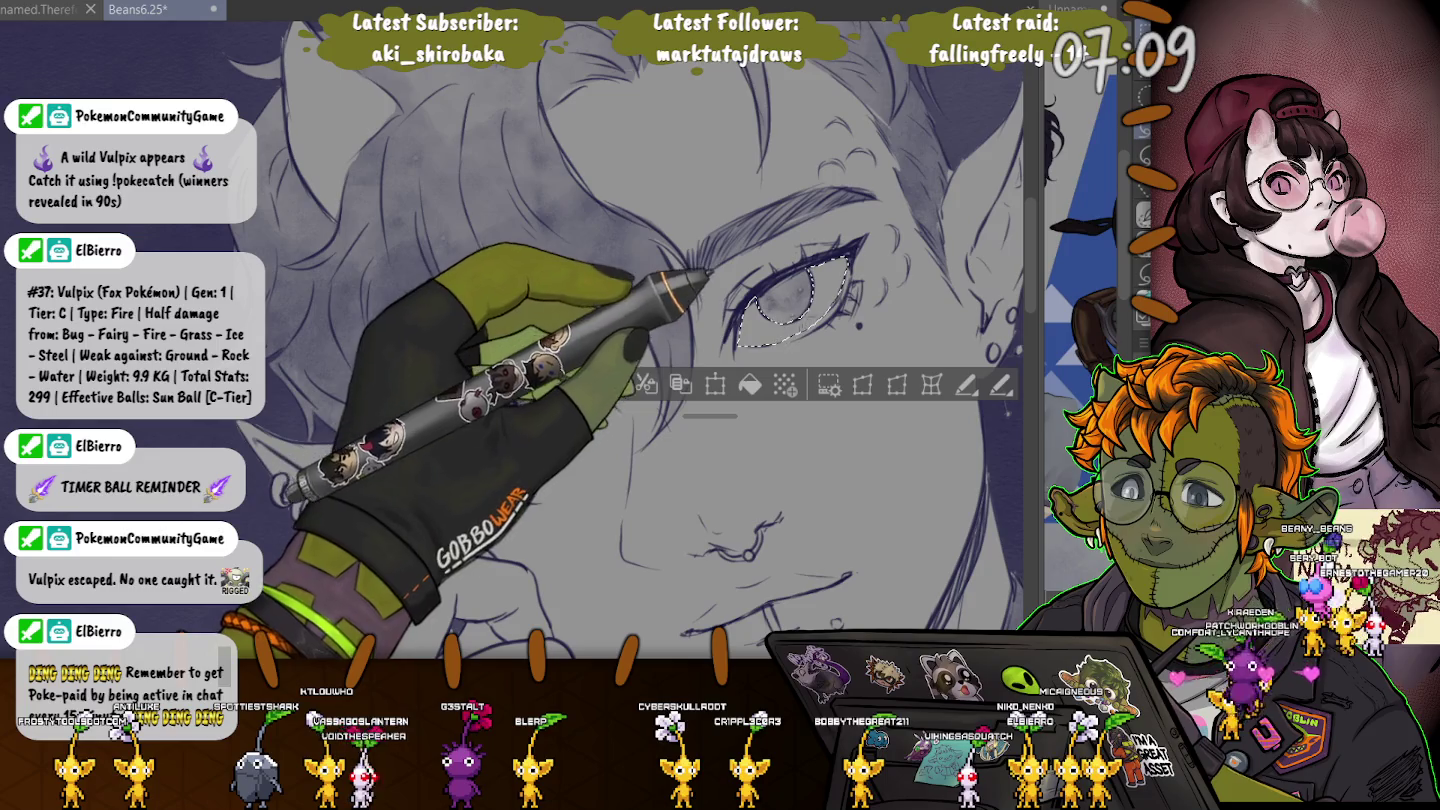
Add the left eye to the selection, tone both eyes darker grey, and deselect.
{"action": "left_click_drag", "start_coordinate": [710, 415], "coordinate": [698, 580]}
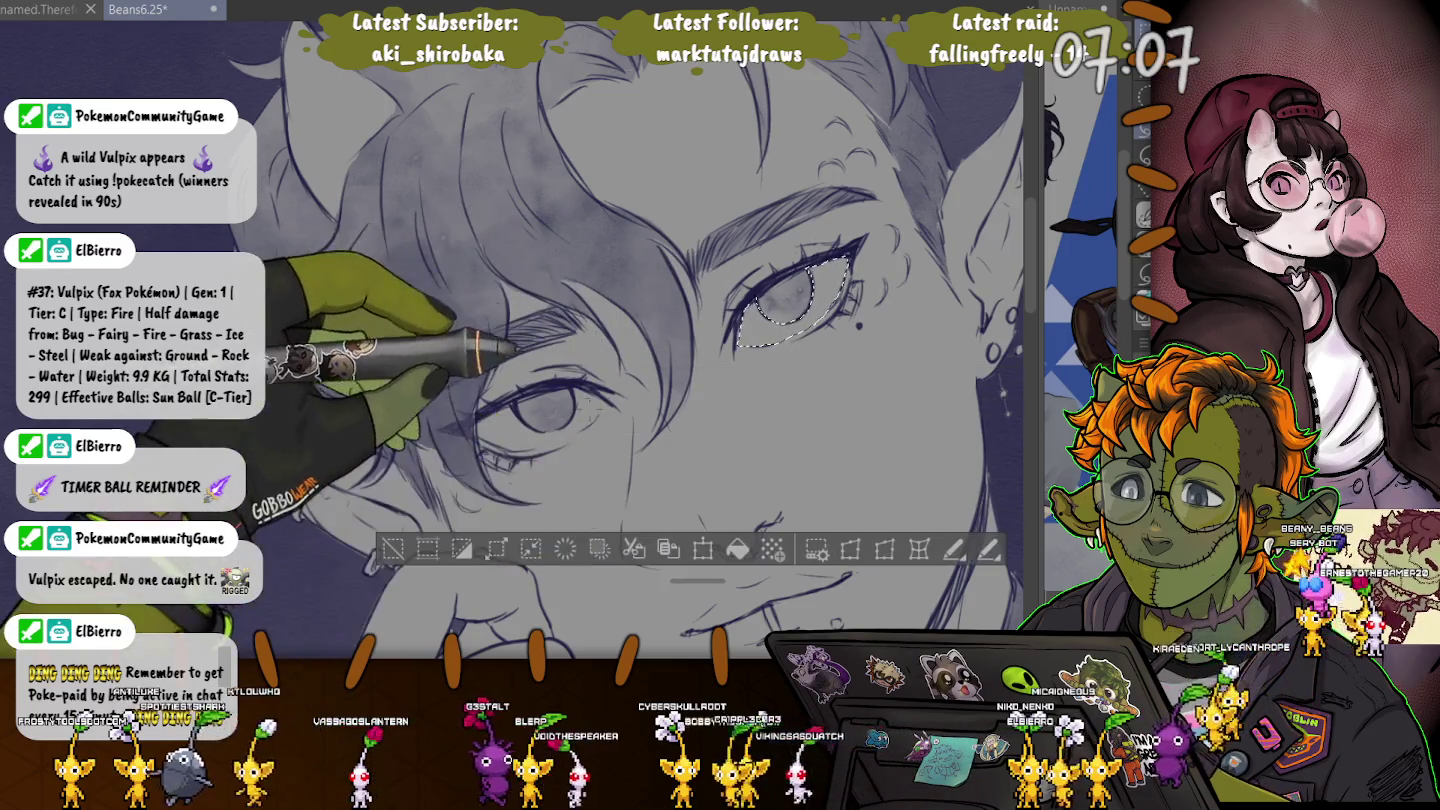
{"action": "left_click_drag", "start_coordinate": [605, 398], "coordinate": [478, 447]}
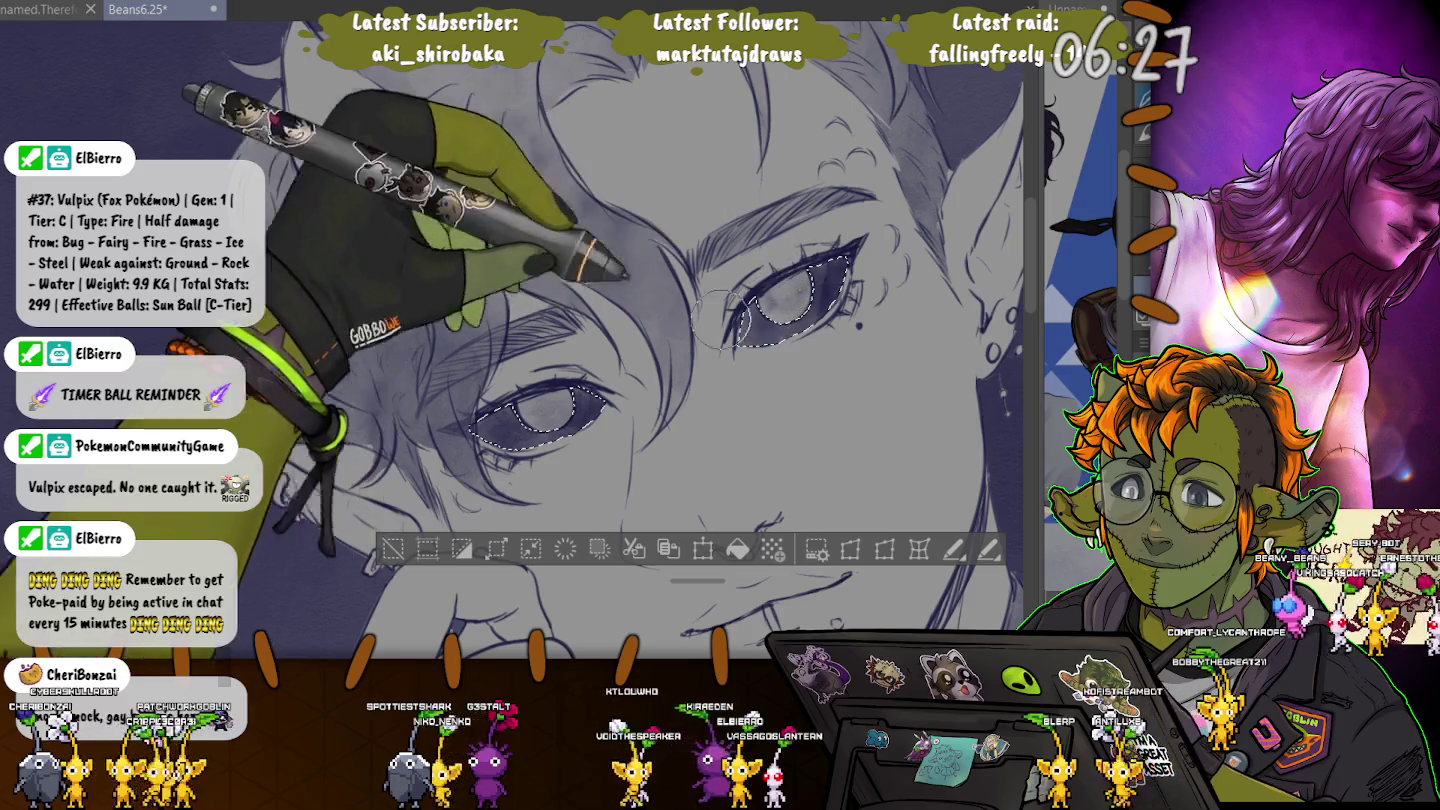
{"action": "key", "text": "ctrl+d"}
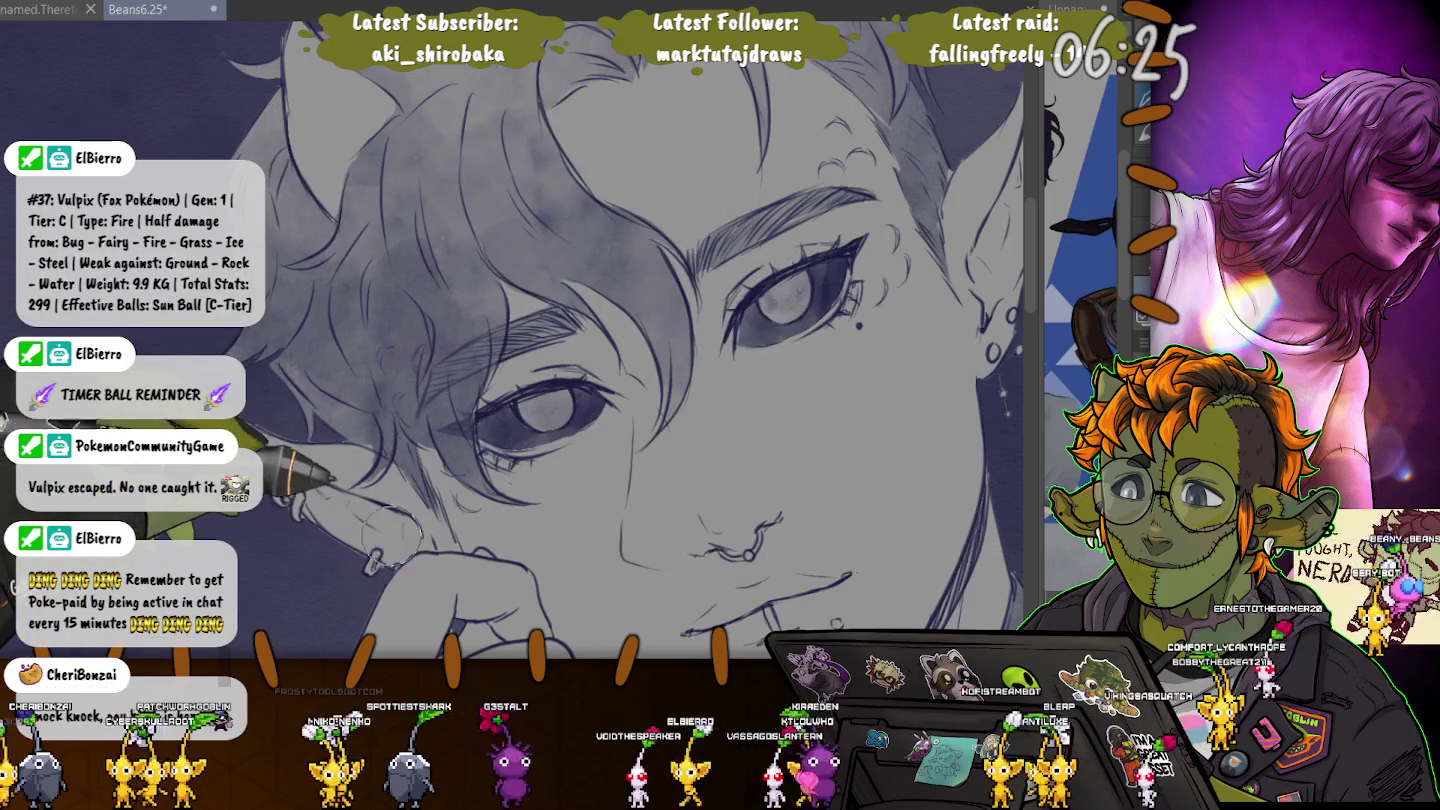
Zoom out, then in on the mouth, and airbrush soft grey onto the lips.
{"action": "scroll", "coordinate": [640, 340], "scroll_direction": "down", "scroll_amount": 5}
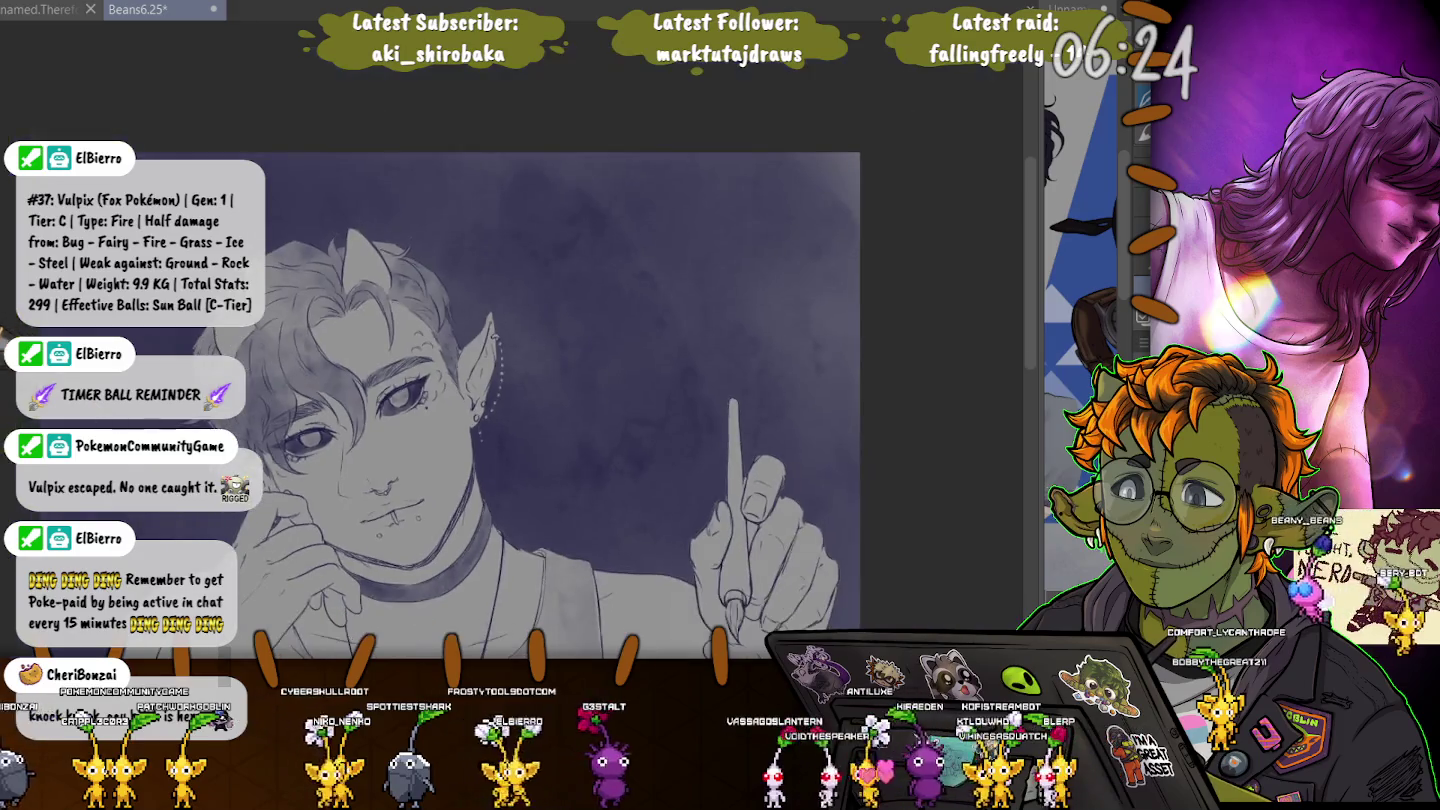
{"action": "scroll", "coordinate": [620, 320], "scroll_direction": "up", "scroll_amount": 2}
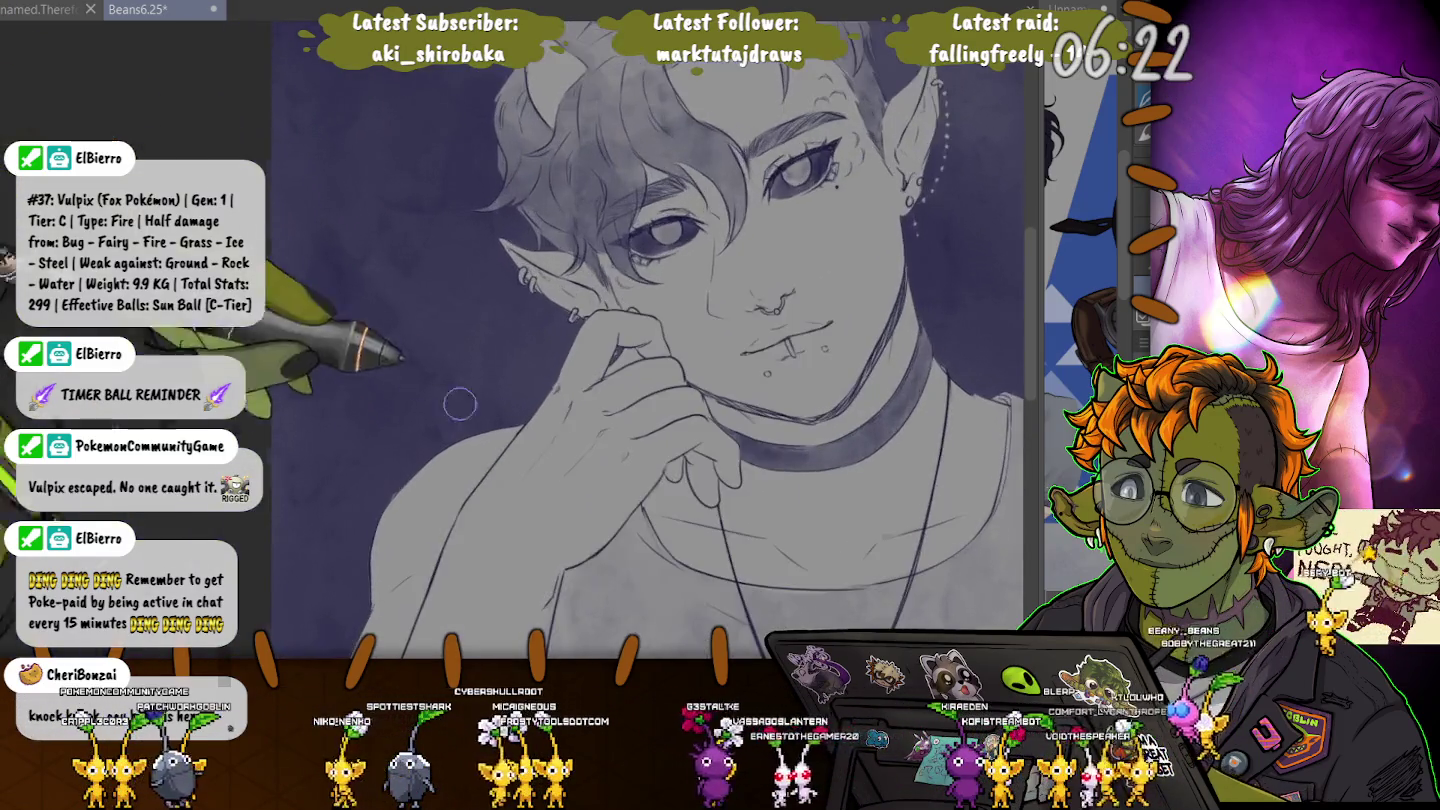
{"action": "scroll", "coordinate": [620, 320], "scroll_direction": "up", "scroll_amount": 3}
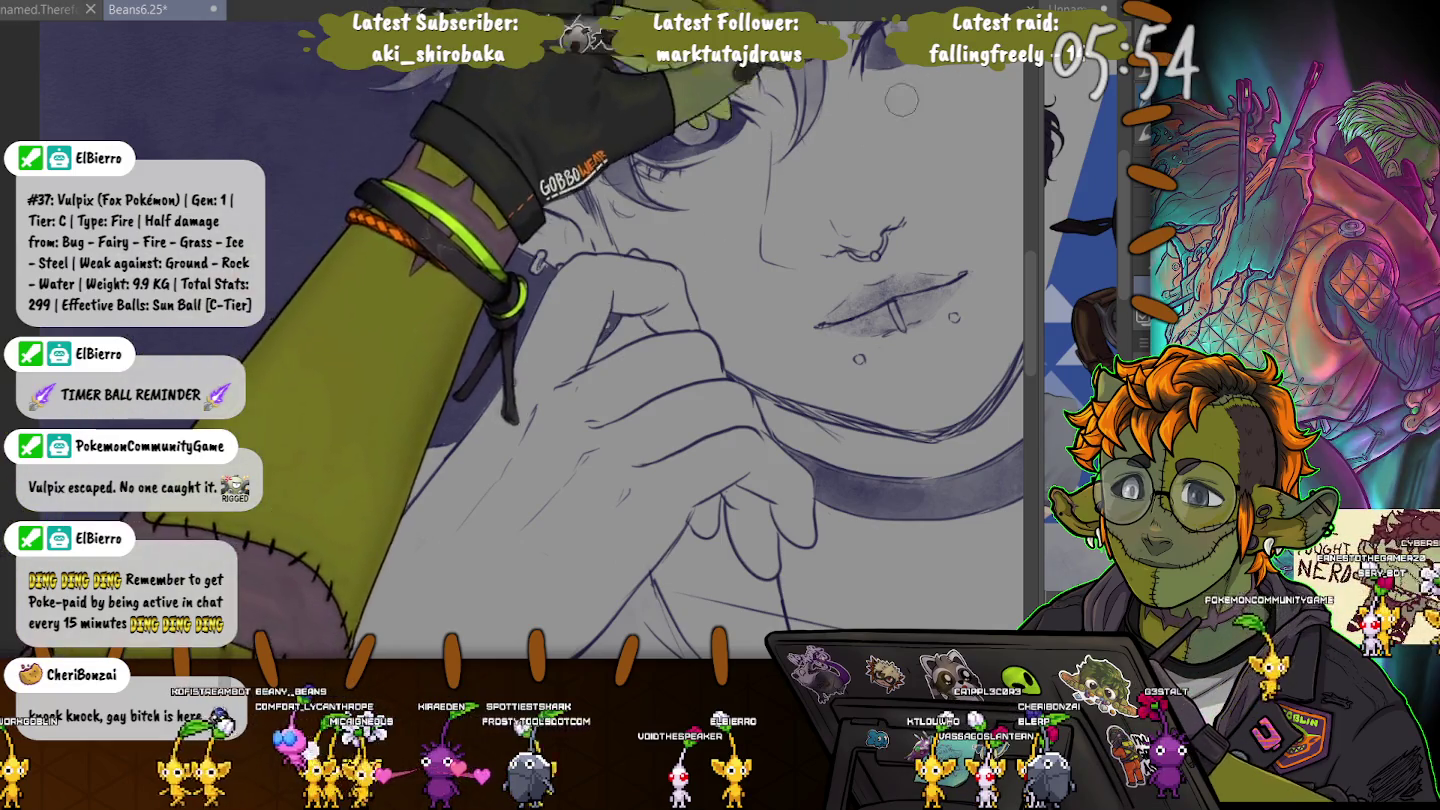
{"action": "scroll", "coordinate": [612, 319], "scroll_direction": "up", "scroll_amount": 3}
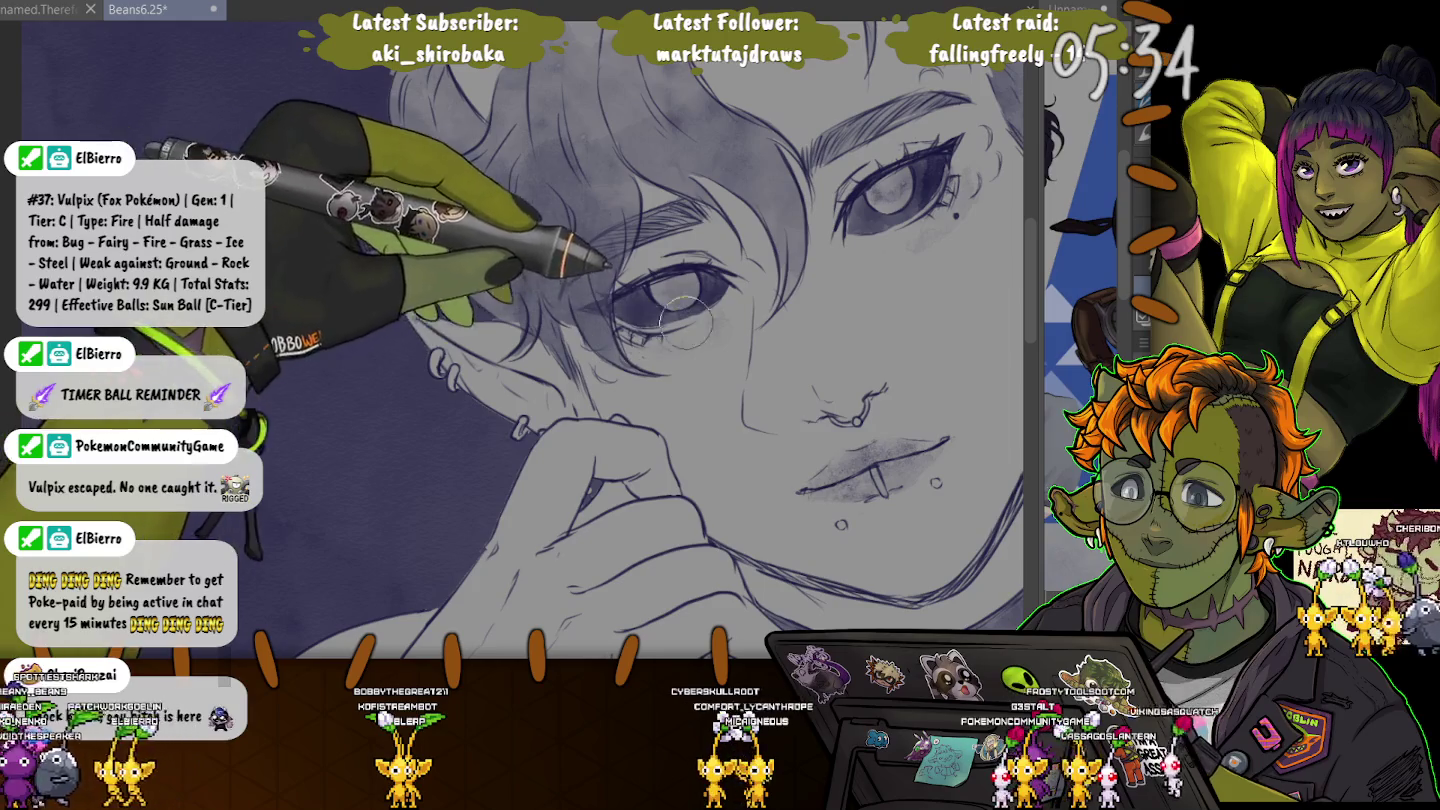
Draw a pointed ear on the left of the head and zoom out to the torso.
{"action": "left_click_drag", "start_coordinate": [520, 327], "coordinate": [402, 301]}
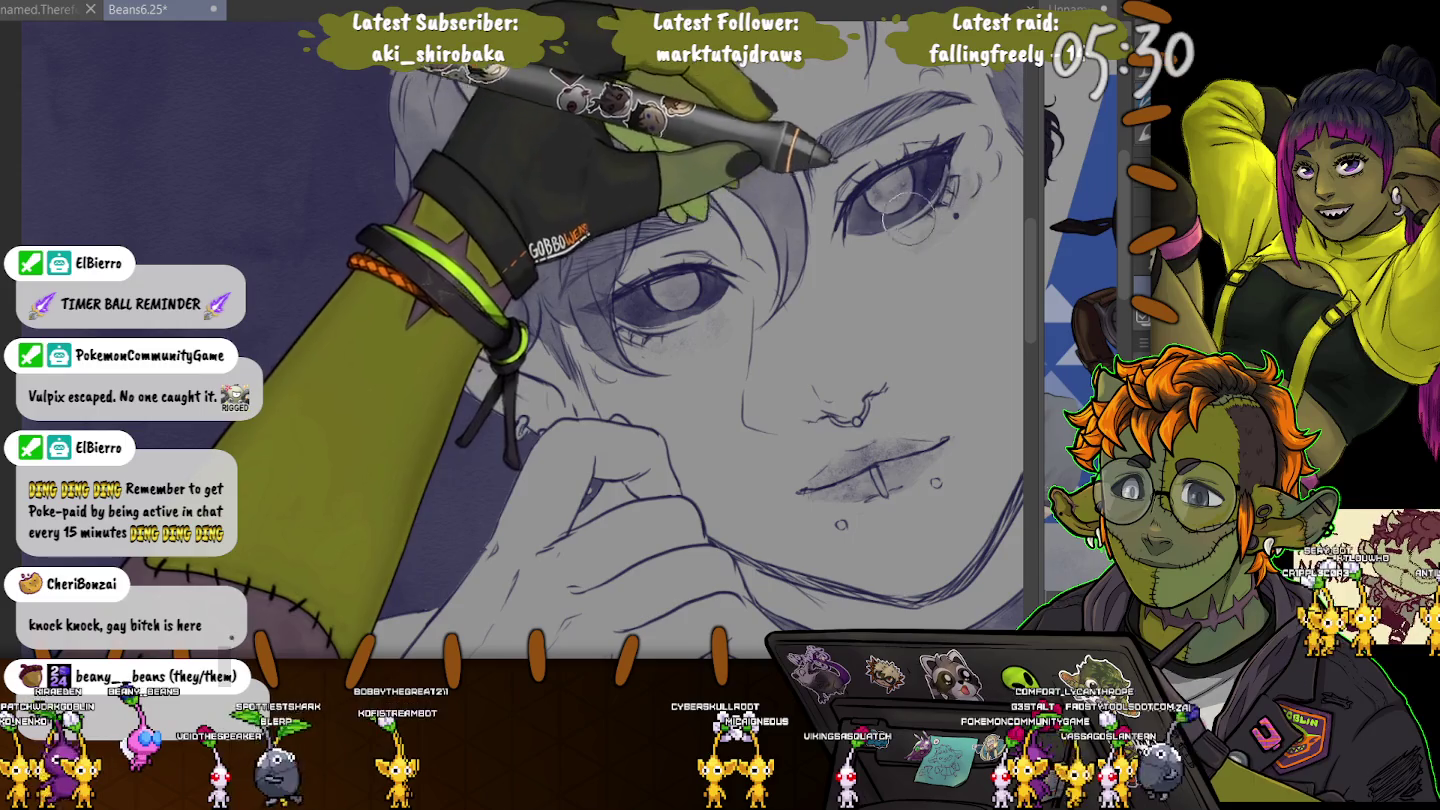
{"action": "key", "text": "ctrl+minus"}
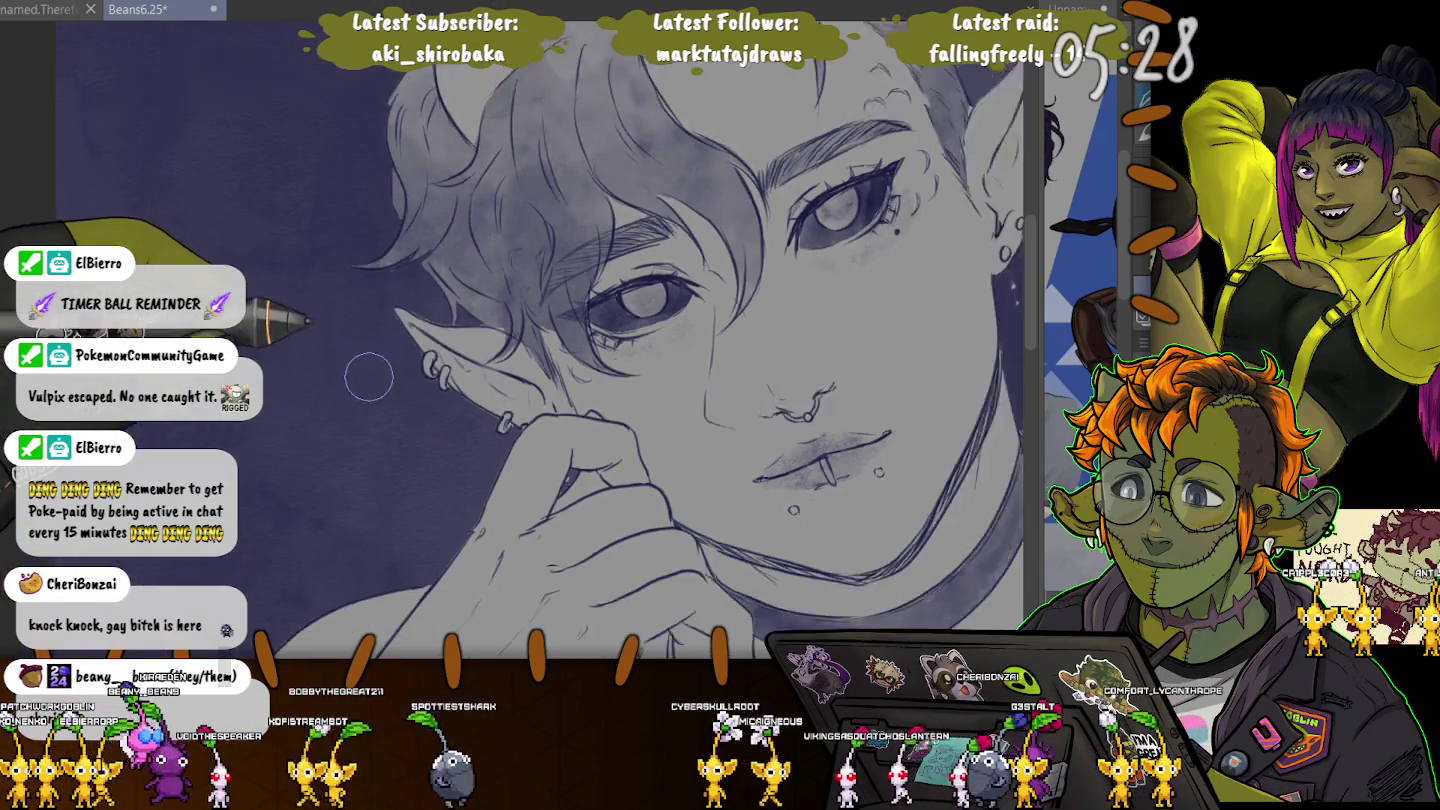
{"action": "key", "text": "ctrl+minus"}
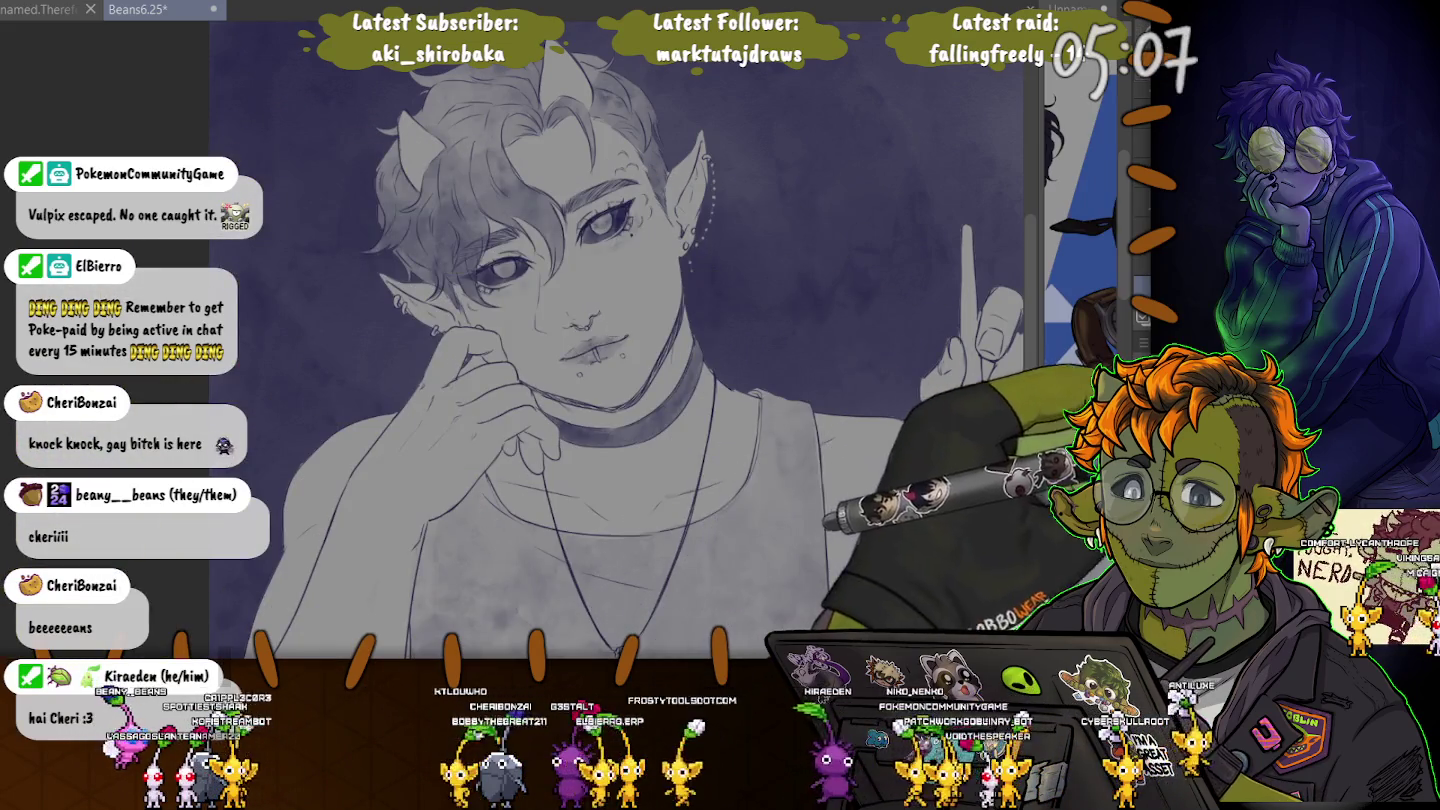
Undo twice to bring back the construction lines, round glasses and horns, then zoom into the face.
{"action": "key", "text": "ctrl+z"}
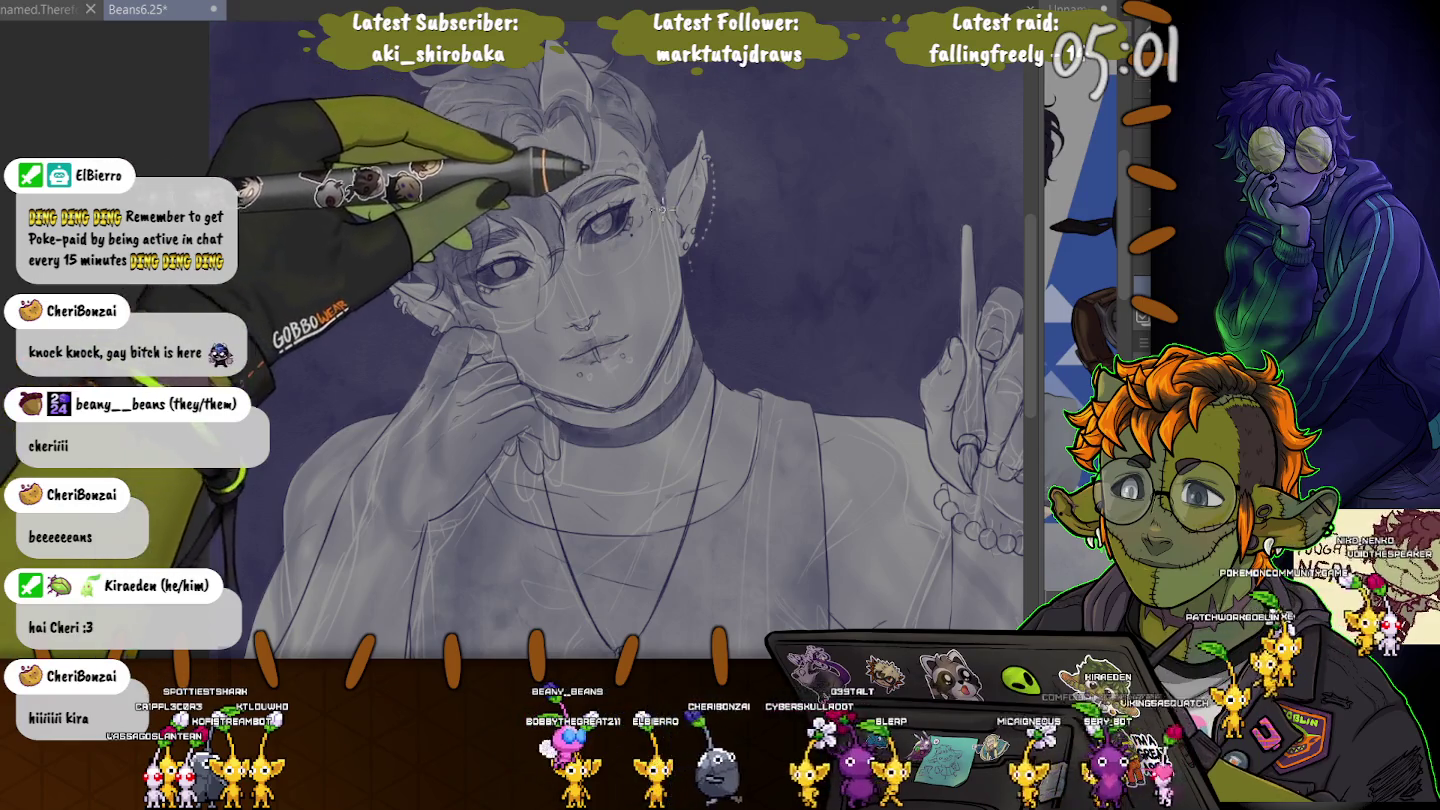
{"action": "key", "text": "ctrl+z"}
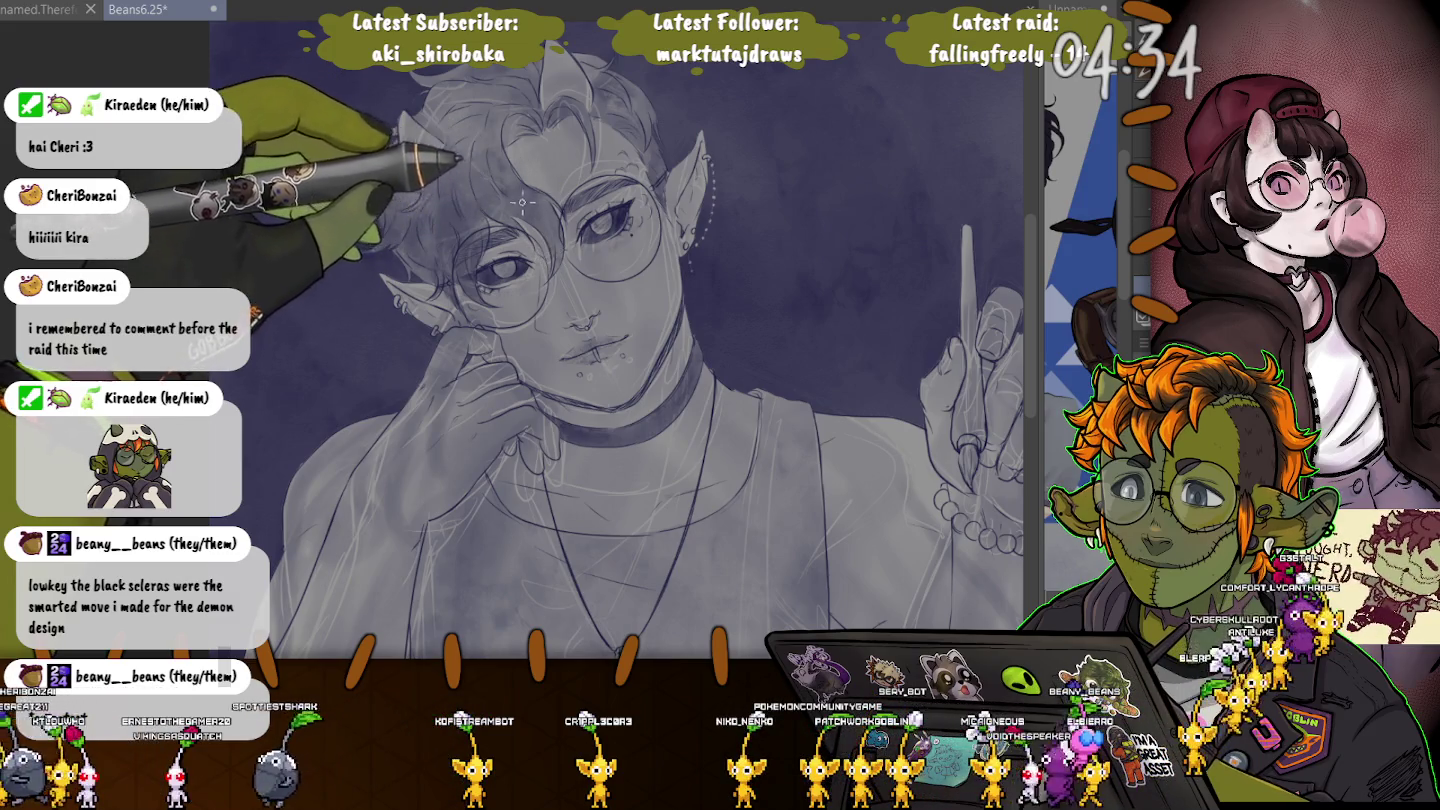
{"action": "scroll", "coordinate": [522, 202], "scroll_direction": "up", "scroll_amount": 1}
{"action": "scroll", "coordinate": [551, 230], "scroll_direction": "up", "scroll_amount": 2}
{"action": "scroll", "coordinate": [590, 266], "scroll_direction": "up", "scroll_amount": 2}
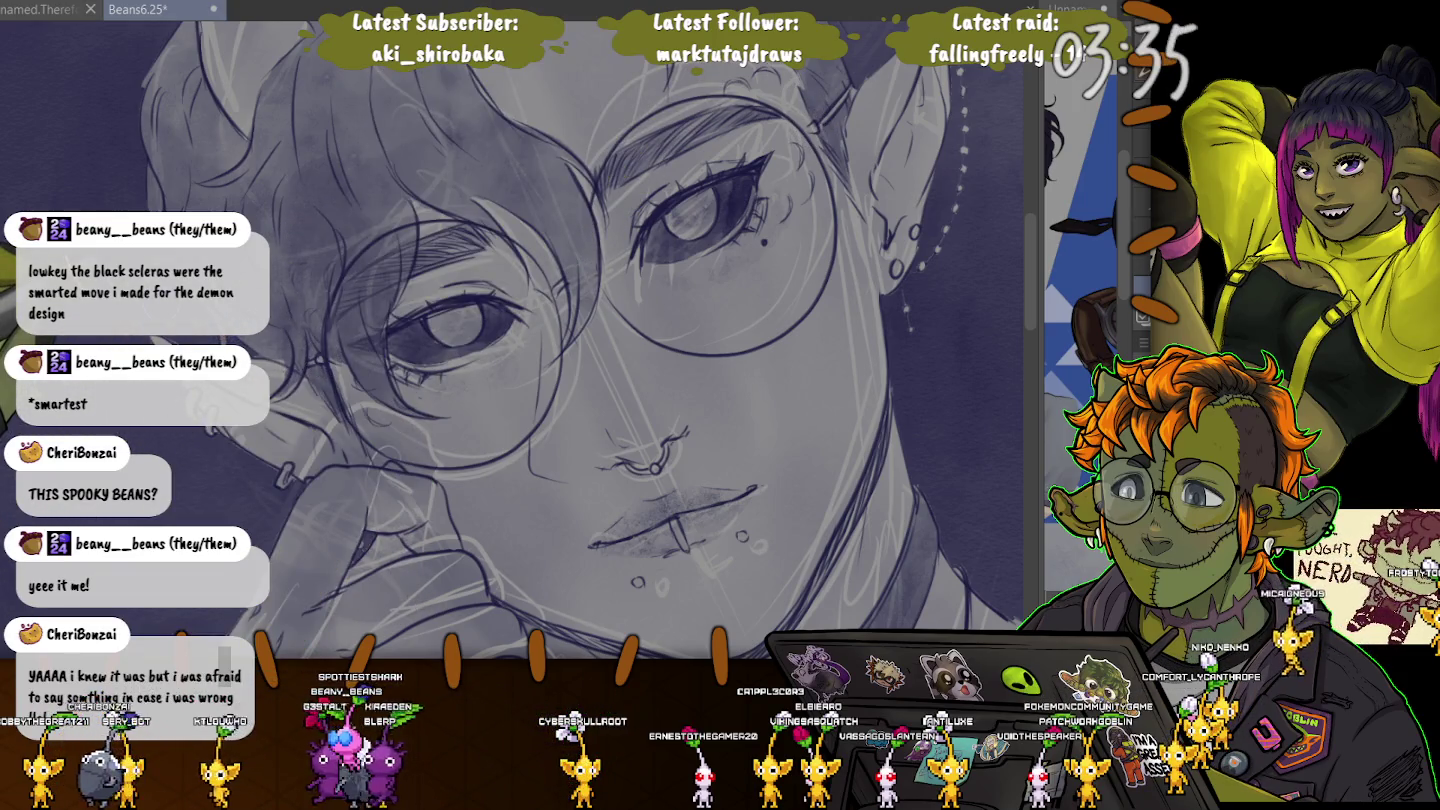
{"action": "scroll", "coordinate": [512, 340], "scroll_direction": "down", "scroll_amount": 3}
{"action": "scroll", "coordinate": [512, 339], "scroll_direction": "down", "scroll_amount": 3}
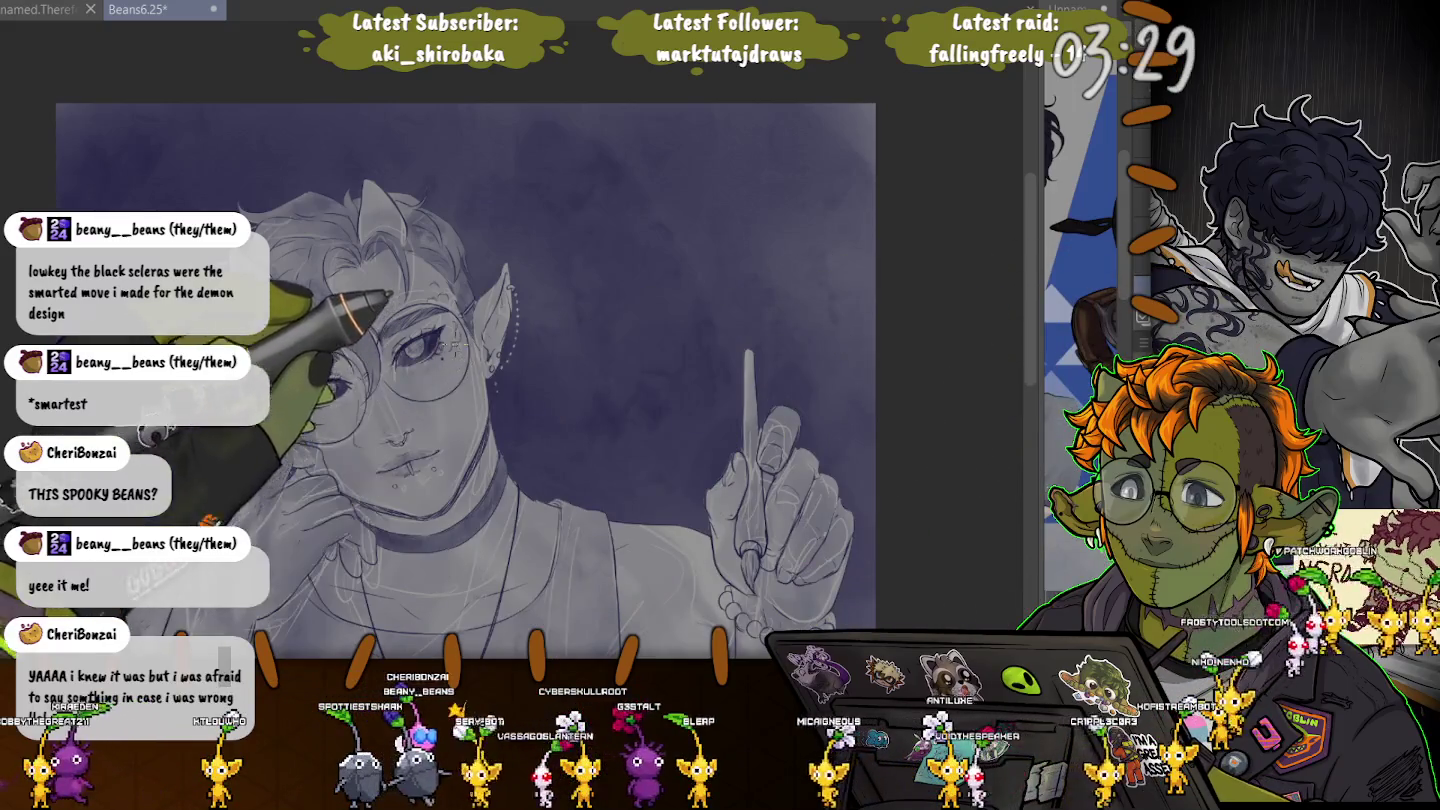
{"action": "scroll", "coordinate": [373, 625], "scroll_direction": "up", "scroll_amount": 2}
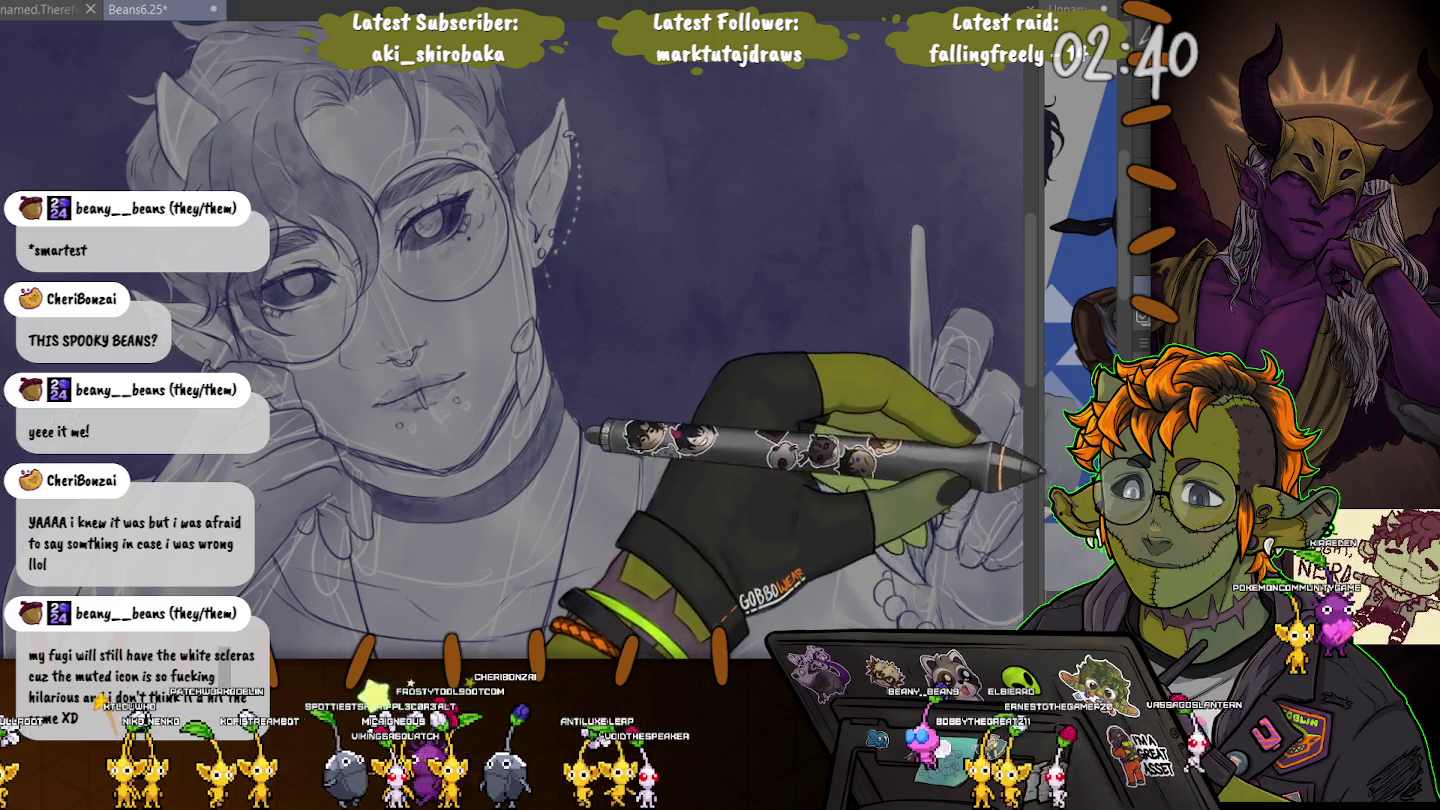
{"action": "key", "text": "ctrl+z"}
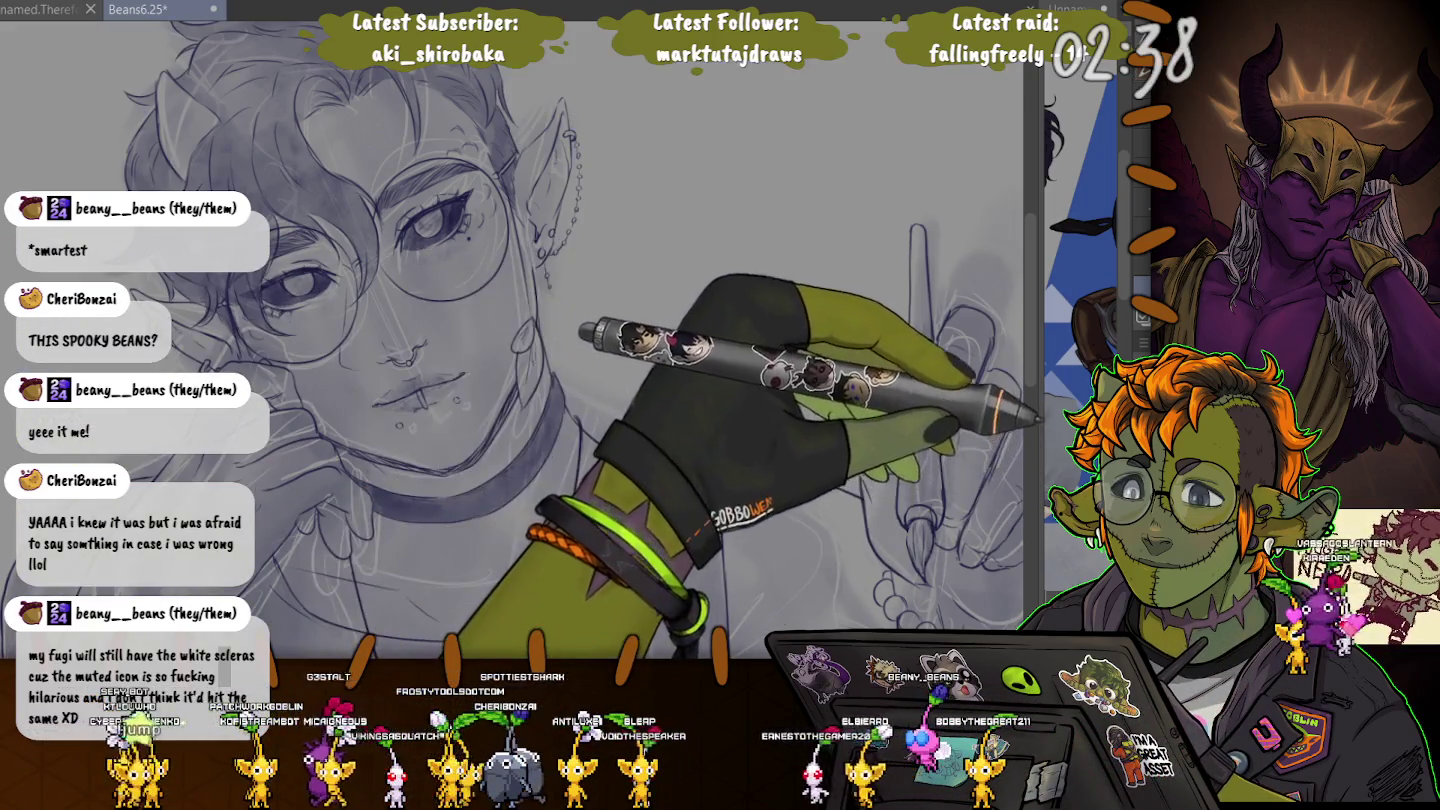
{"action": "key", "text": "ctrl+y"}
{"action": "scroll", "coordinate": [595, 350], "scroll_direction": "down", "scroll_amount": 3}
{"action": "scroll", "coordinate": [595, 350], "scroll_direction": "down", "scroll_amount": 2}
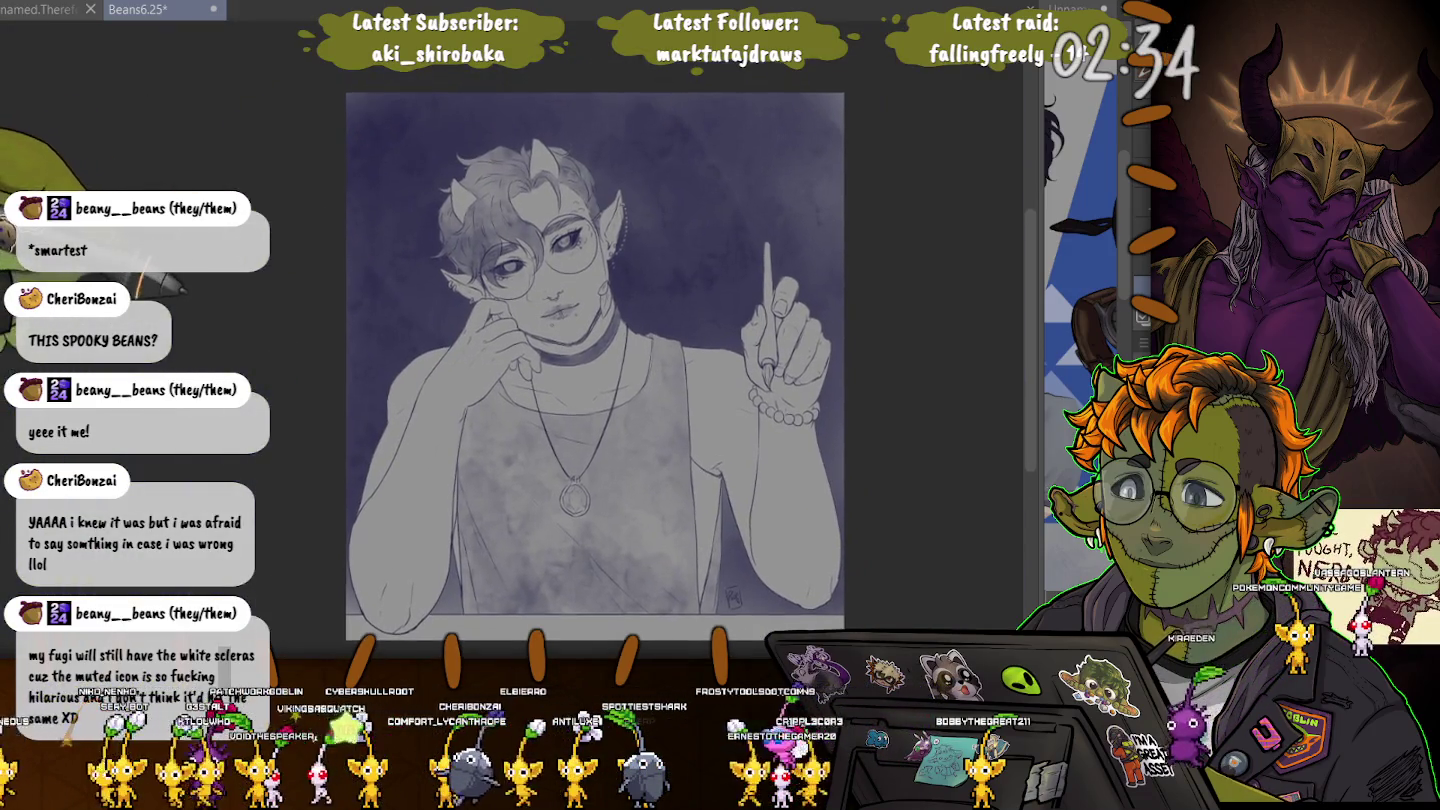
Lasso-select the bracelet beads on the raised wrist and shade them darker purple-grey.
{"action": "left_click_drag", "start_coordinate": [249, 329], "coordinate": [192, 322]}
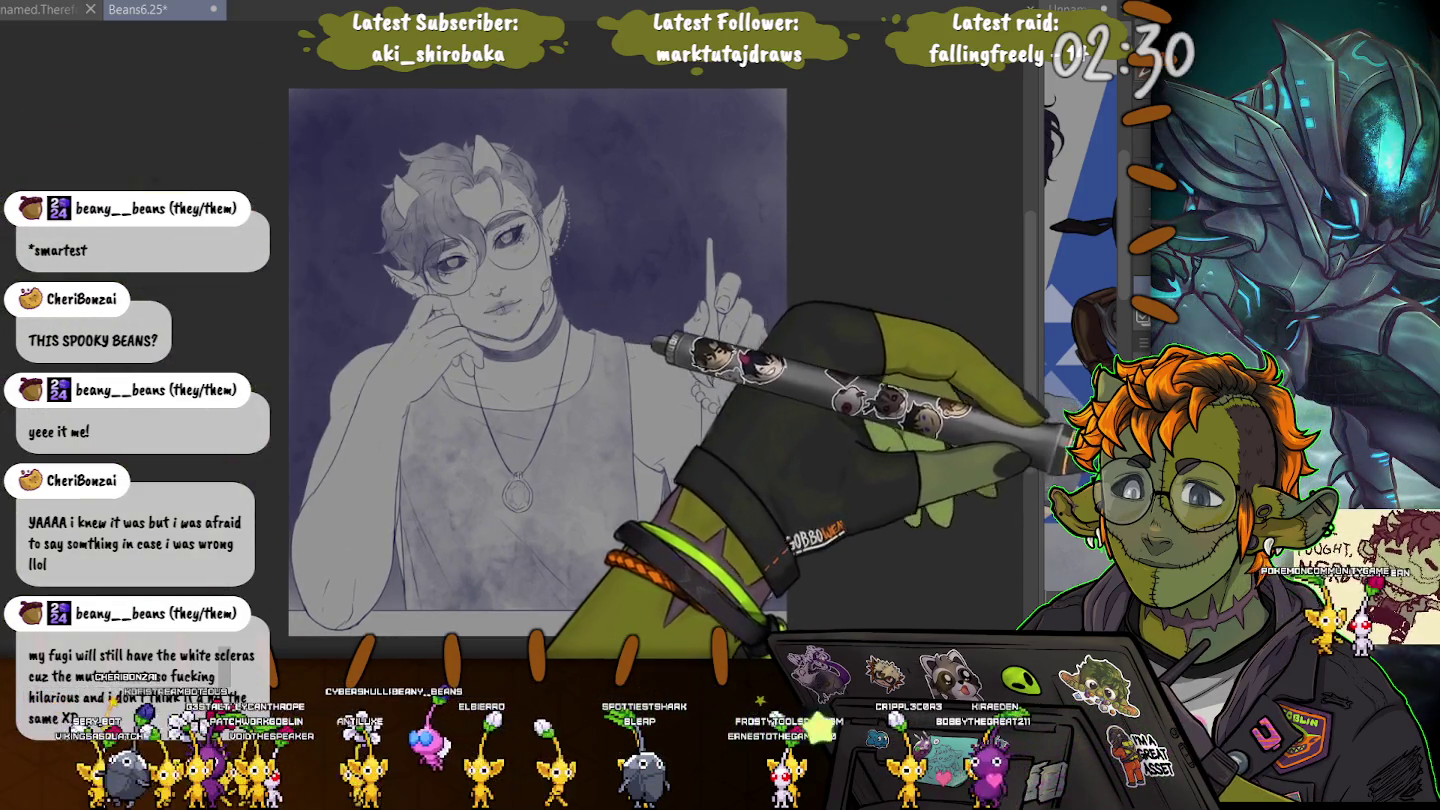
{"action": "scroll", "coordinate": [728, 400], "scroll_direction": "up", "scroll_amount": 5}
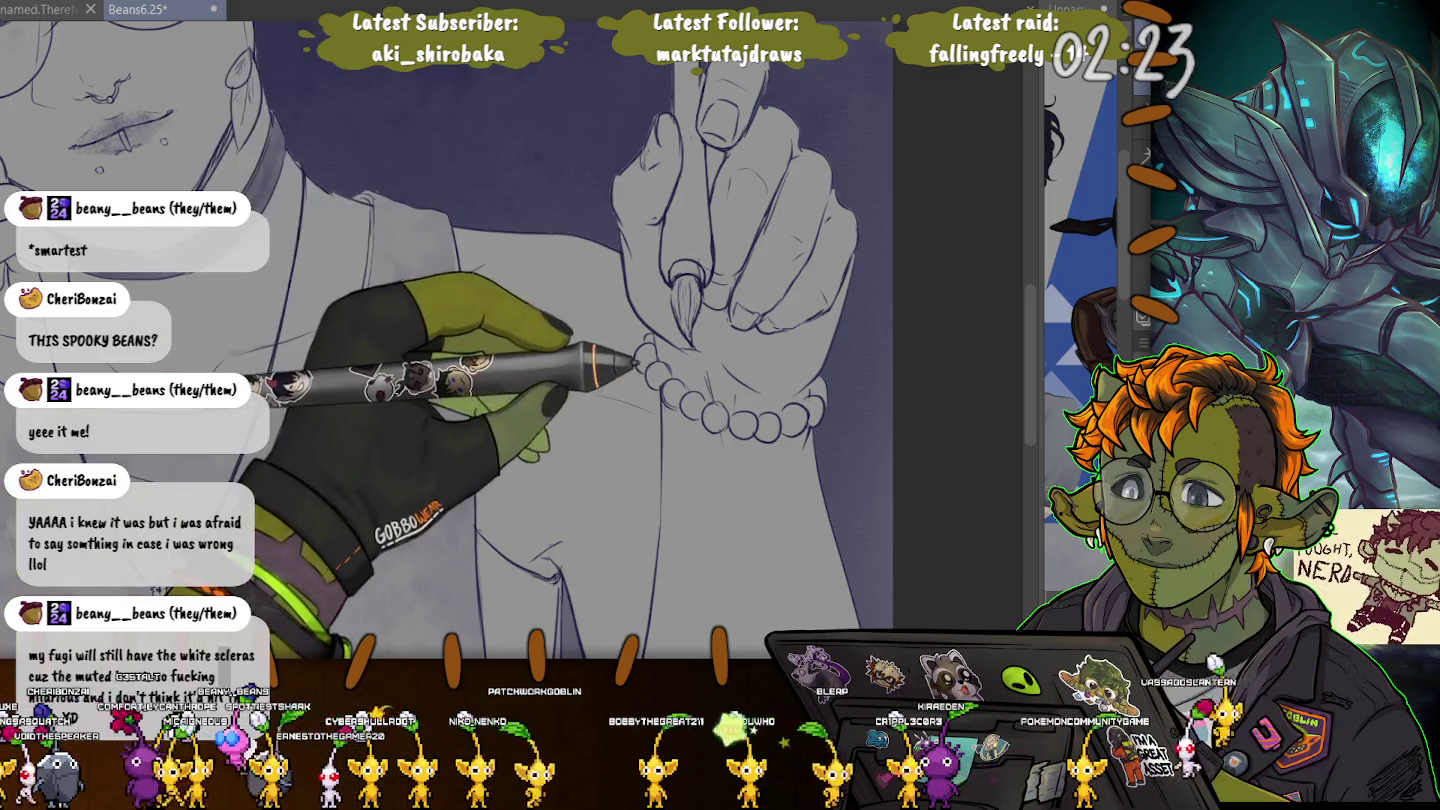
{"action": "key", "text": "ctrl+a"}
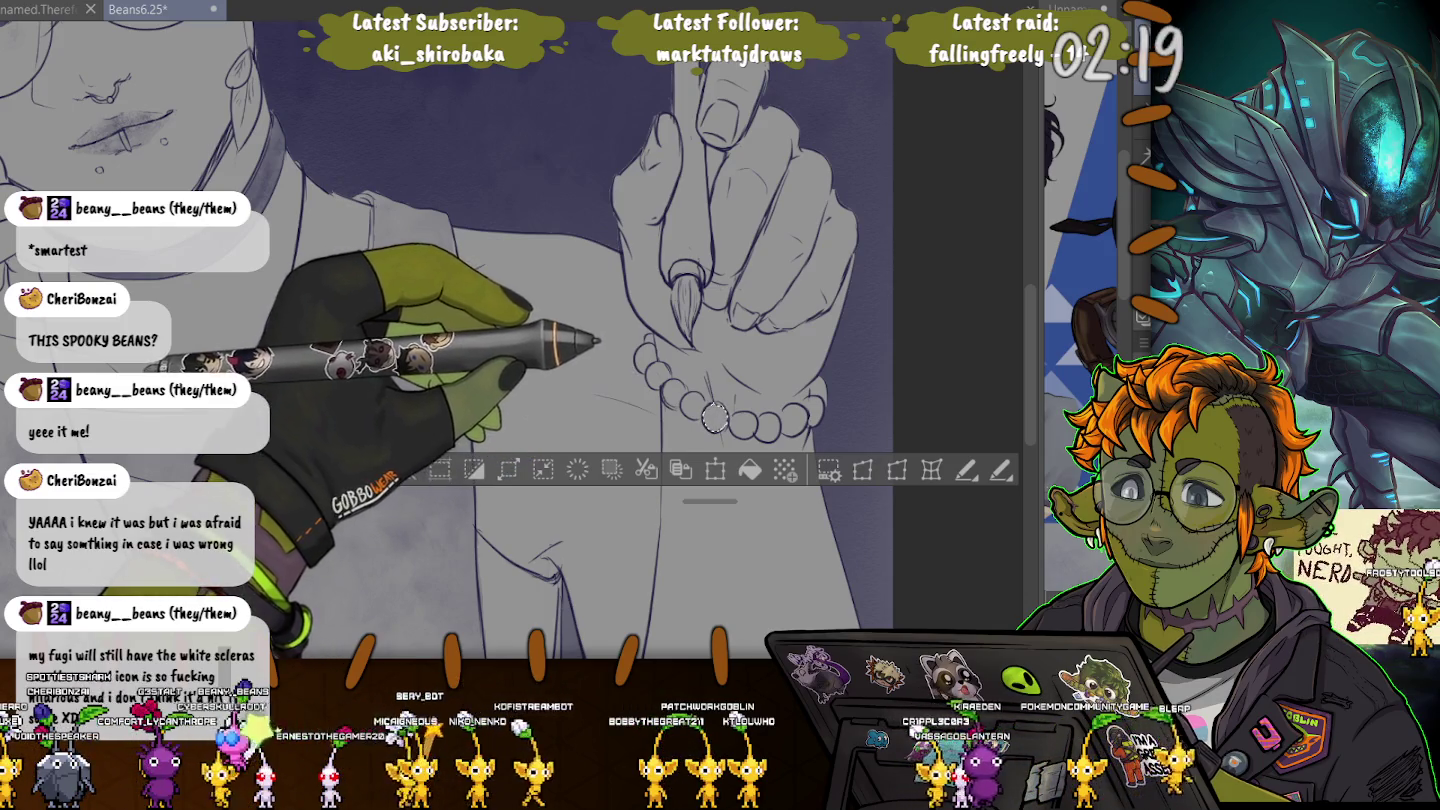
{"action": "left_click_drag", "start_coordinate": [640, 339], "coordinate": [648, 360]}
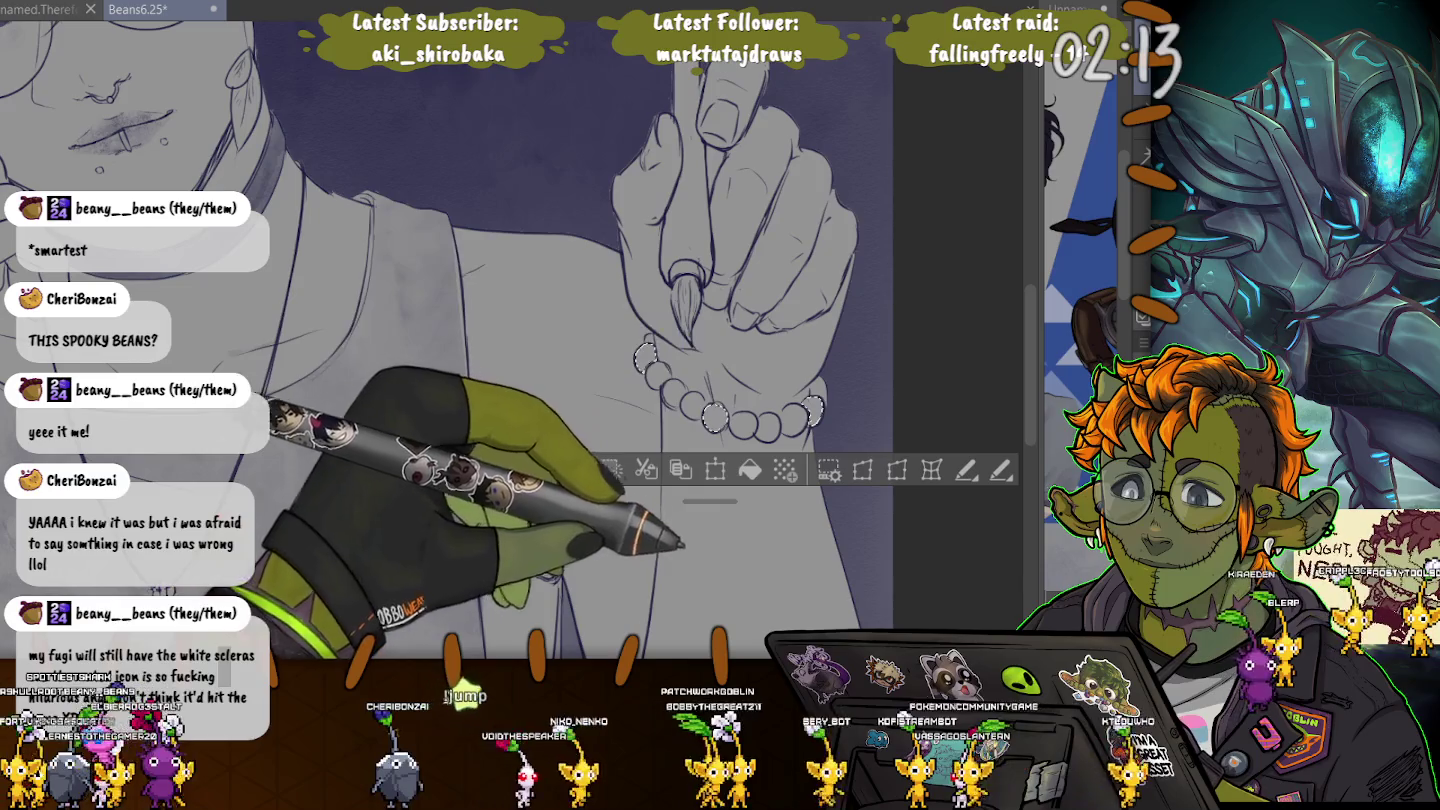
{"action": "left_click_drag", "start_coordinate": [799, 395], "coordinate": [818, 422]}
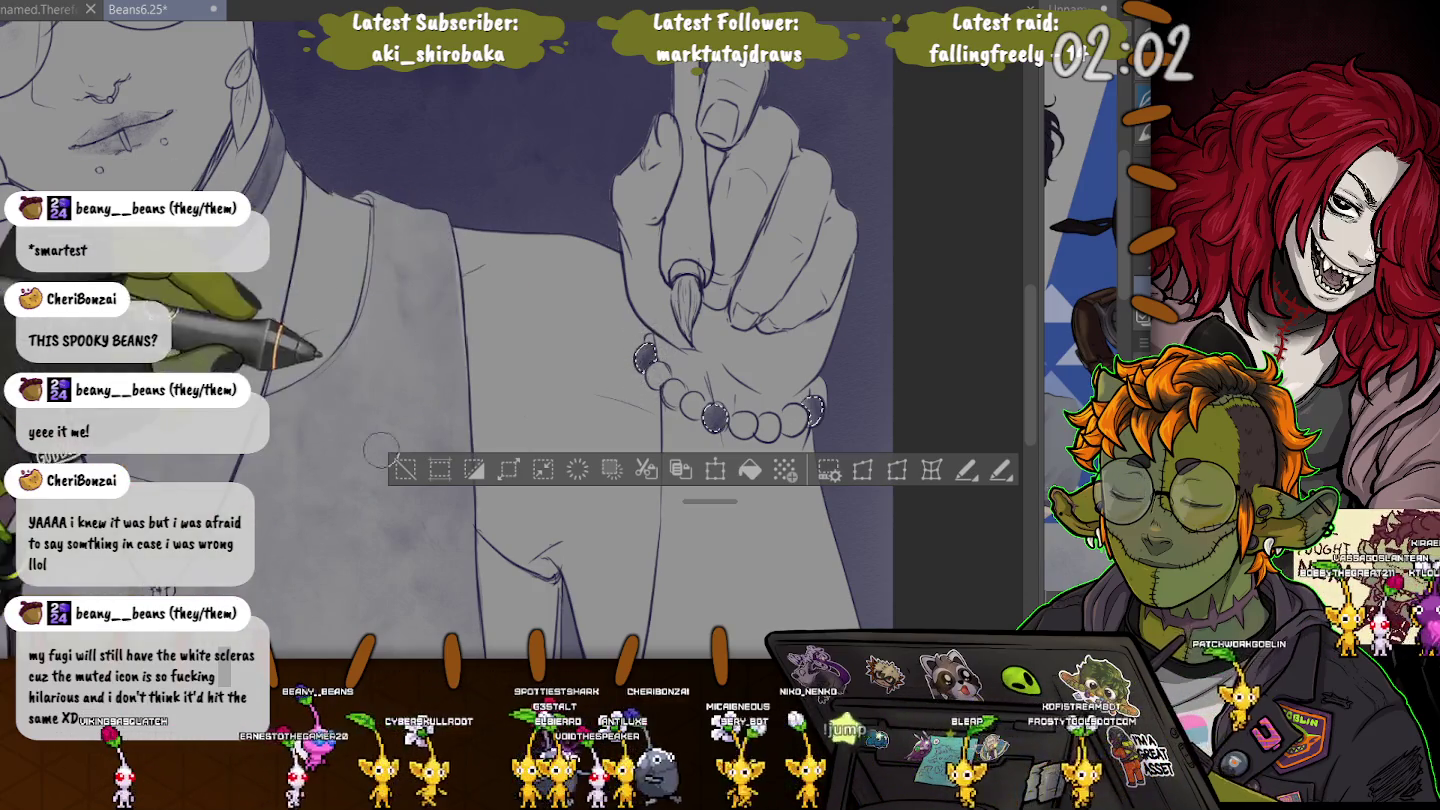
{"action": "key", "text": "ctrl+d"}
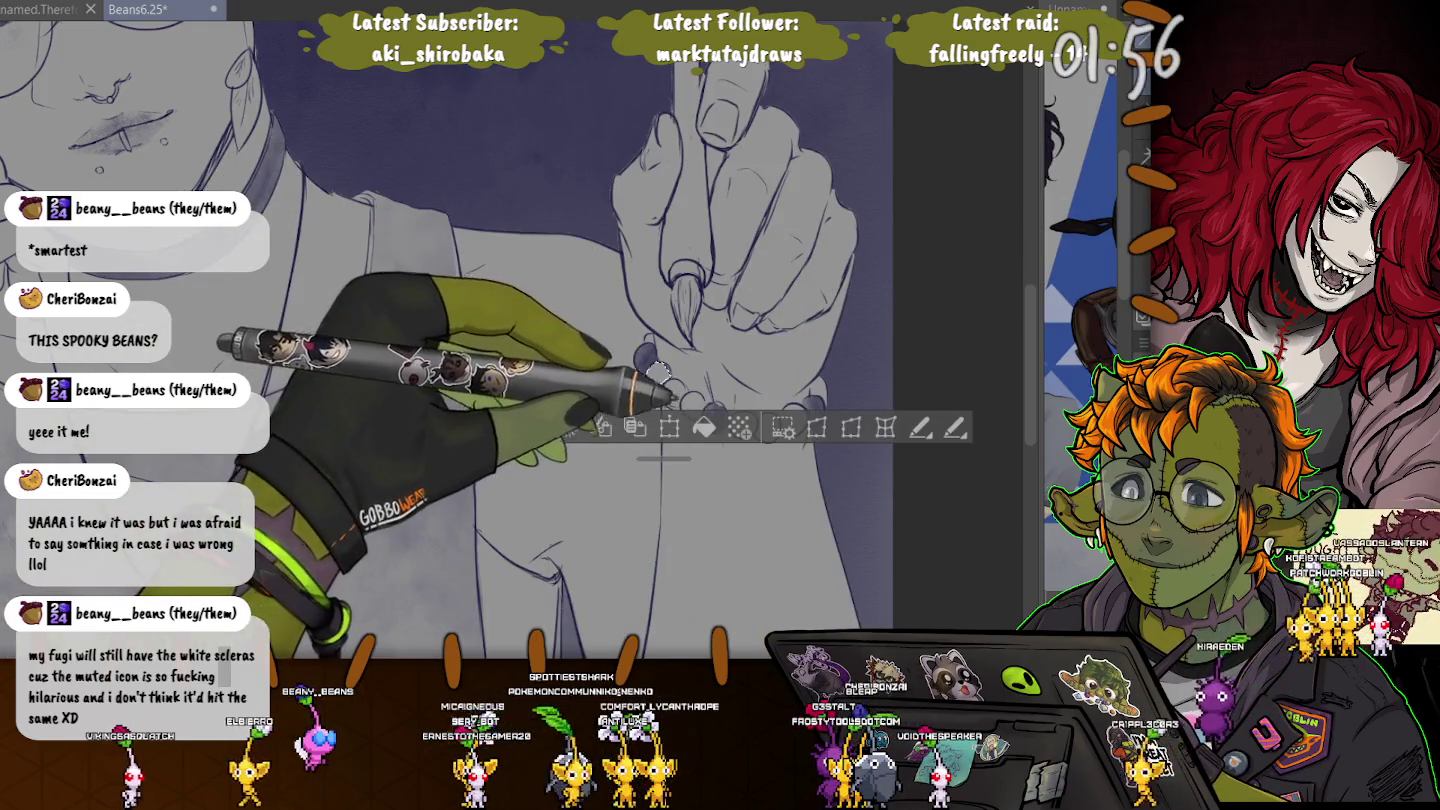
{"action": "left_click_drag", "start_coordinate": [728, 411], "coordinate": [757, 440]}
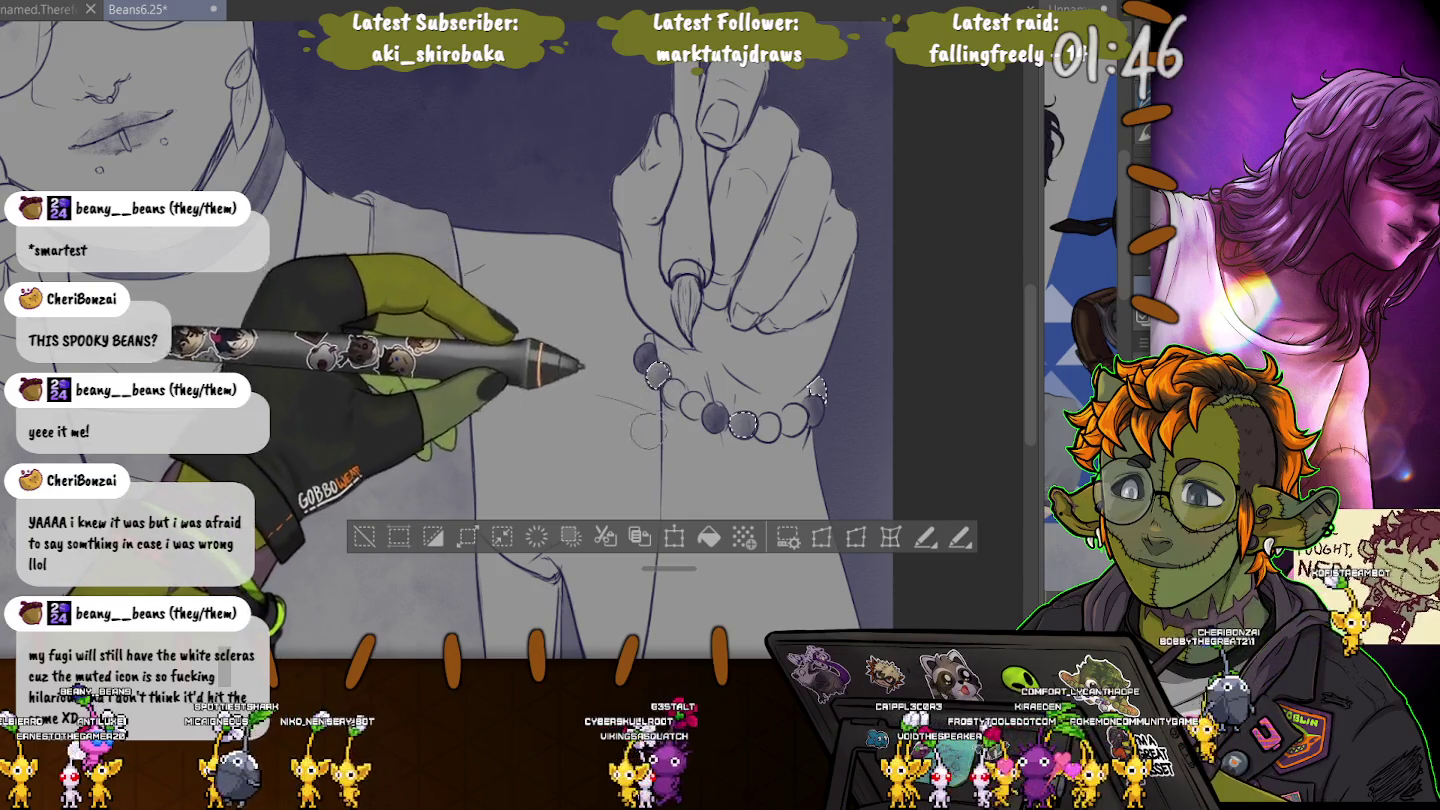
Toggle the bead selection off and back on, deselect, and zoom out to the whole illustration.
{"action": "key", "text": "ctrl+d"}
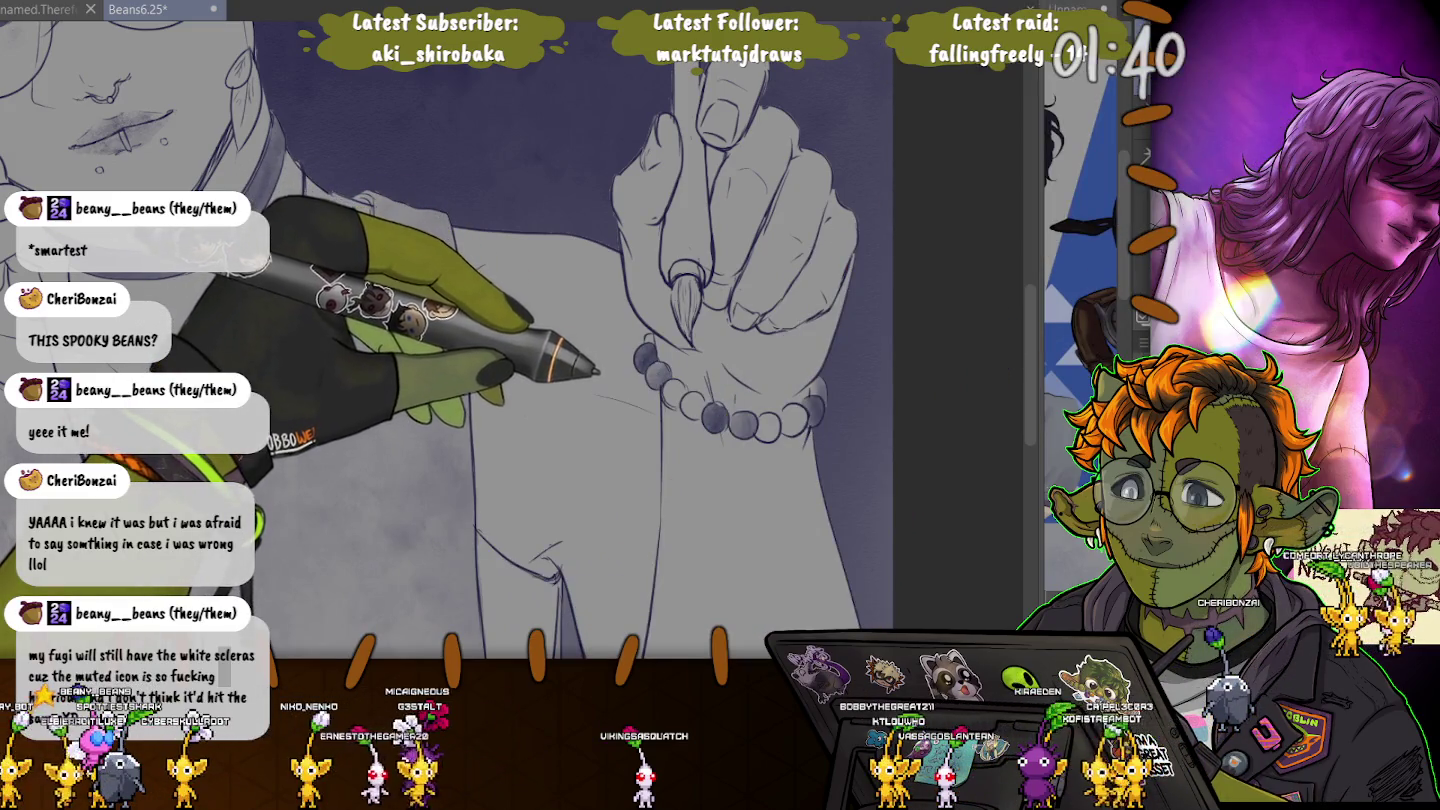
{"action": "key", "text": "ctrl+z"}
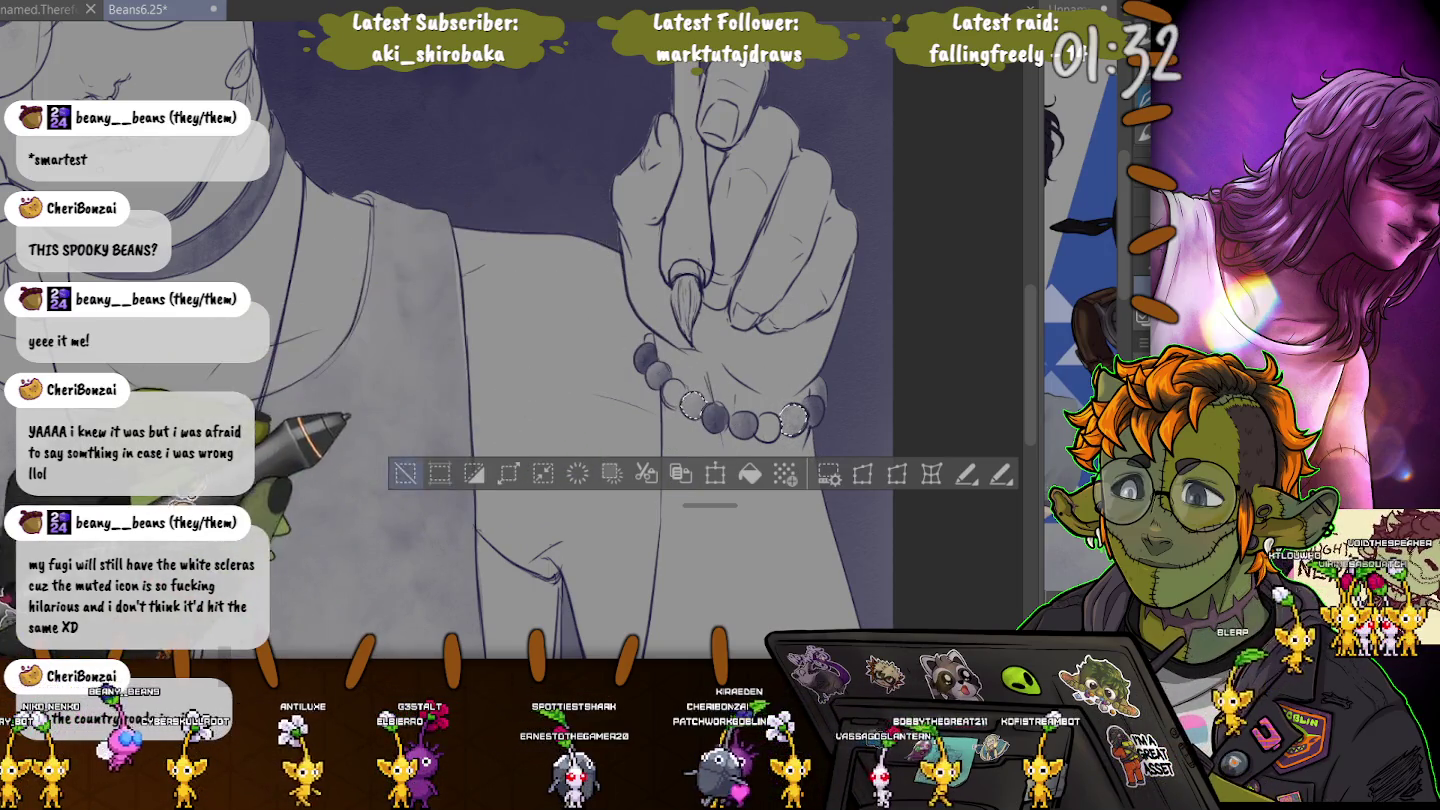
{"action": "key", "text": "ctrl+d"}
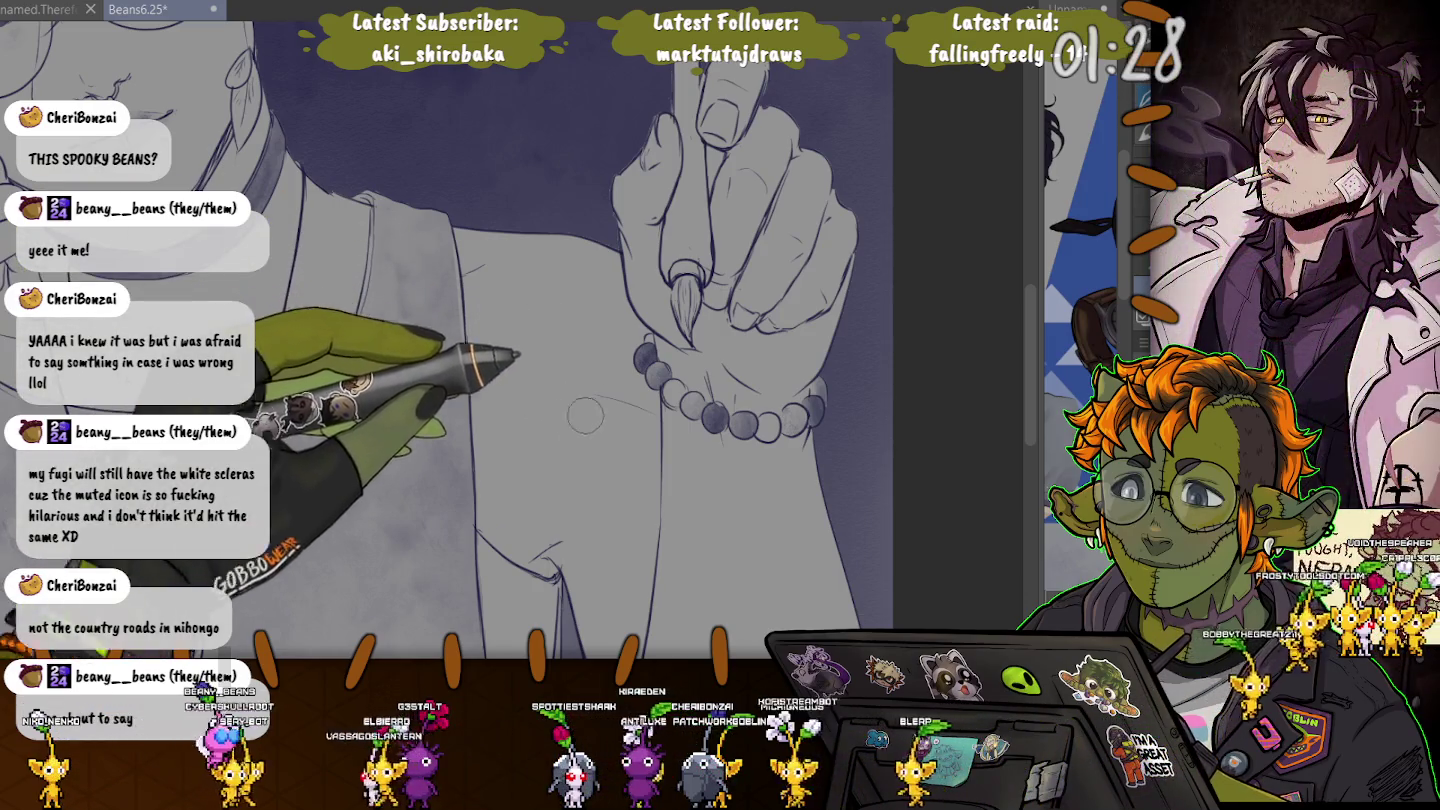
{"action": "key", "text": "ctrl+z"}
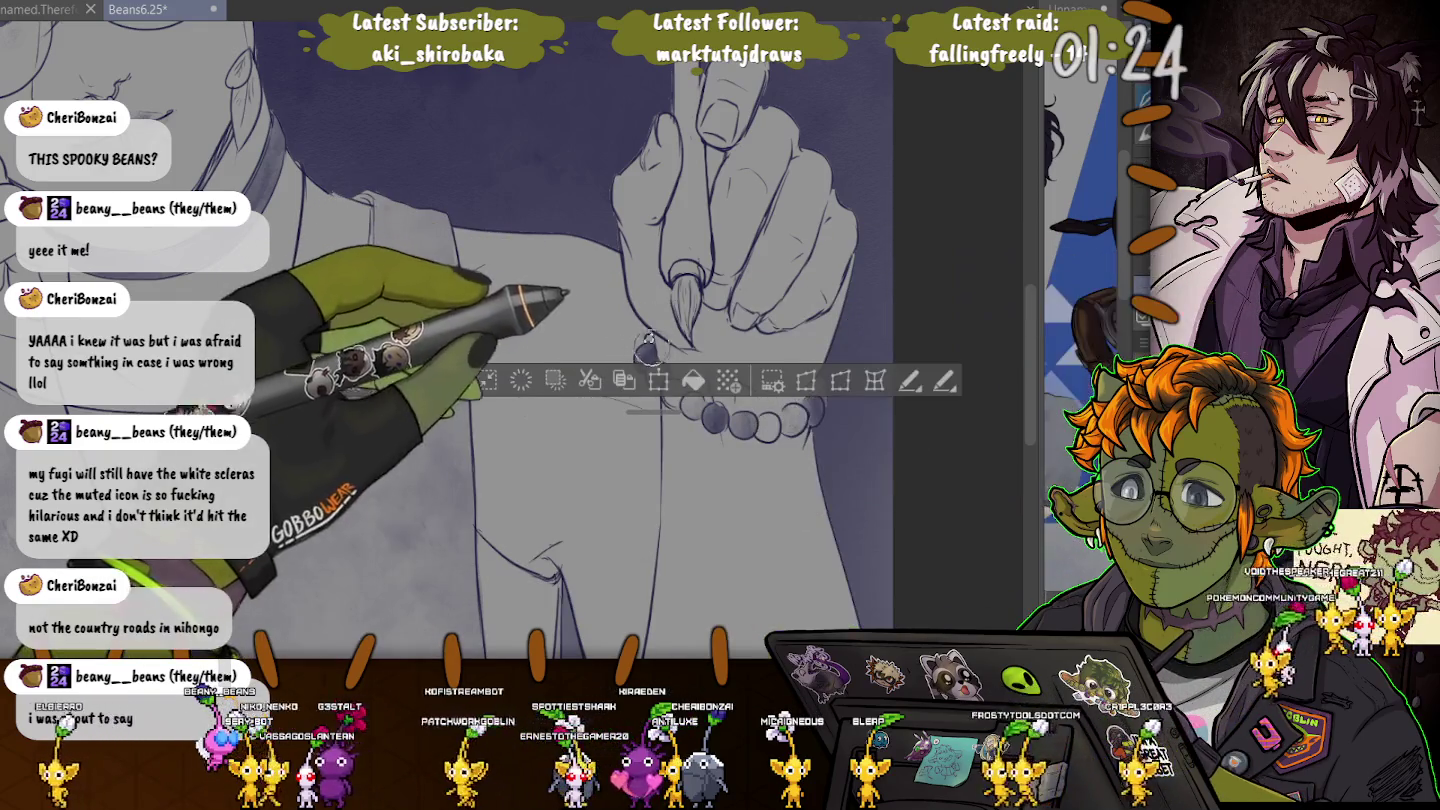
{"action": "key", "text": "ctrl+d"}
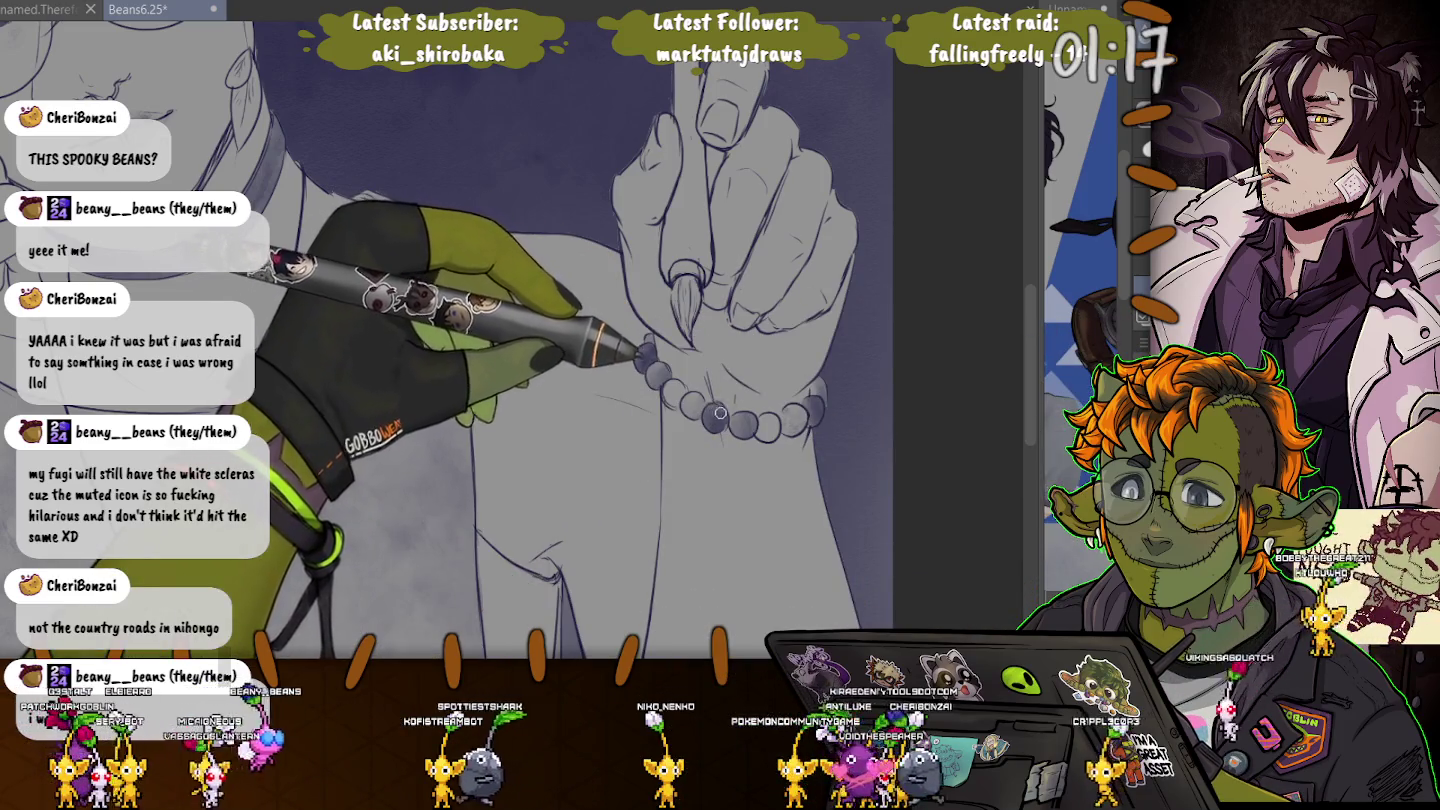
{"action": "key", "text": "ctrl+minus"}
{"action": "key", "text": "ctrl+minus"}
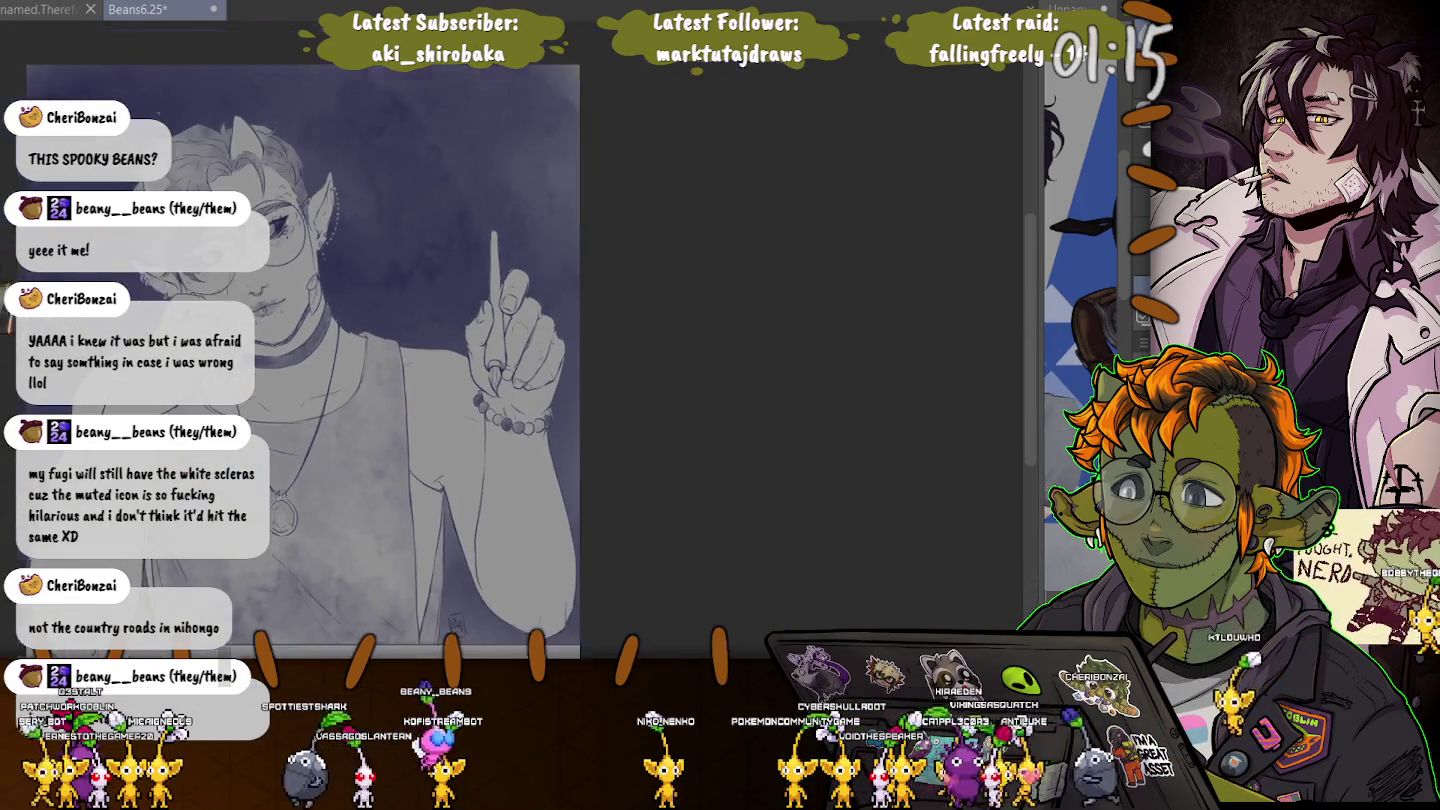
{"action": "key", "text": "ctrl+minus"}
Select the pen in the raised hand and zoom in to shade it dark grey-purple.
{"action": "key", "text": "ctrl+plus"}
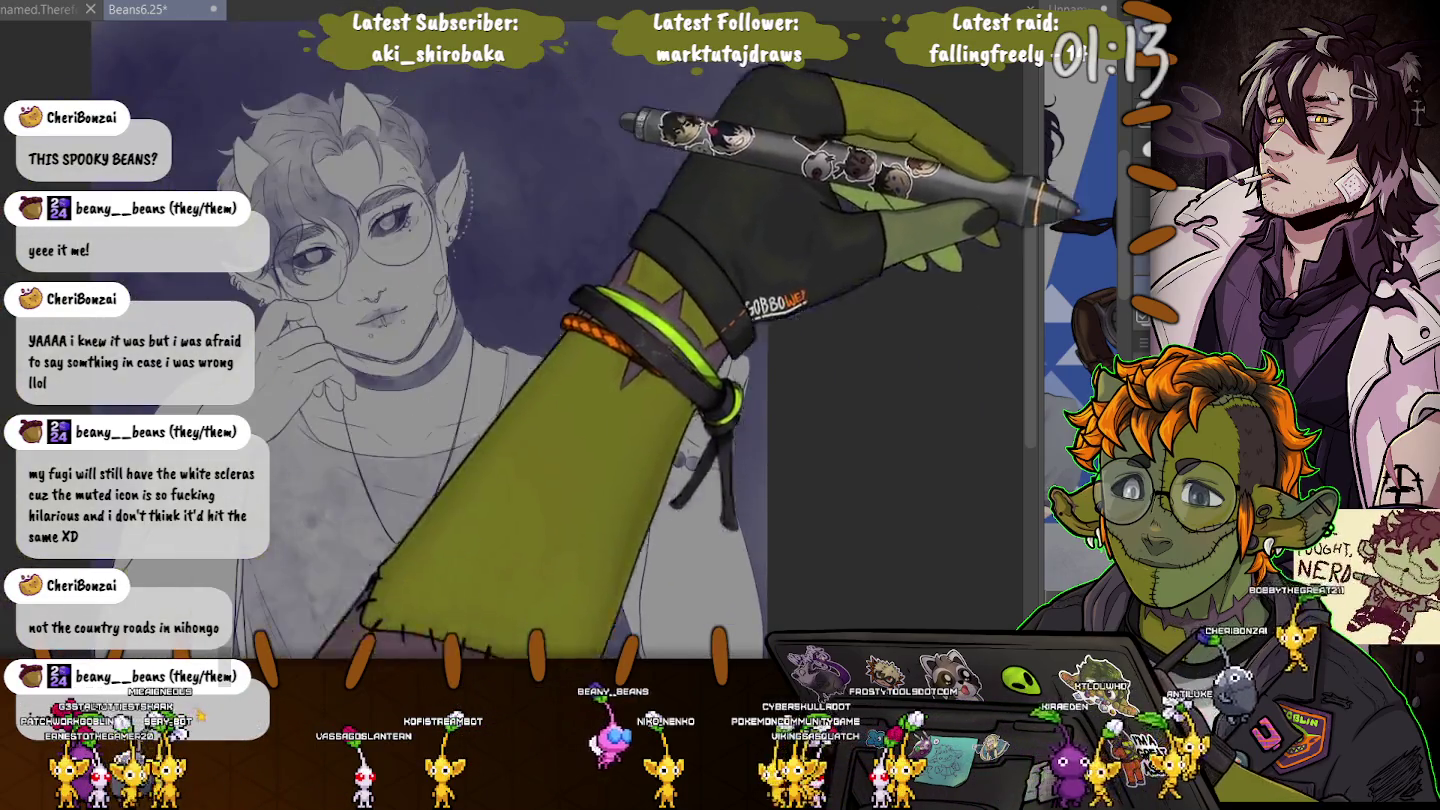
{"action": "key", "text": "ctrl+shift+d"}
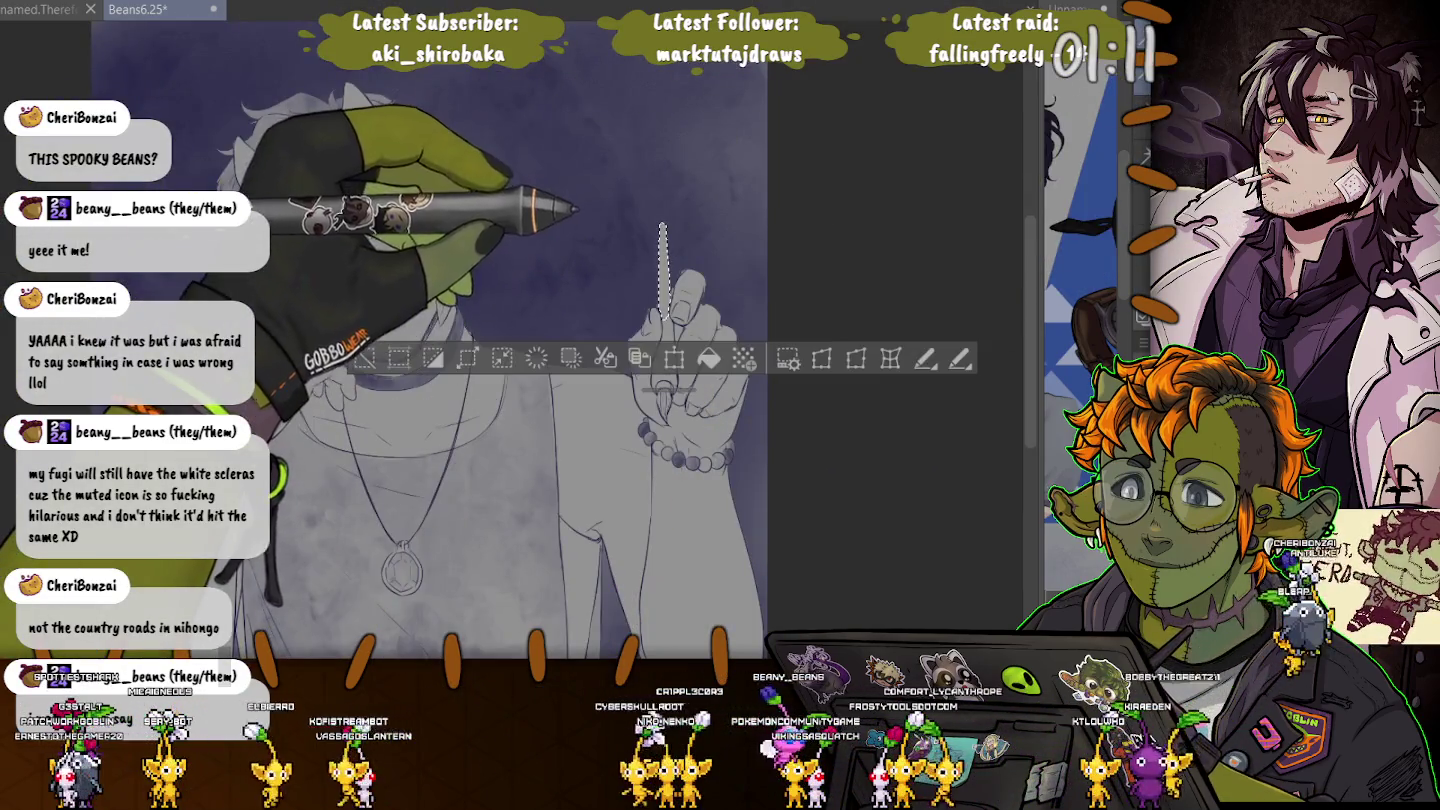
{"action": "left_click_drag", "start_coordinate": [660, 390], "coordinate": [655, 516]}
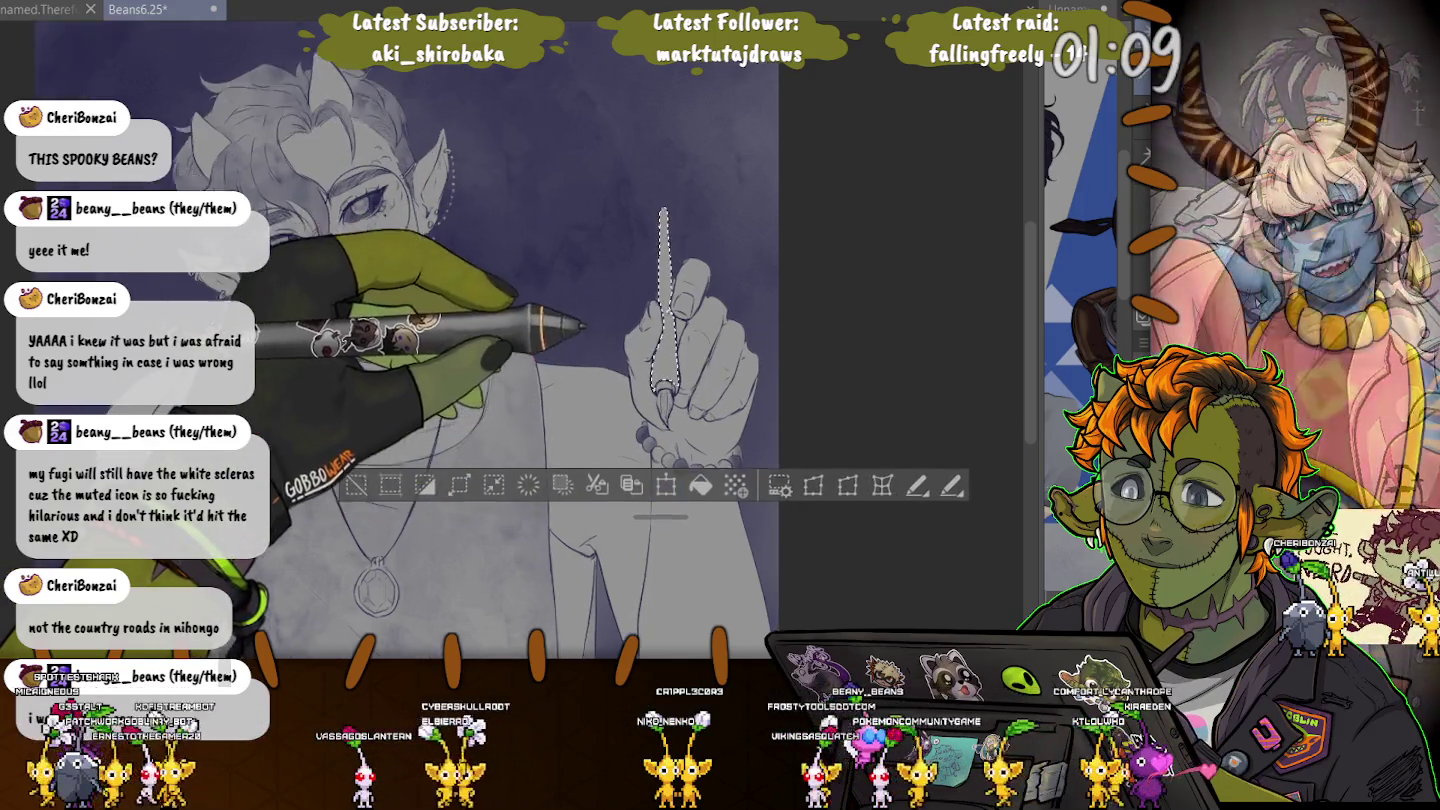
{"action": "key", "text": "ctrl+plus"}
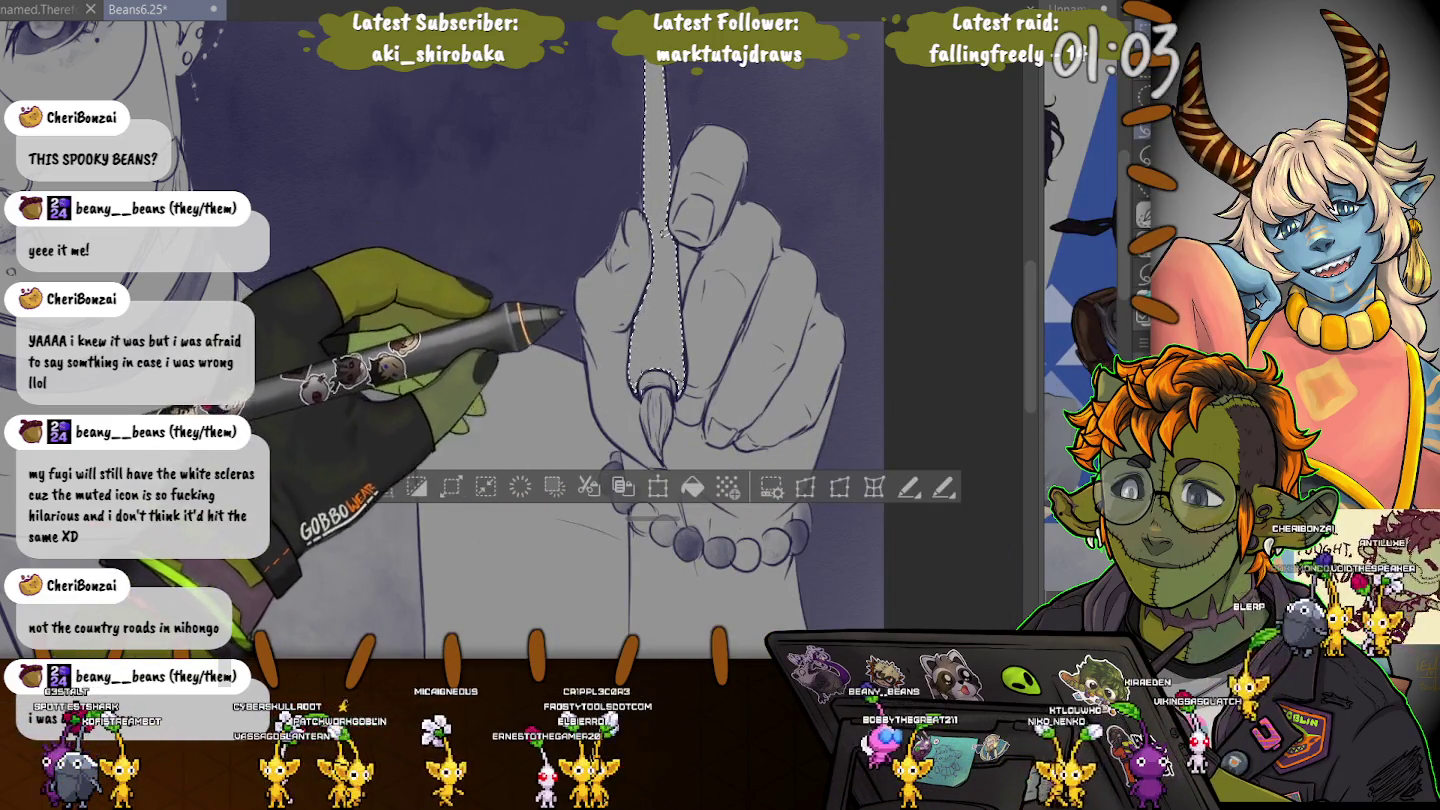
{"action": "key", "text": "ctrl+minus"}
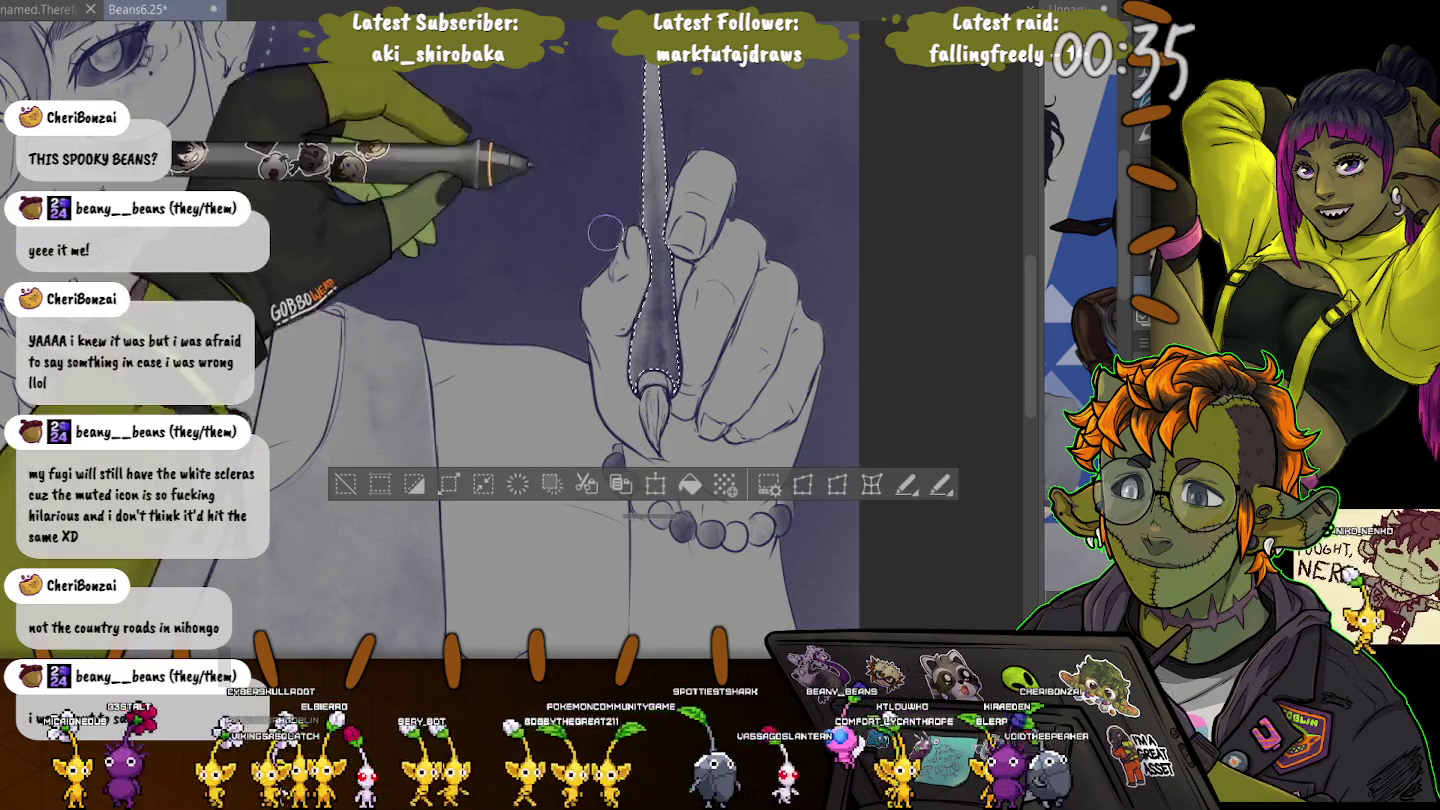
Deselect the pen, reselect its nib to adjust it, then deselect again.
{"action": "key", "text": "ctrl+d"}
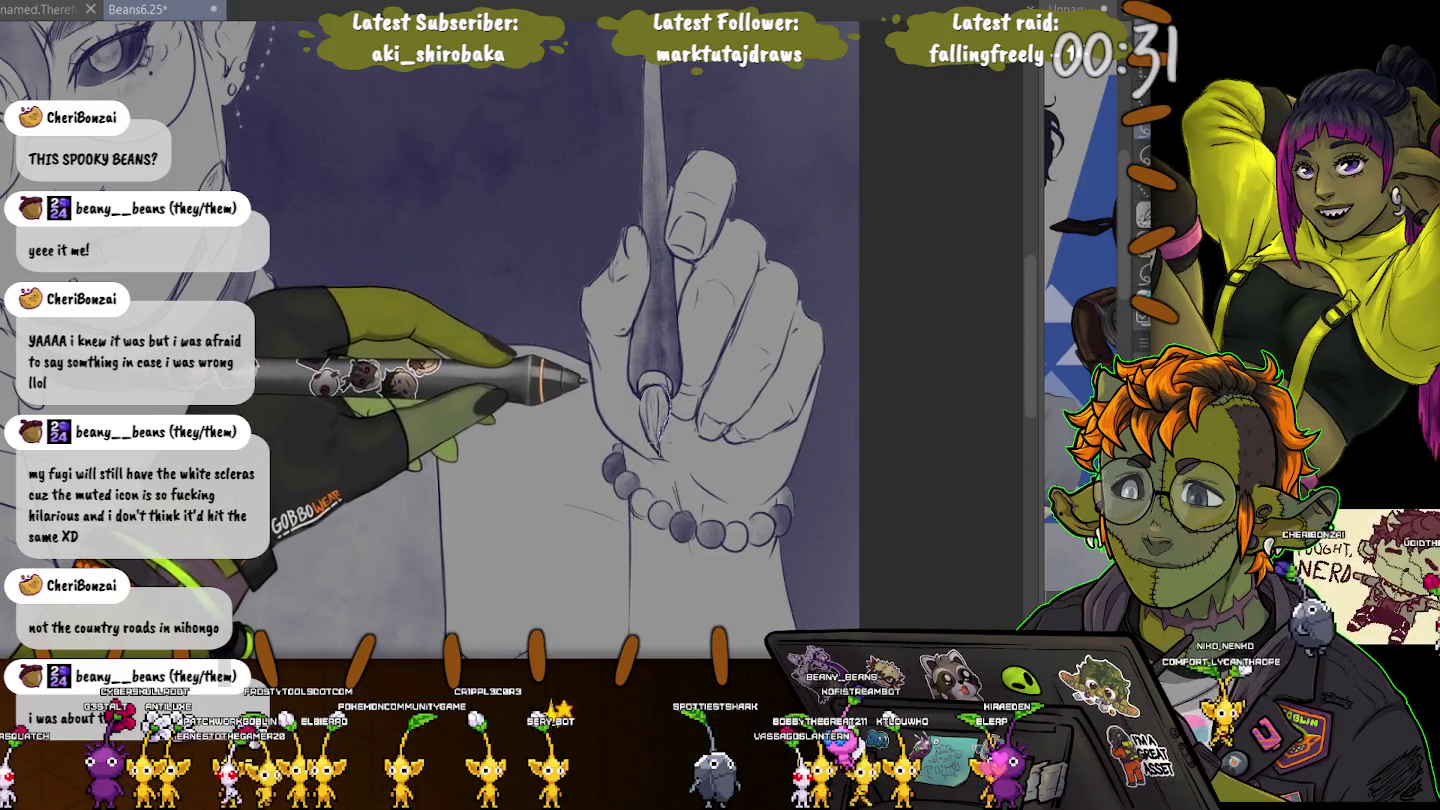
{"action": "key", "text": "ctrl+z"}
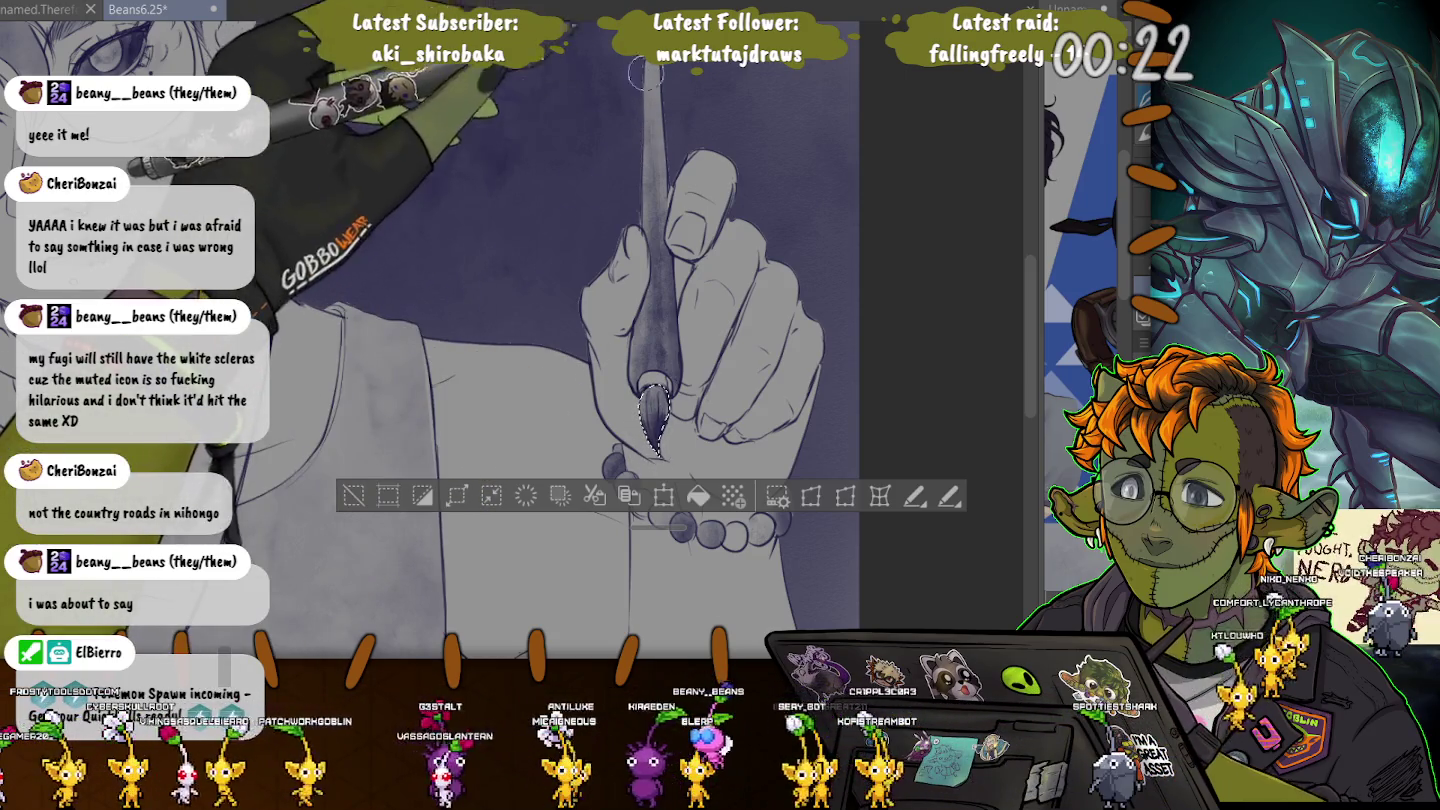
{"action": "key", "text": "ctrl+d"}
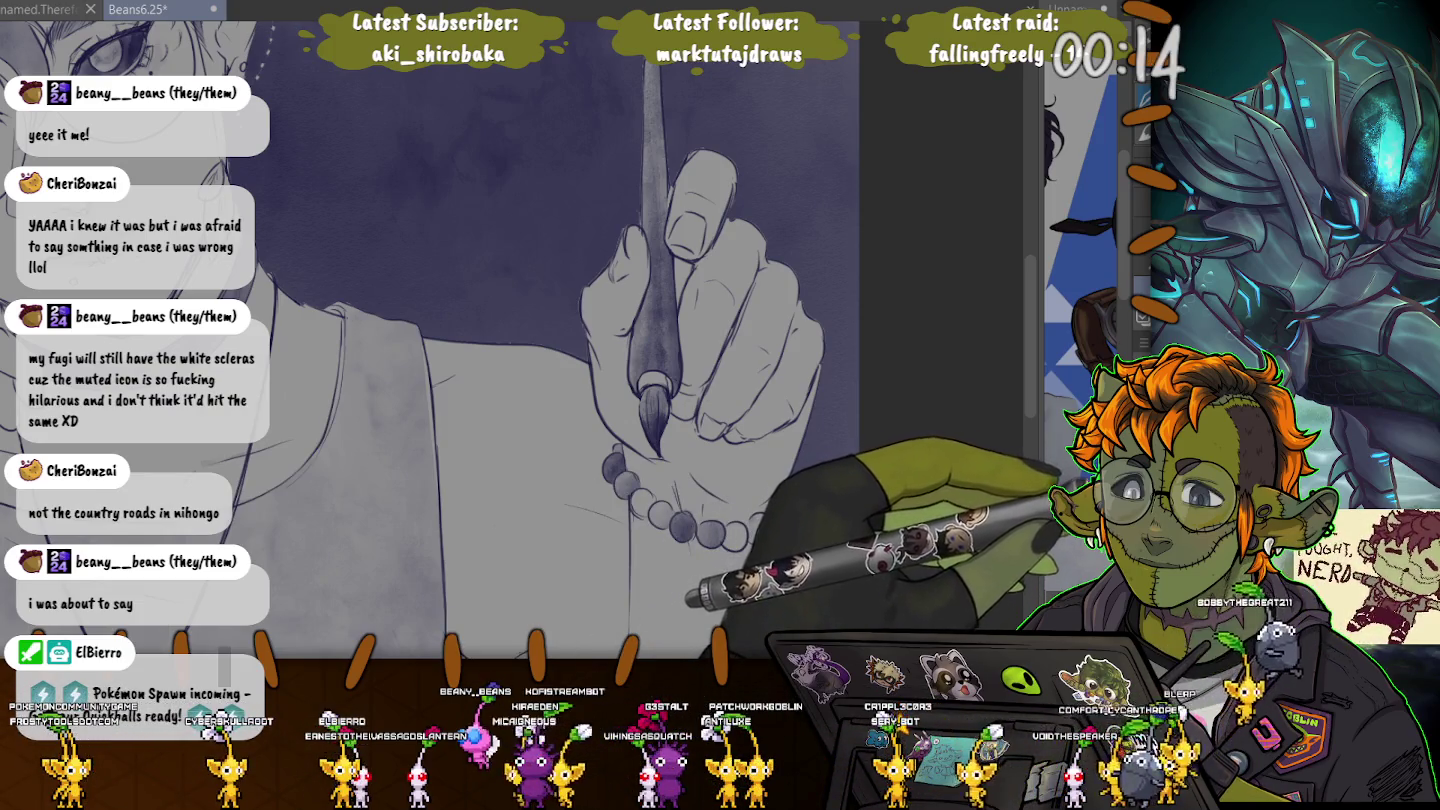
{"action": "left_click", "coordinate": [945, 415], "text": "ctrl"}
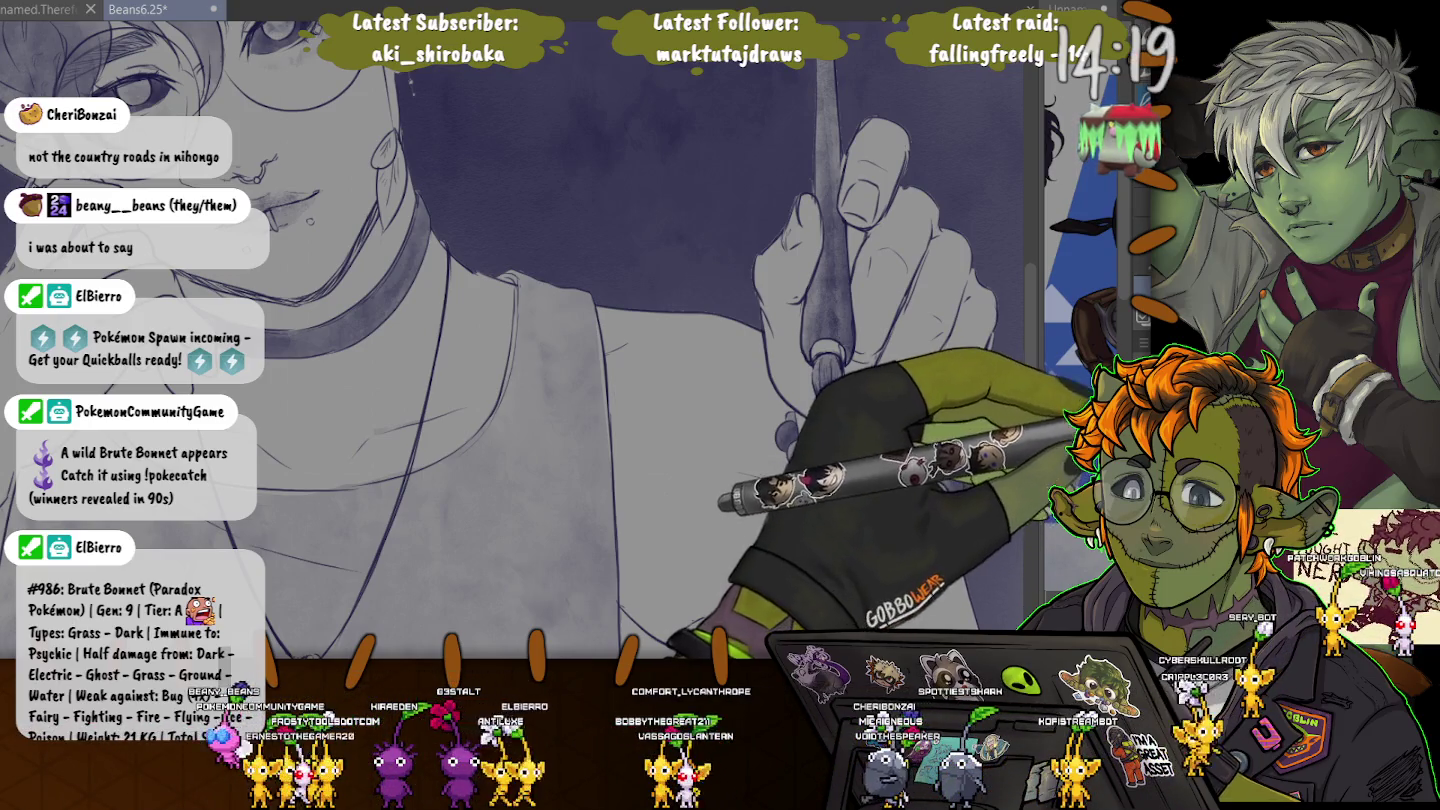
Select the raised hand and pen area, fill it with darker mottled purple, then deselect.
{"action": "left_click", "coordinate": [880, 259]}
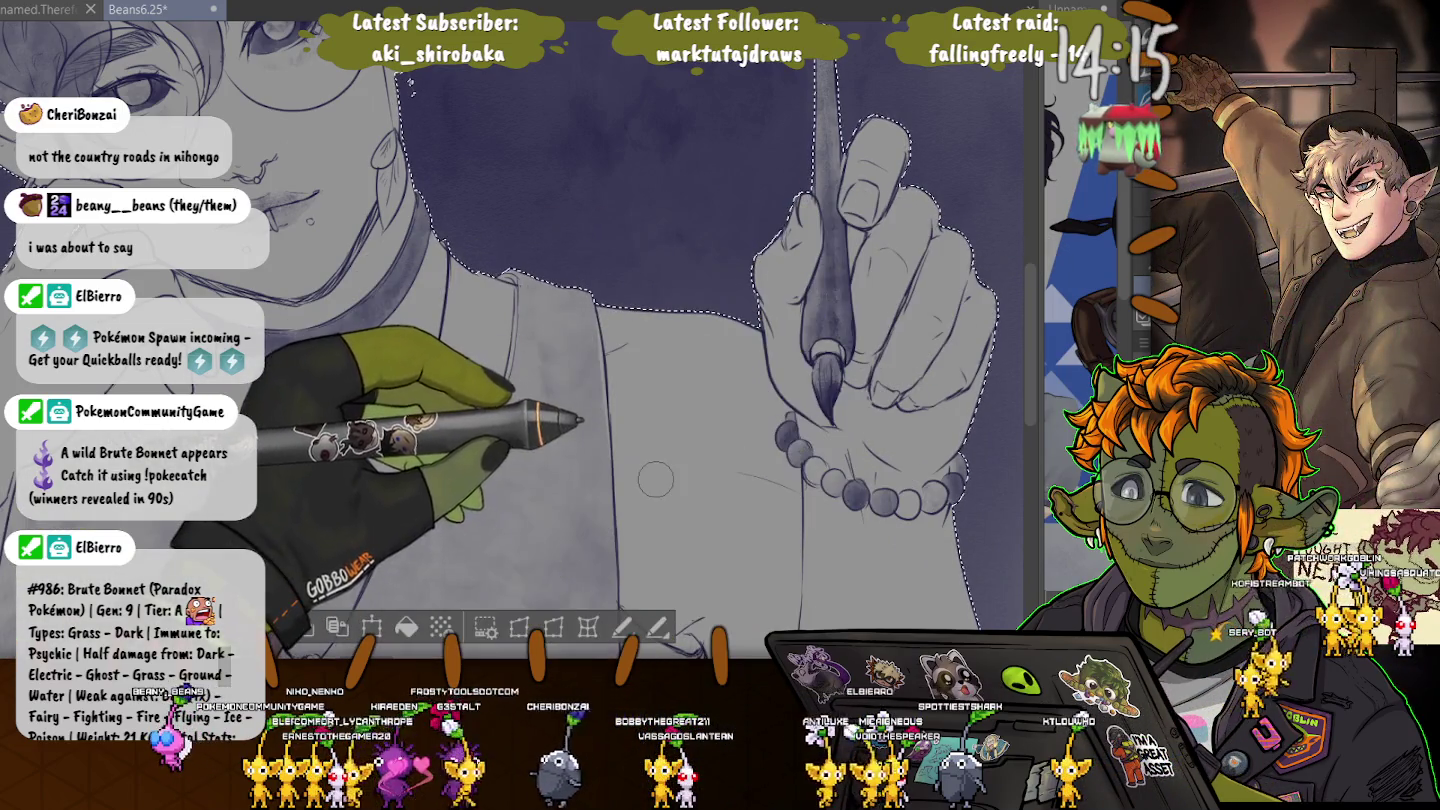
{"action": "left_click", "coordinate": [406, 625]}
{"action": "key", "text": "ctrl+d"}
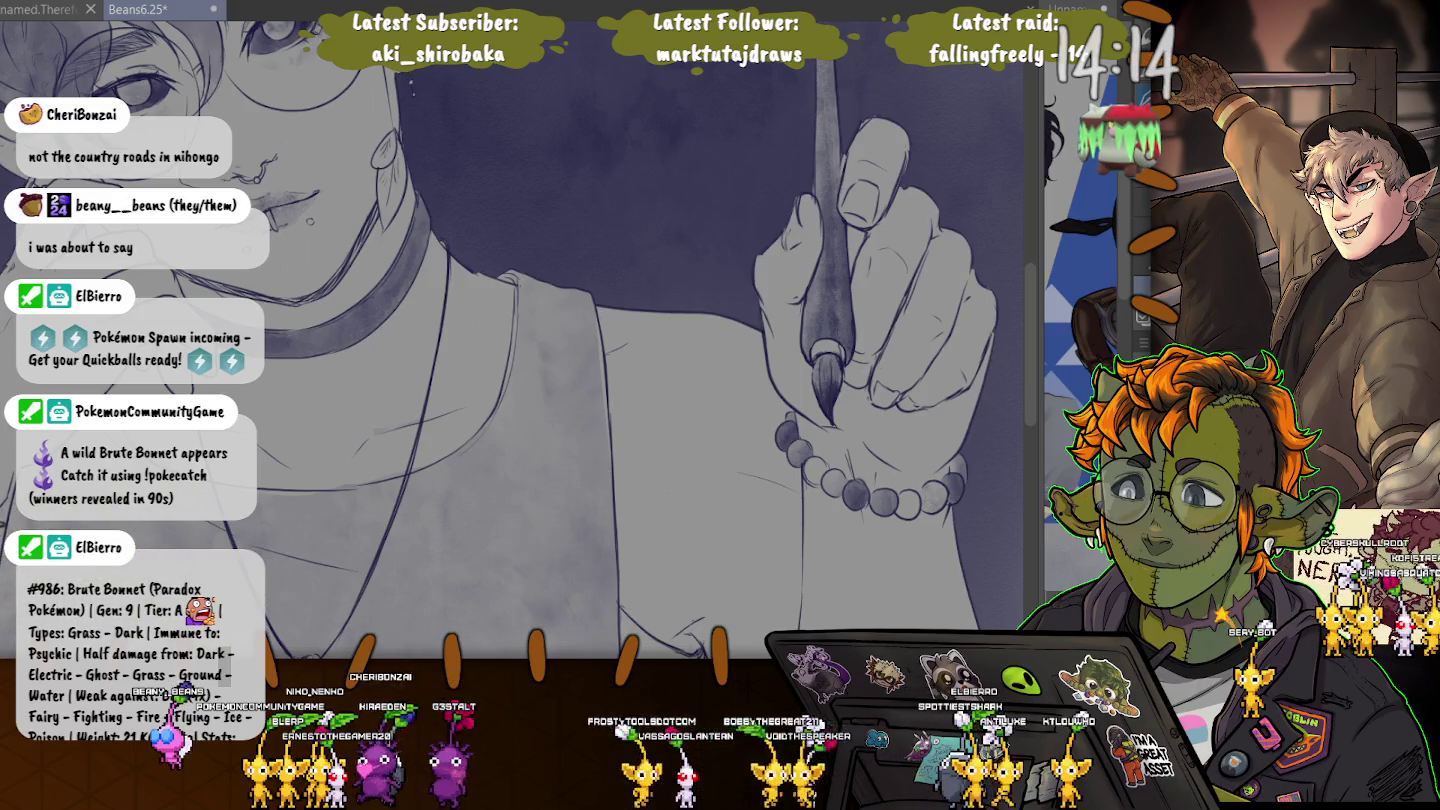
Zoom out to show the whole pen-raising figure on the Beans6.25 canvas.
{"action": "scroll", "coordinate": [296, 410], "scroll_direction": "down", "scroll_amount": 2}
{"action": "scroll", "coordinate": [296, 410], "scroll_direction": "down", "scroll_amount": 2}
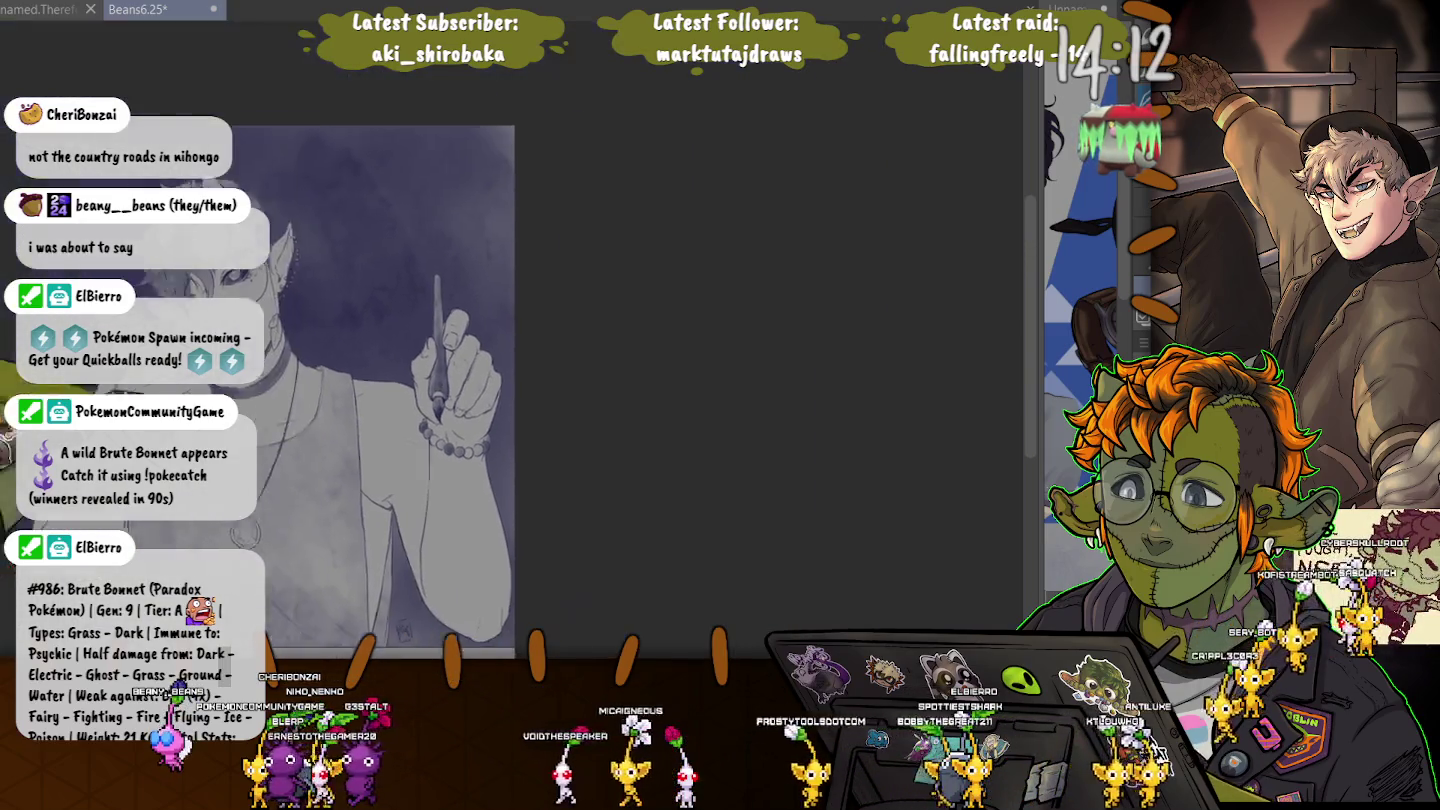
{"action": "scroll", "coordinate": [296, 410], "scroll_direction": "down", "scroll_amount": 1}
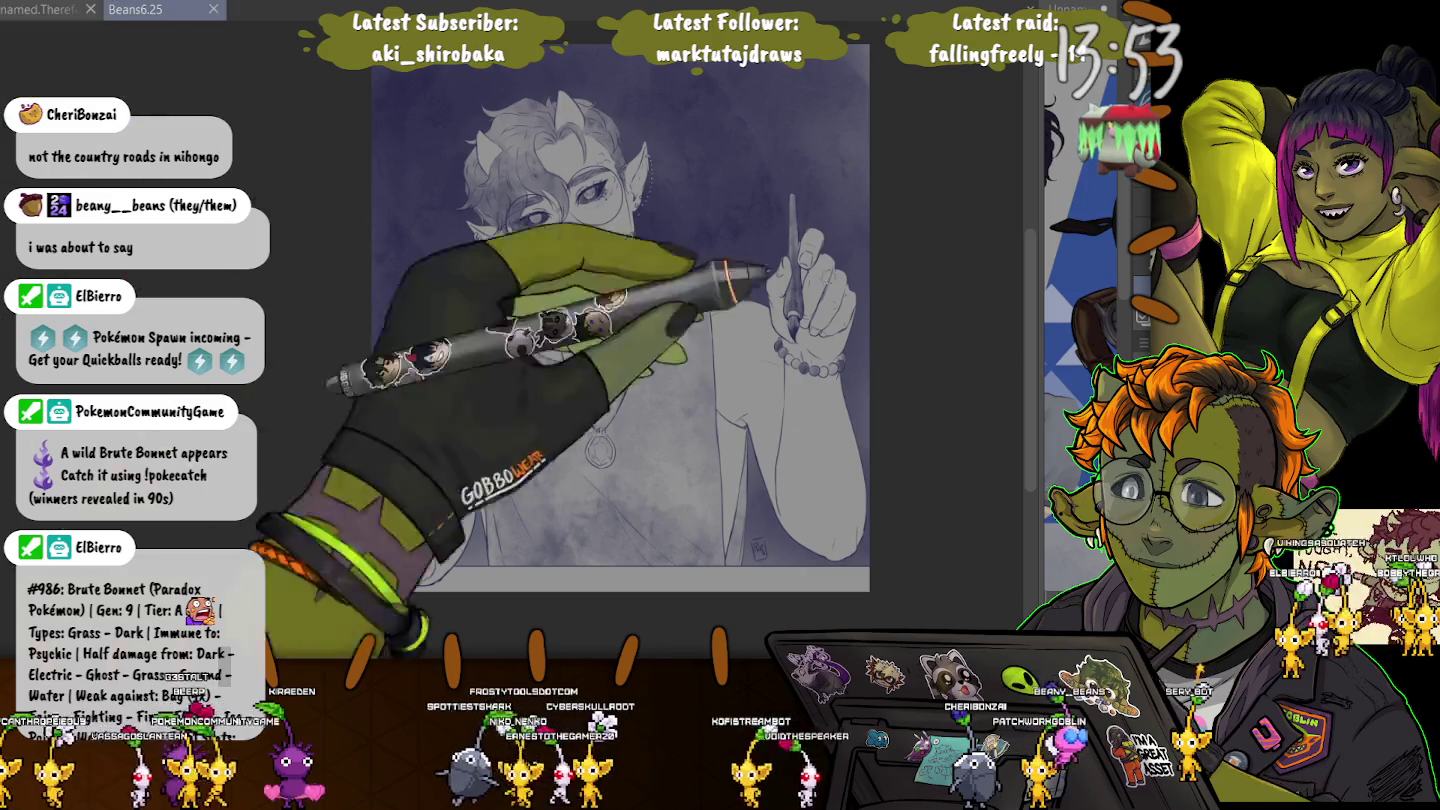
Paint a dark navy spiral across the shirt, undoing the first try and redrawing it.
{"action": "left_click_drag", "start_coordinate": [645, 275], "coordinate": [745, 380]}
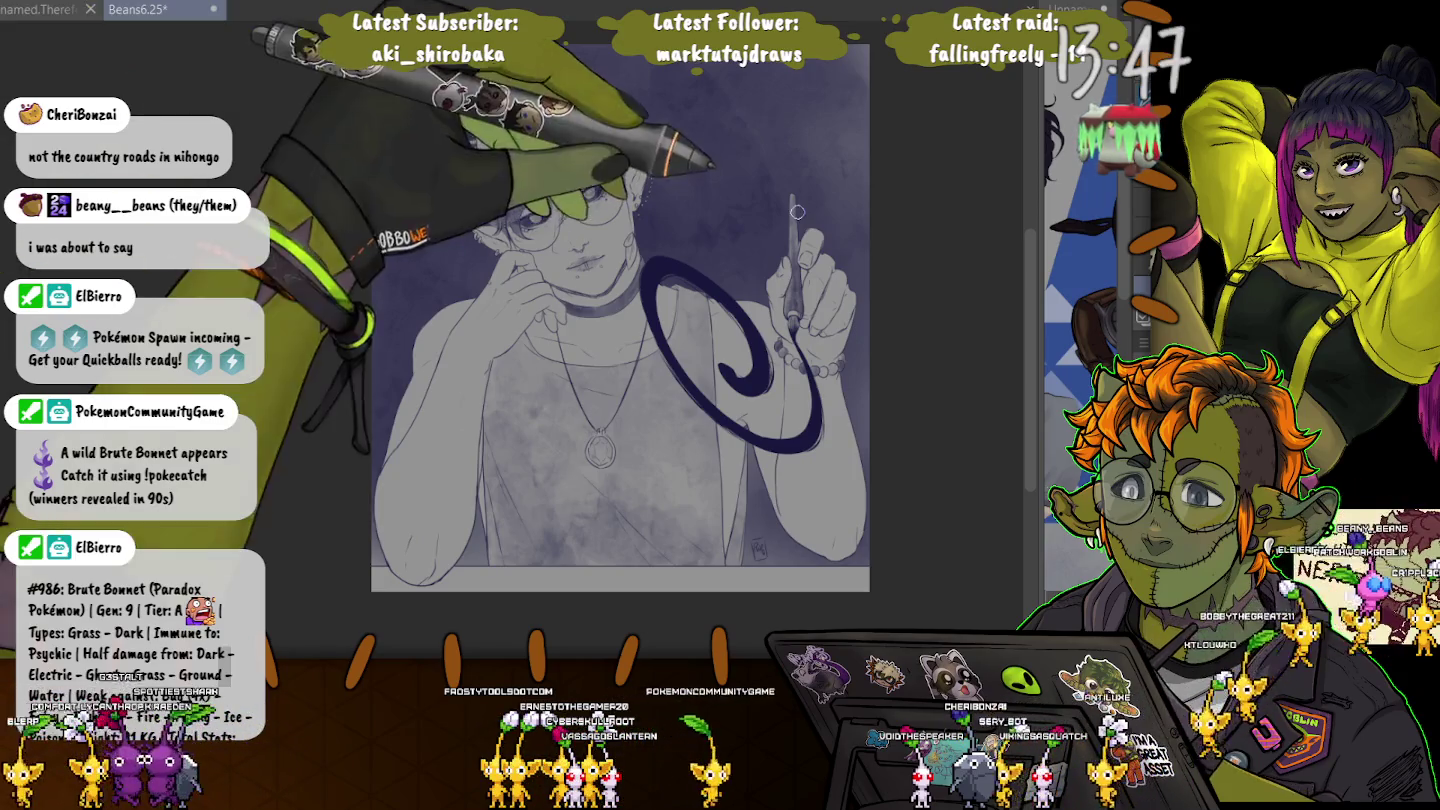
{"action": "key", "text": "ctrl+z"}
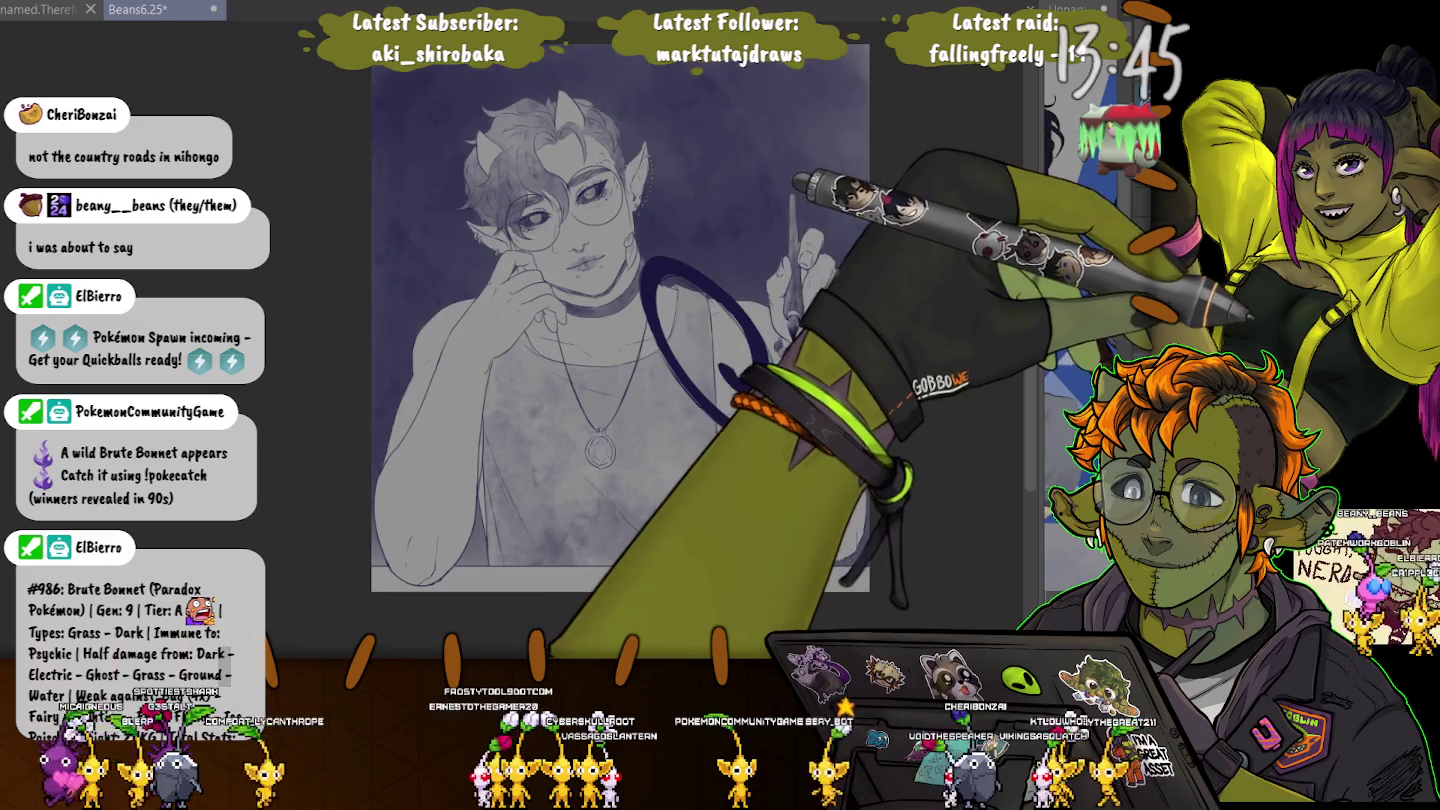
{"action": "left_click_drag", "start_coordinate": [651, 265], "coordinate": [735, 368]}
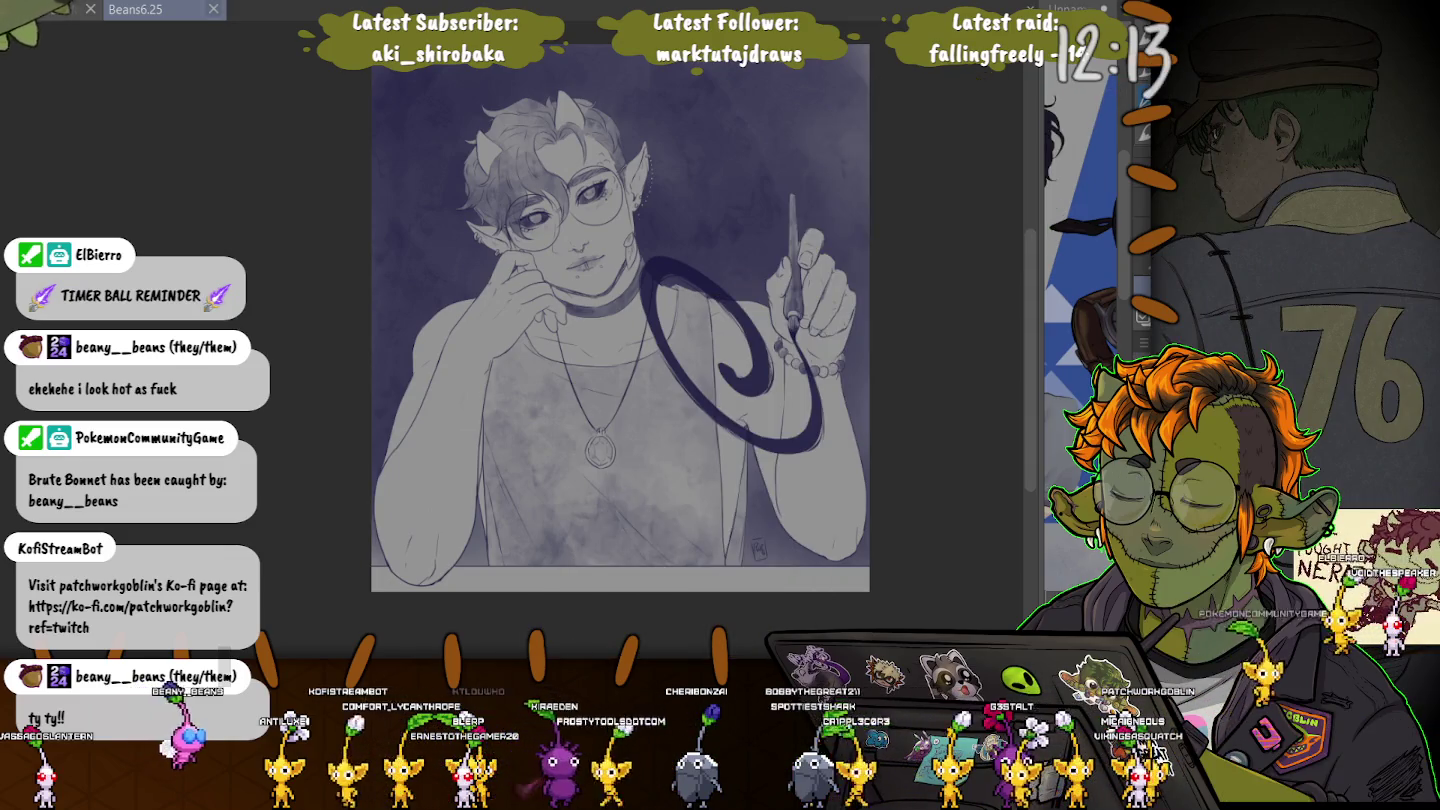
Switch to the ThereforYouandMeAnimatic document and jump to frame 703 on the timeline.
{"action": "key", "text": "ctrl+Tab"}
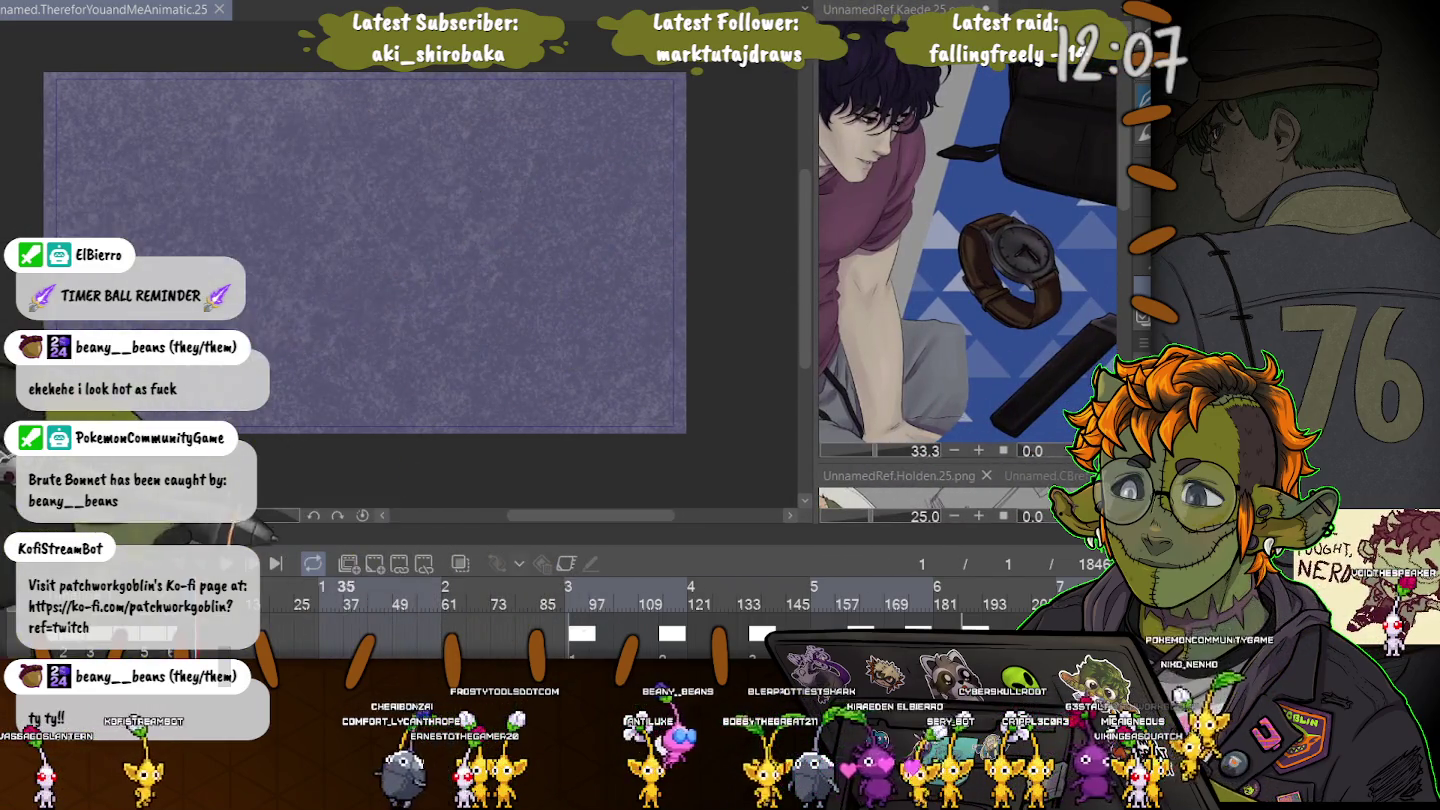
{"action": "scroll", "coordinate": [660, 599], "scroll_direction": "right", "scroll_amount": 3}
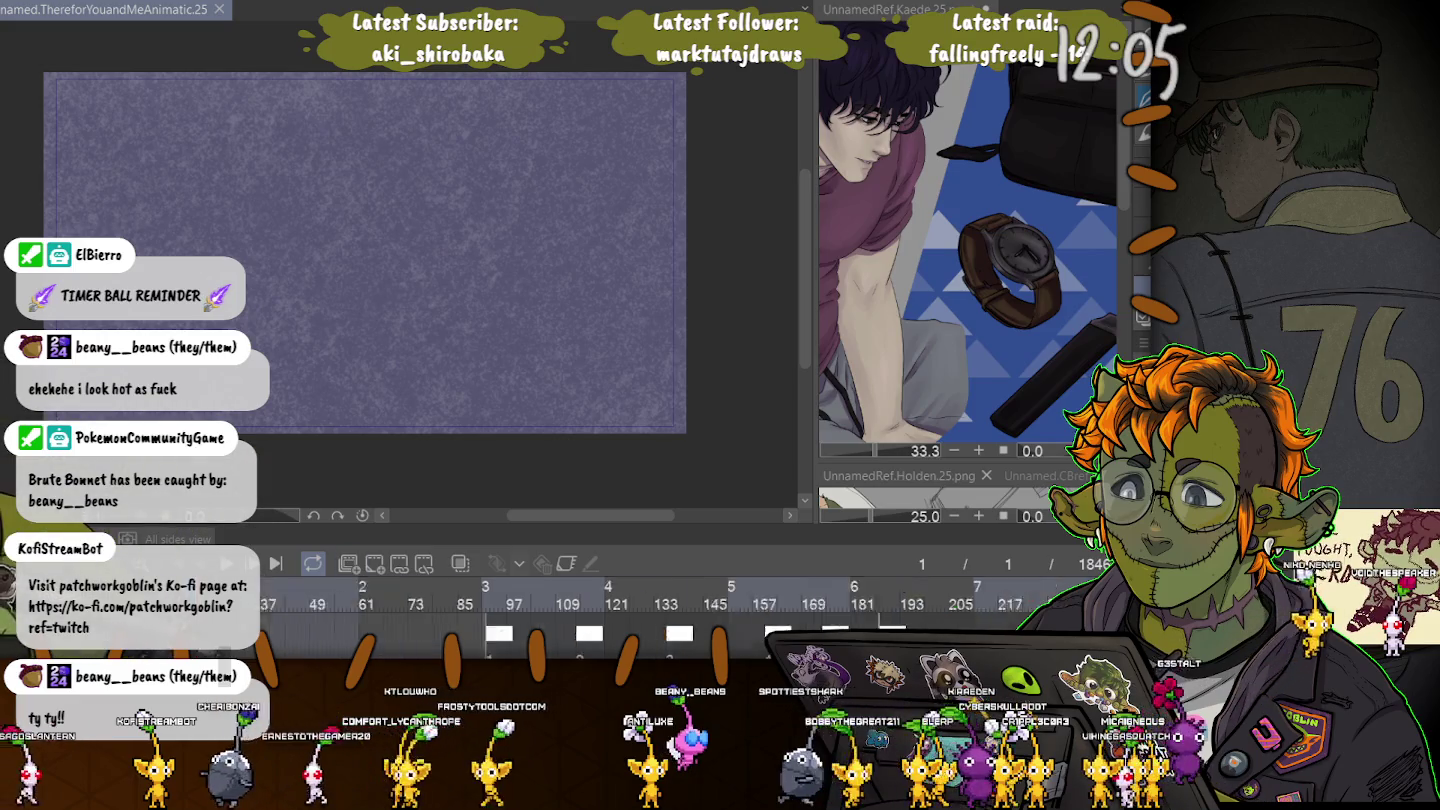
{"action": "scroll", "coordinate": [660, 599], "scroll_direction": "right", "scroll_amount": 5}
{"action": "scroll", "coordinate": [661, 600], "scroll_direction": "right", "scroll_amount": 4}
{"action": "scroll", "coordinate": [661, 600], "scroll_direction": "right", "scroll_amount": 2}
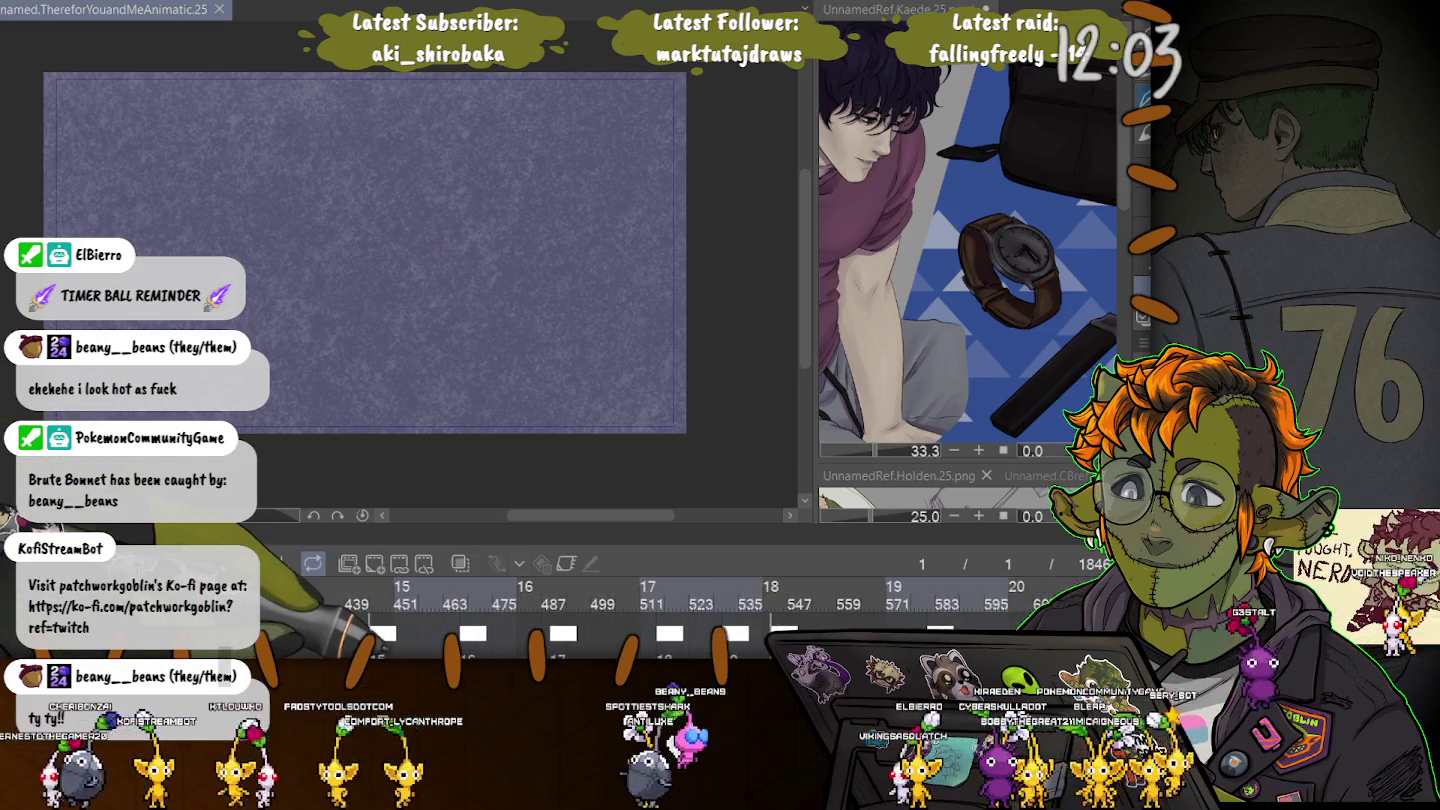
{"action": "scroll", "coordinate": [660, 600], "scroll_direction": "right", "scroll_amount": 3}
{"action": "scroll", "coordinate": [661, 600], "scroll_direction": "right", "scroll_amount": 2}
{"action": "scroll", "coordinate": [660, 599], "scroll_direction": "right", "scroll_amount": 1}
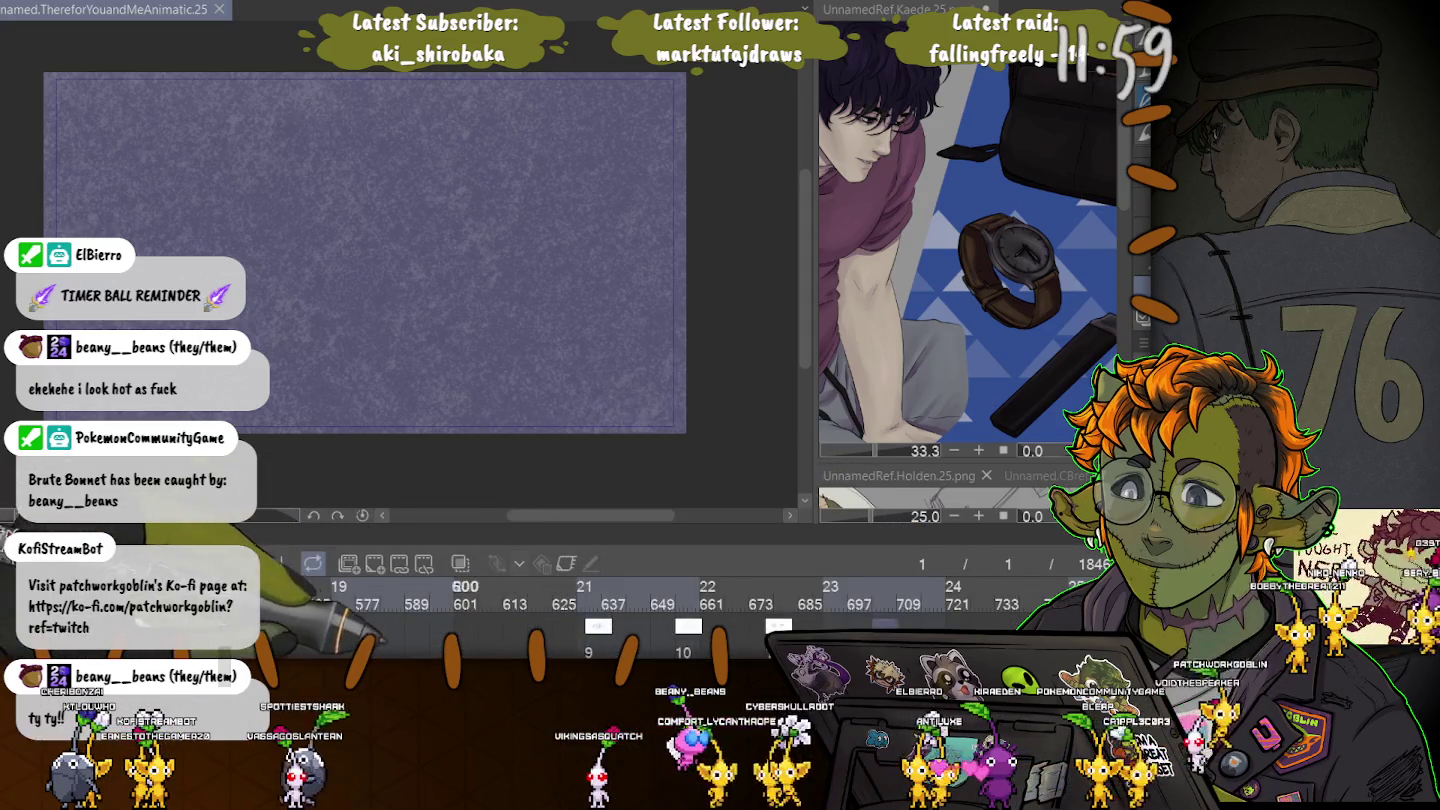
{"action": "scroll", "coordinate": [661, 599], "scroll_direction": "left", "scroll_amount": 1}
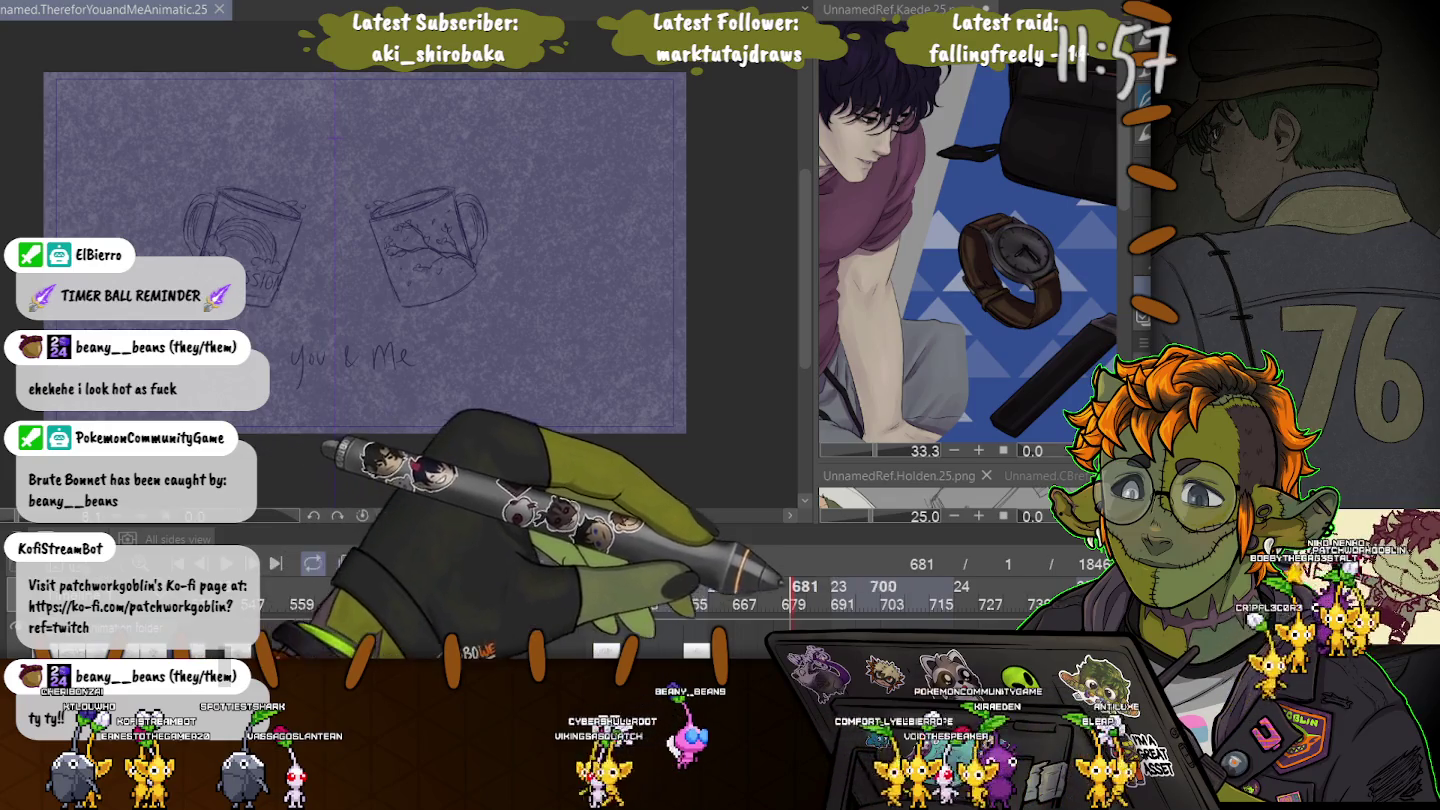
{"action": "left_click", "coordinate": [882, 599]}
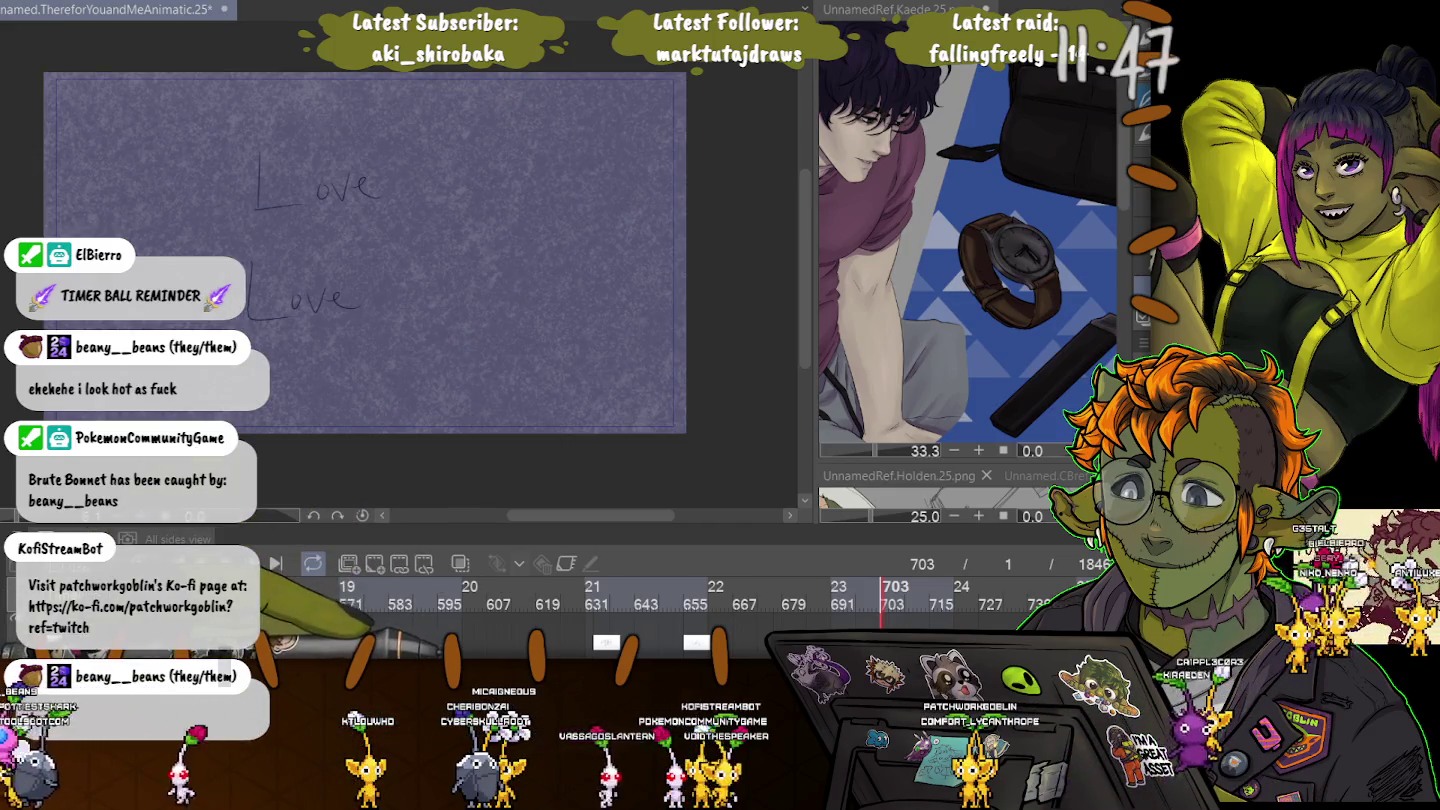
Step through frames 809 and 905, then zoom into frame 905's rough face sketch.
{"action": "scroll", "coordinate": [599, 600], "scroll_direction": "right", "scroll_amount": 2}
{"action": "scroll", "coordinate": [600, 599], "scroll_direction": "right", "scroll_amount": 4}
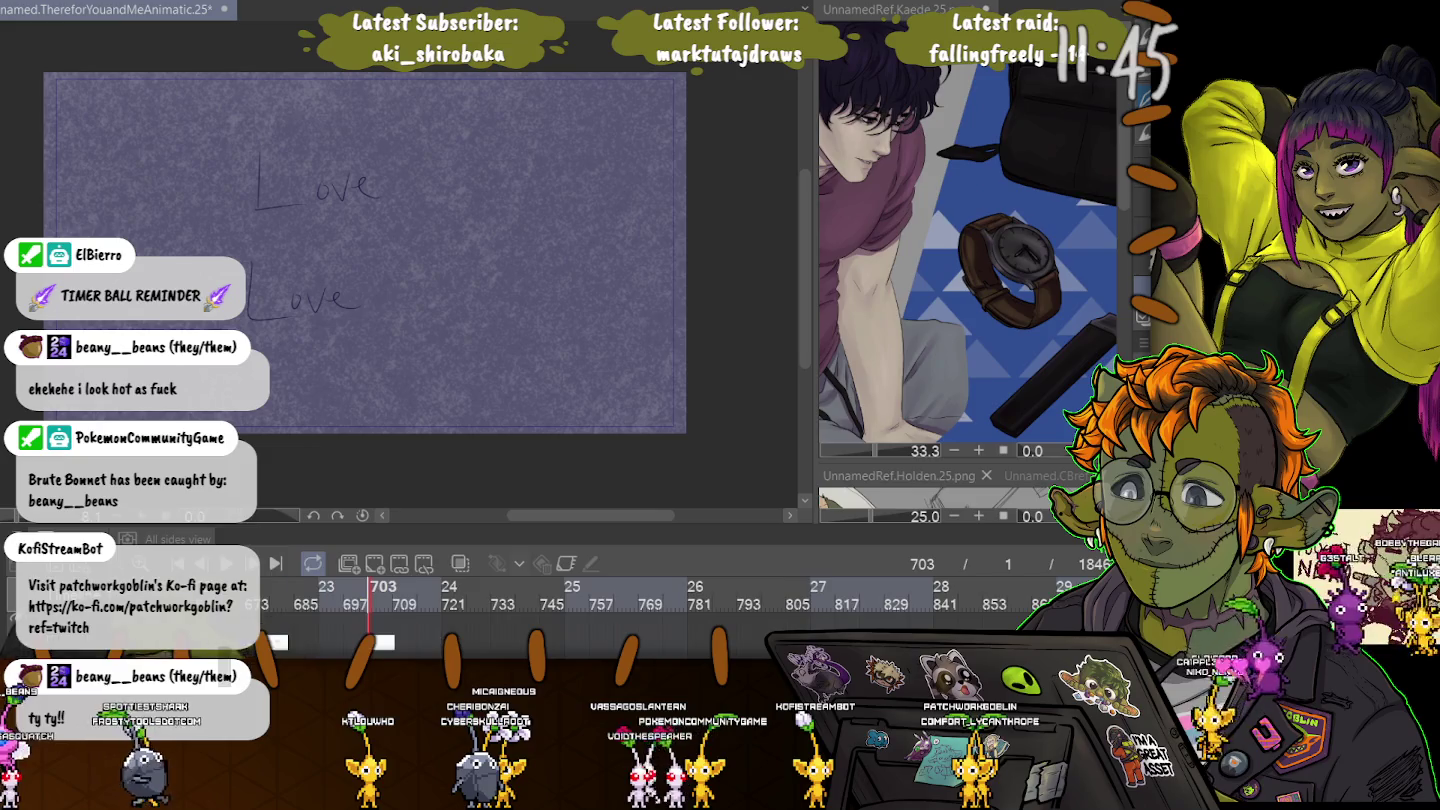
{"action": "left_click", "coordinate": [806, 592]}
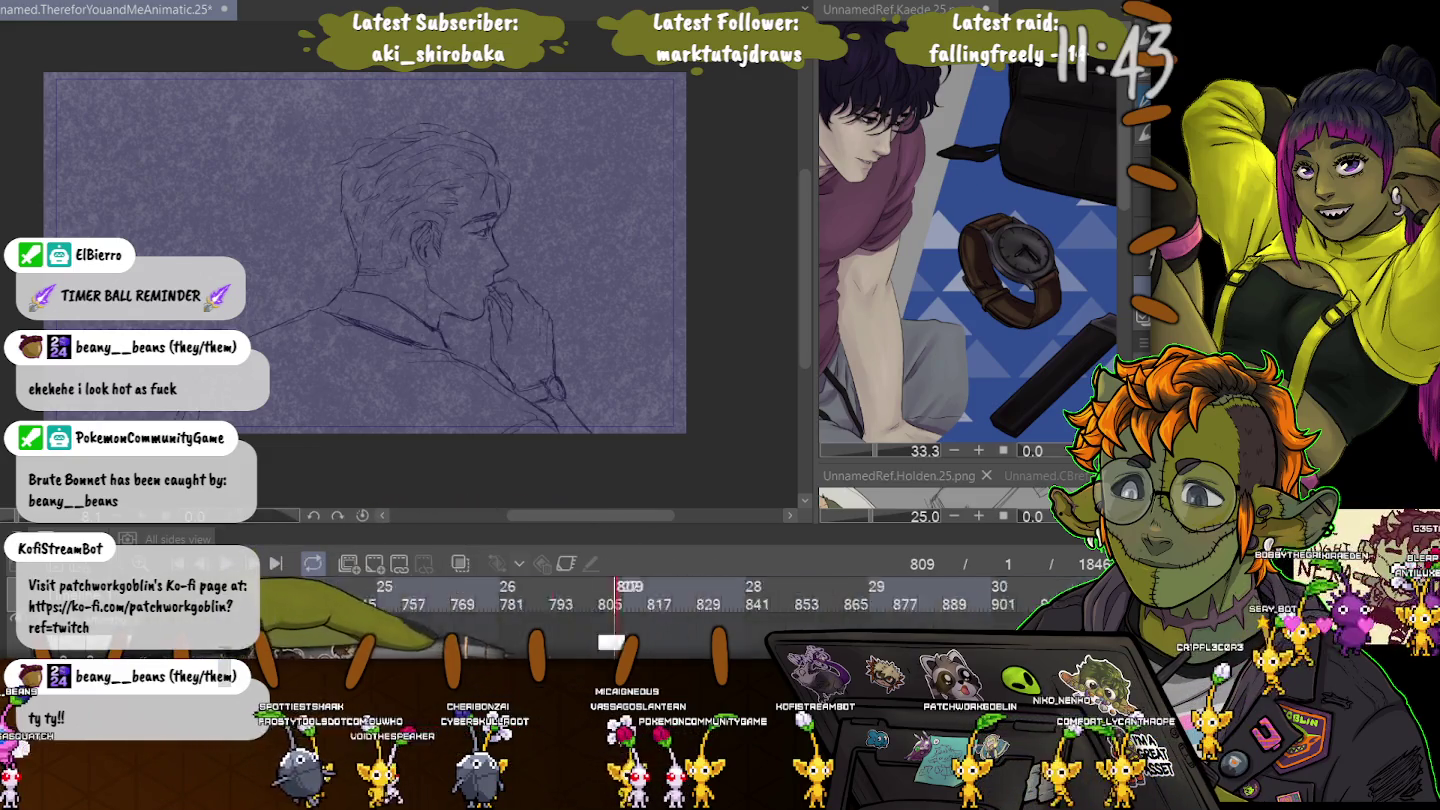
{"action": "scroll", "coordinate": [600, 600], "scroll_direction": "right", "scroll_amount": 15}
{"action": "left_click", "coordinate": [567, 592]}
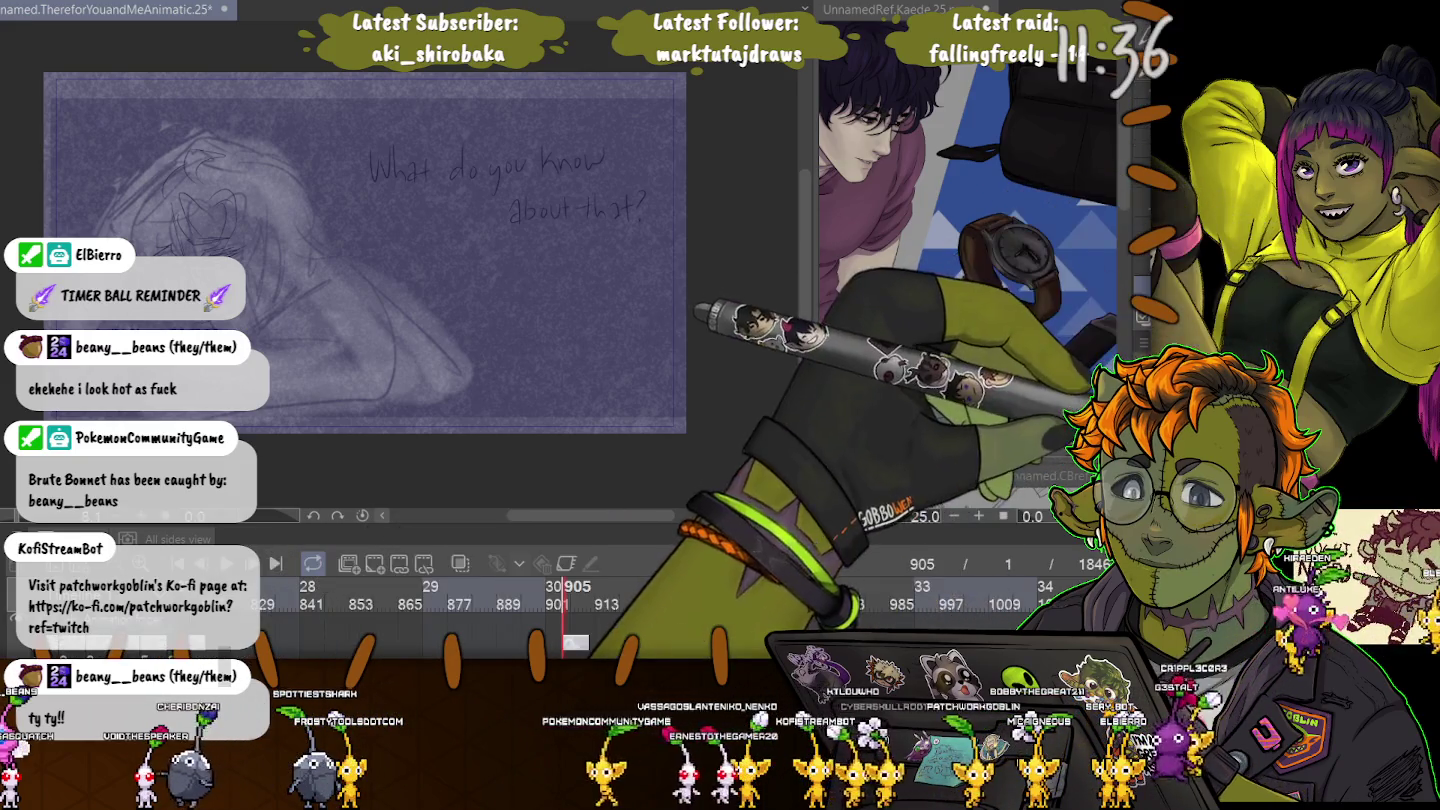
{"action": "scroll", "coordinate": [401, 270], "scroll_direction": "up", "scroll_amount": 2}
{"action": "scroll", "coordinate": [400, 270], "scroll_direction": "up", "scroll_amount": 2}
{"action": "scroll", "coordinate": [400, 270], "scroll_direction": "up", "scroll_amount": 2}
{"action": "scroll", "coordinate": [400, 270], "scroll_direction": "up", "scroll_amount": 2}
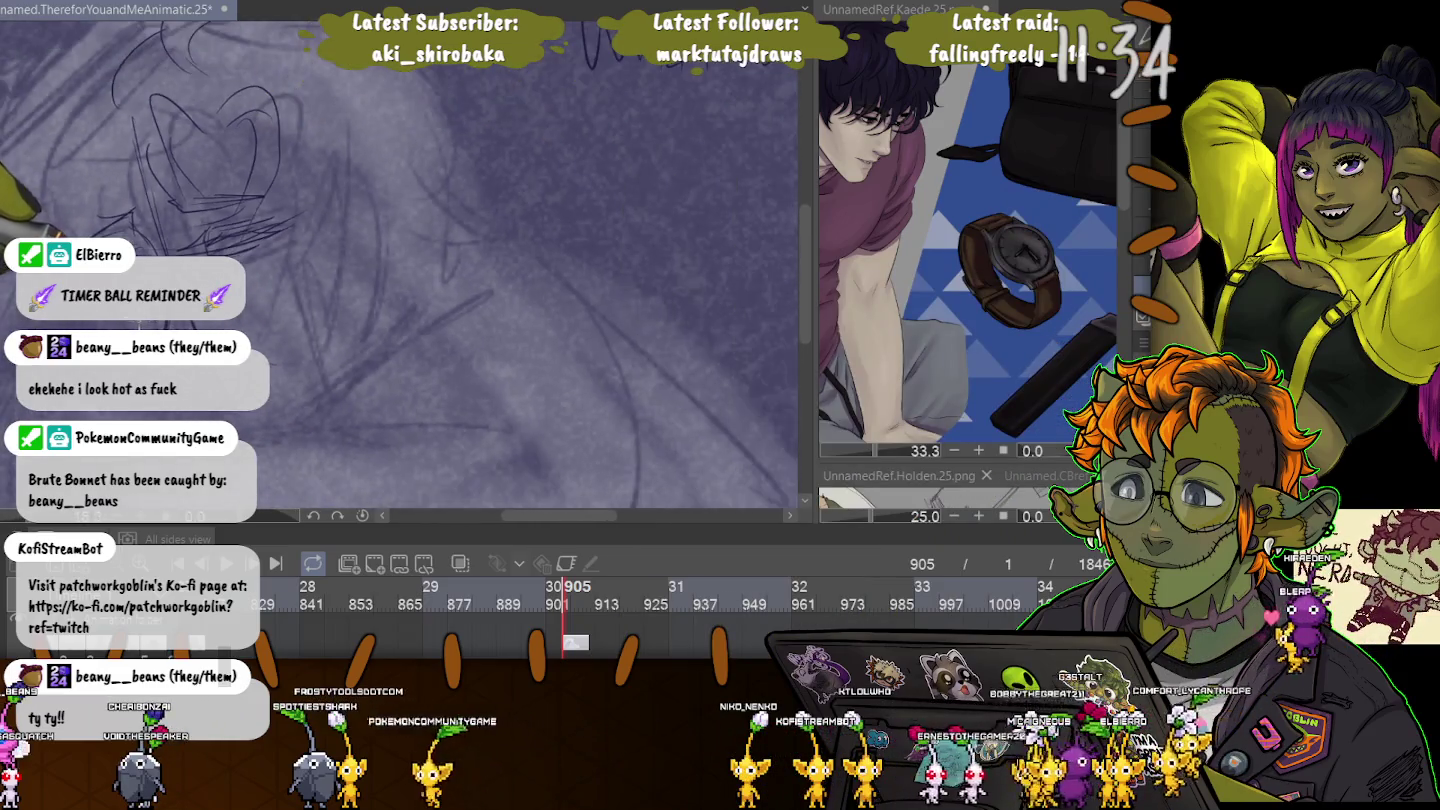
{"action": "scroll", "coordinate": [551, 307], "scroll_direction": "down", "scroll_amount": 2}
{"action": "scroll", "coordinate": [551, 307], "scroll_direction": "down", "scroll_amount": 2}
{"action": "scroll", "coordinate": [552, 307], "scroll_direction": "down", "scroll_amount": 2}
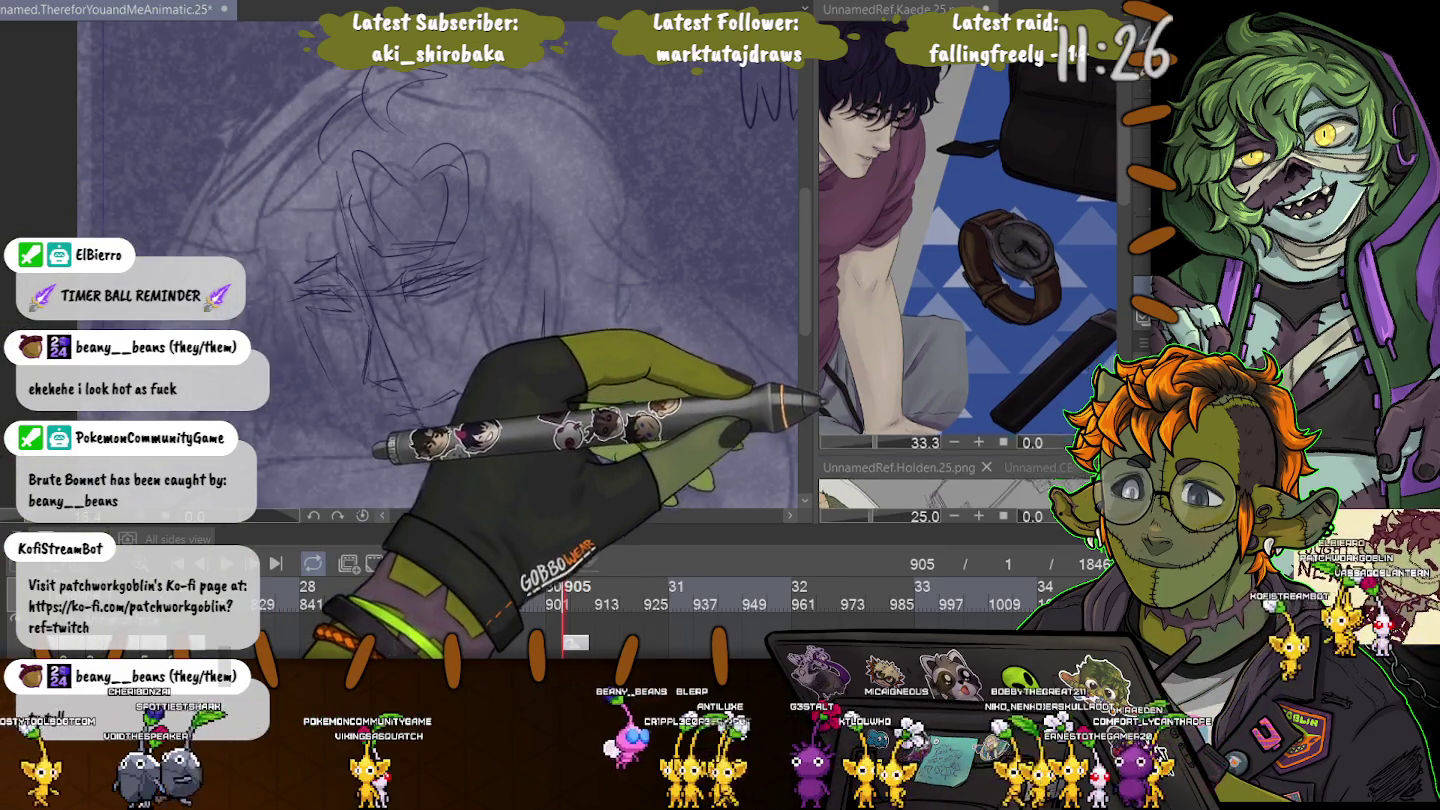
Enlarge the Holden face reference, tilt the canvas, and sketch face curves in frame 905.
{"action": "left_click_drag", "start_coordinate": [822, 455], "coordinate": [830, 105]}
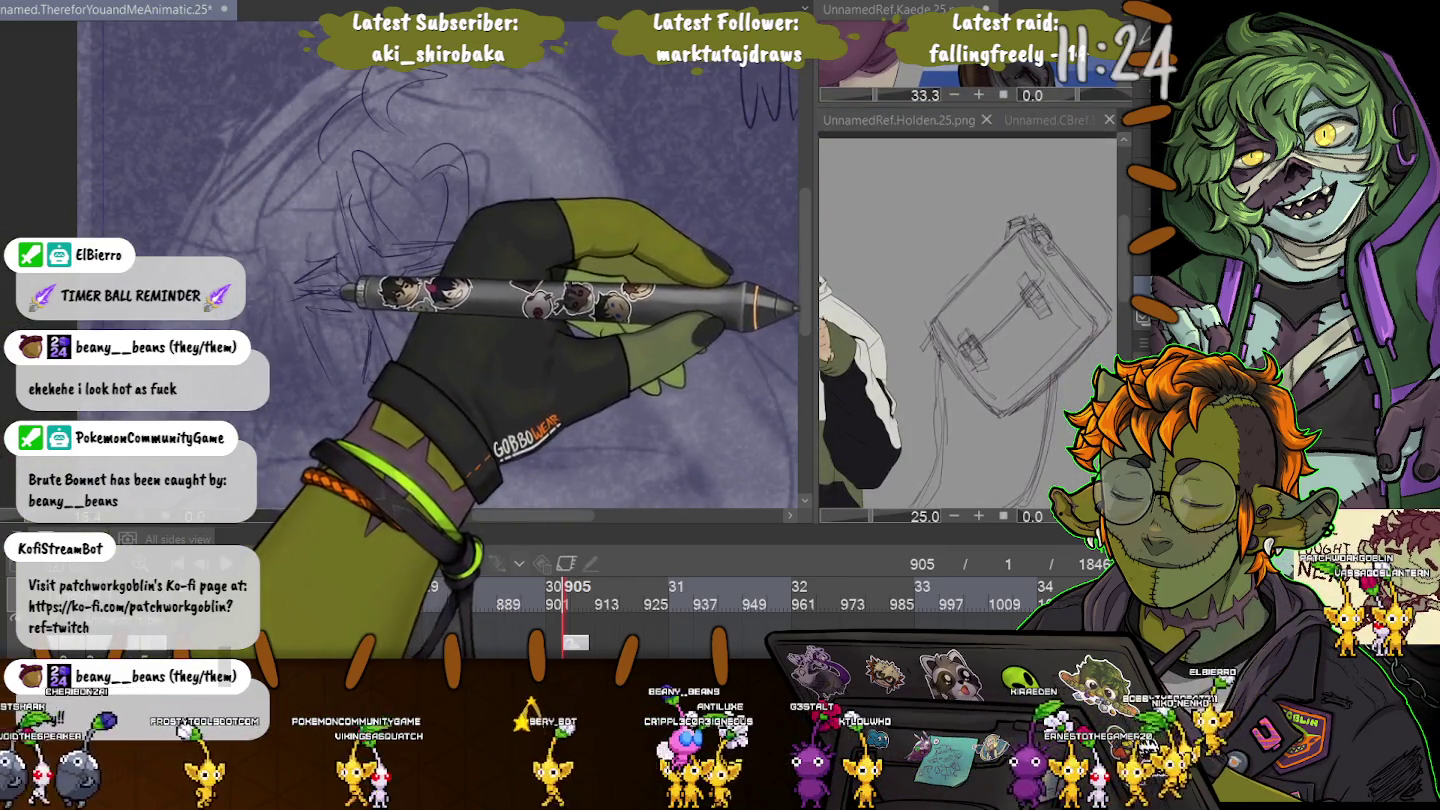
{"action": "mouse_move", "coordinate": [879, 250]}
{"action": "left_mouse_down"}
{"action": "mouse_move", "coordinate": [960, 400]}
{"action": "mouse_move", "coordinate": [900, 200]}
{"action": "left_mouse_up"}
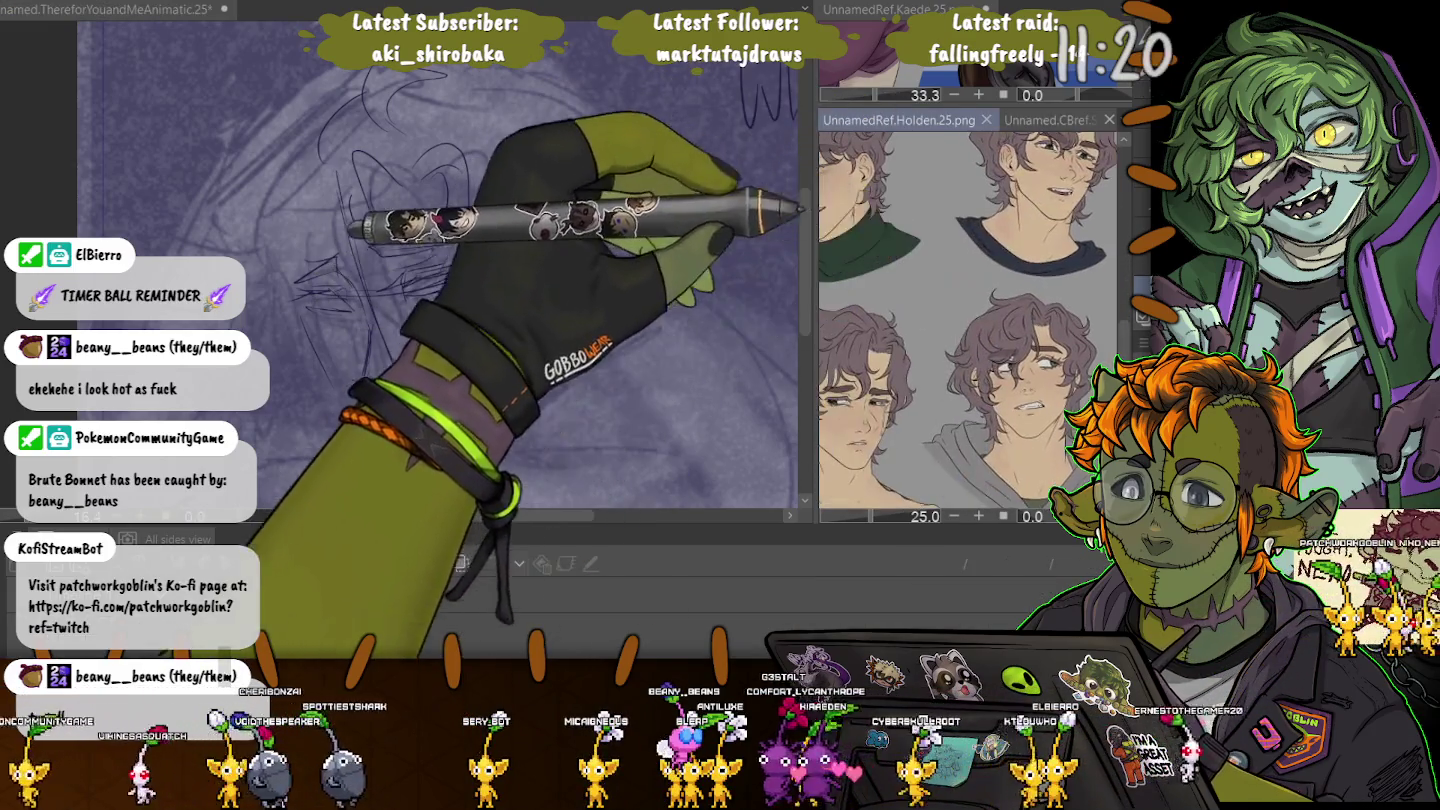
{"action": "left_click_drag", "start_coordinate": [900, 350], "coordinate": [966, 340]}
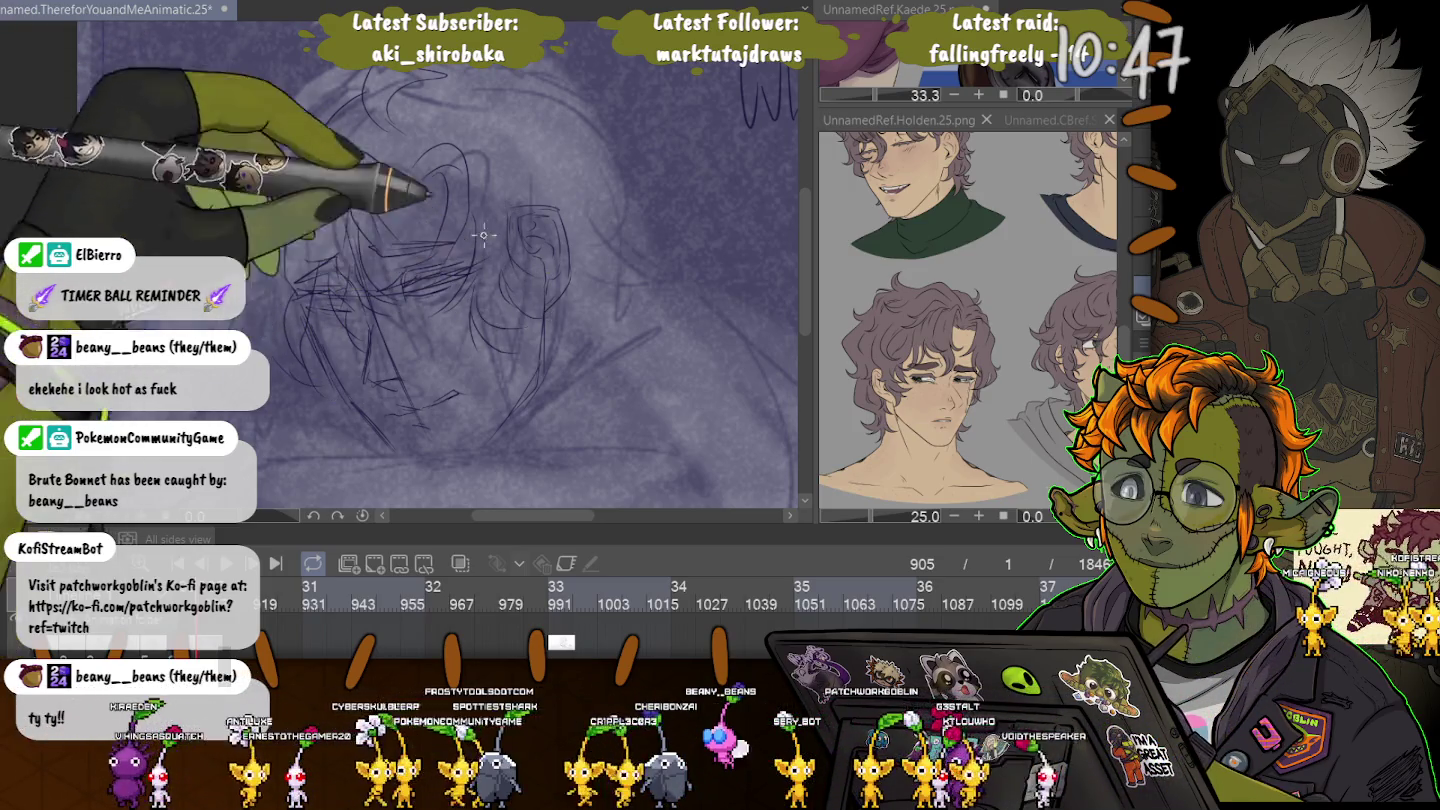
{"action": "left_click_drag", "start_coordinate": [483, 237], "coordinate": [567, 356]}
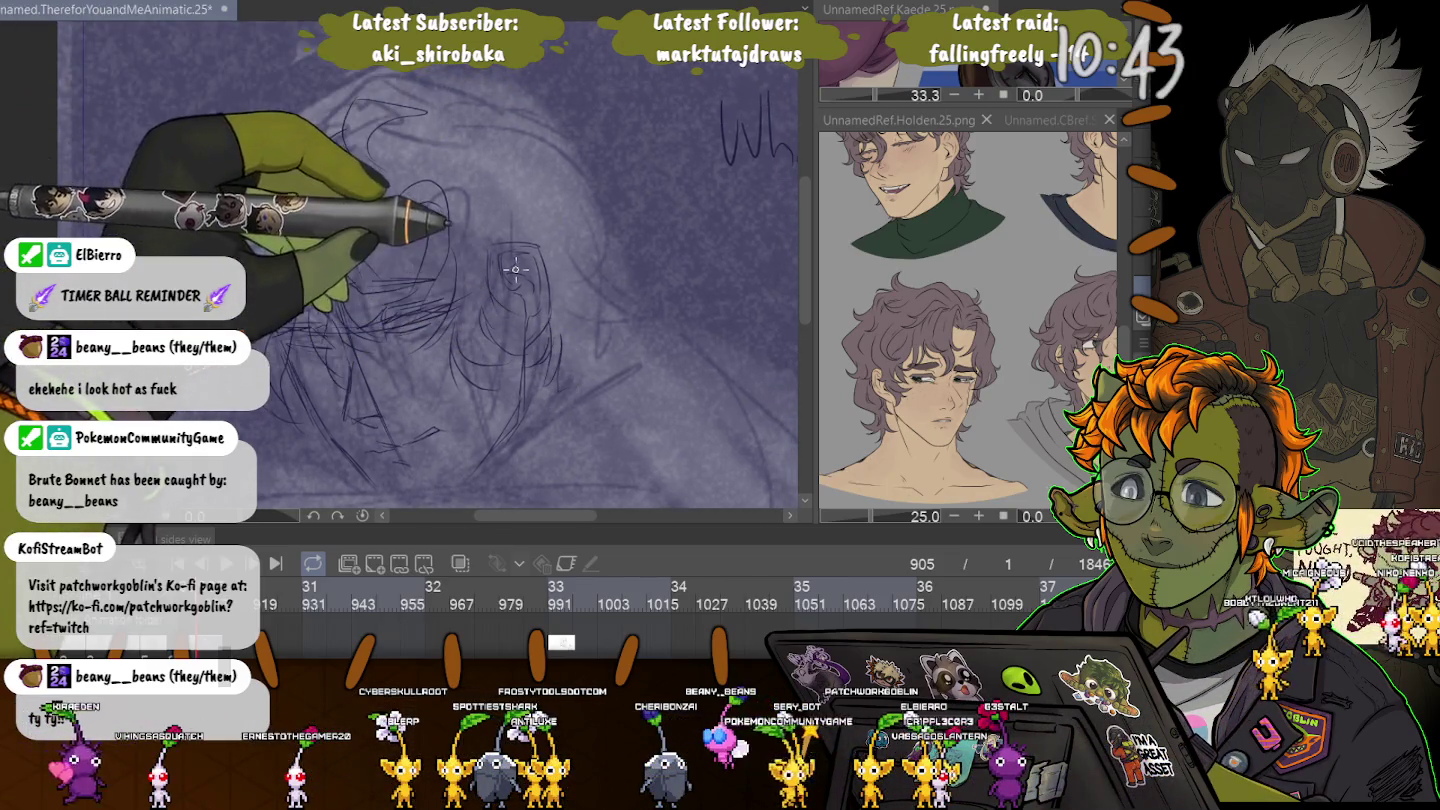
{"action": "mouse_move", "coordinate": [590, 285]}
{"action": "left_mouse_down"}
{"action": "mouse_move", "coordinate": [628, 329]}
{"action": "mouse_move", "coordinate": [190, 106]}
{"action": "left_mouse_up"}
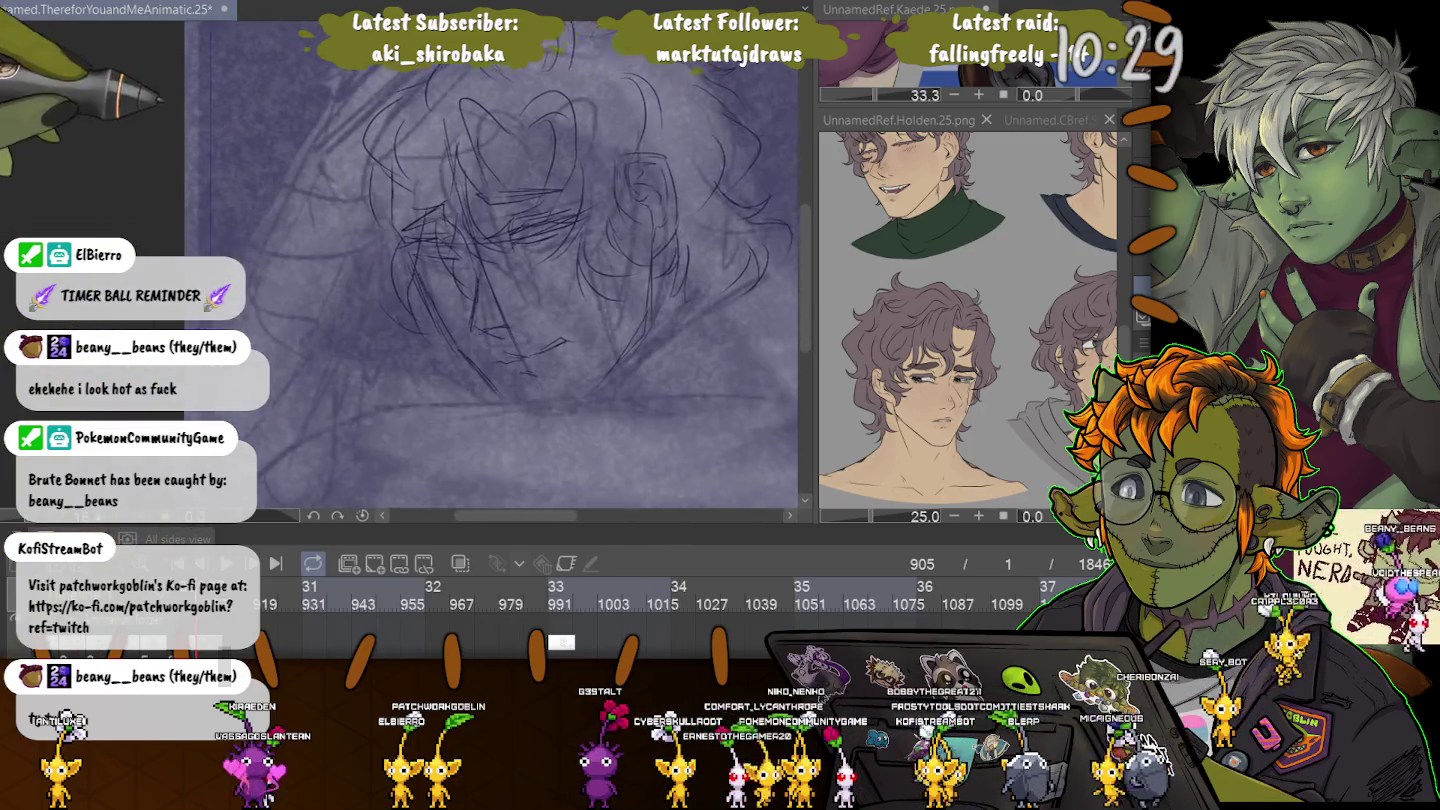
Zoom in on the face in frame 905 to draw darker eye and hair strokes.
{"action": "scroll", "coordinate": [190, 243], "scroll_direction": "down", "scroll_amount": 3}
{"action": "scroll", "coordinate": [283, 249], "scroll_direction": "up", "scroll_amount": 2}
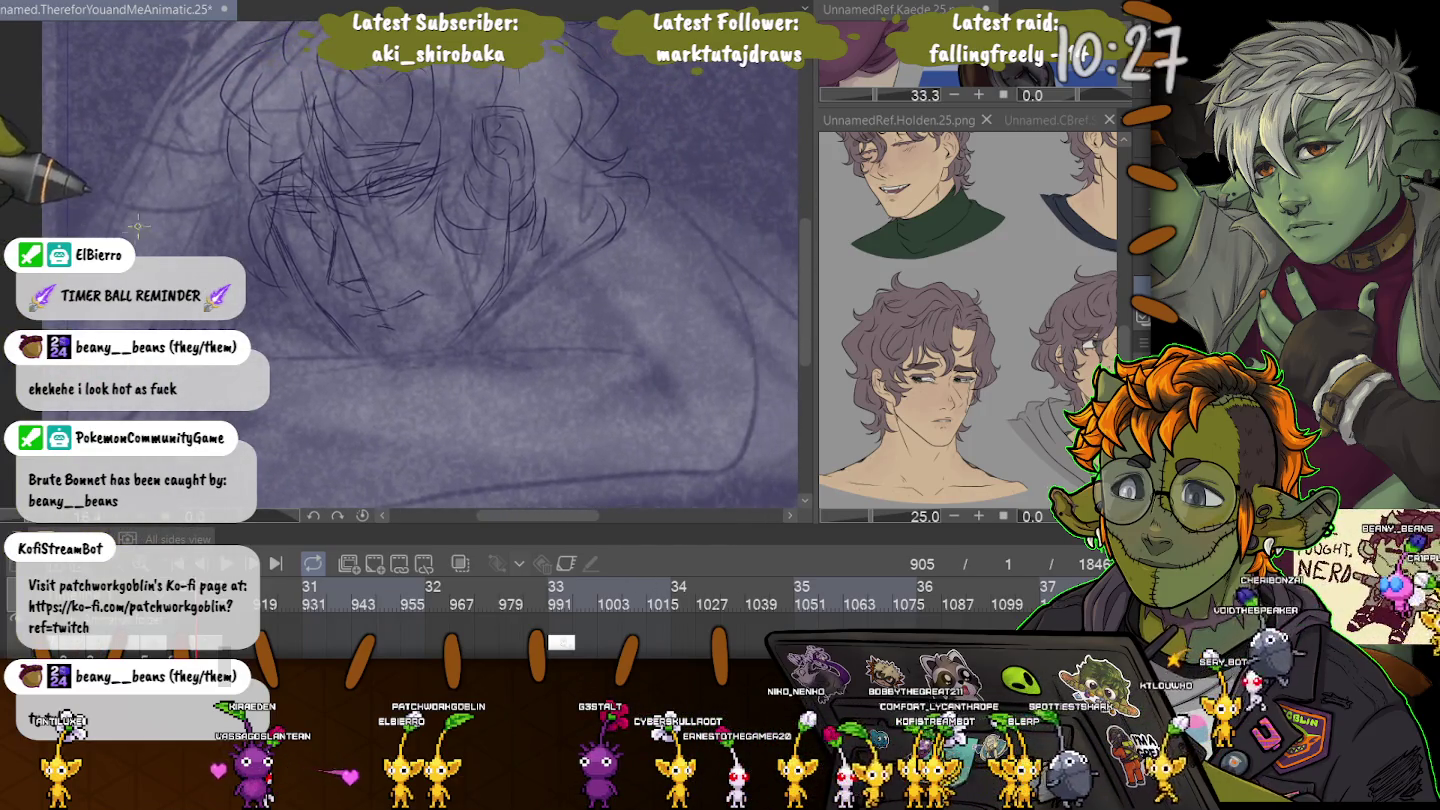
{"action": "scroll", "coordinate": [283, 250], "scroll_direction": "up", "scroll_amount": 2}
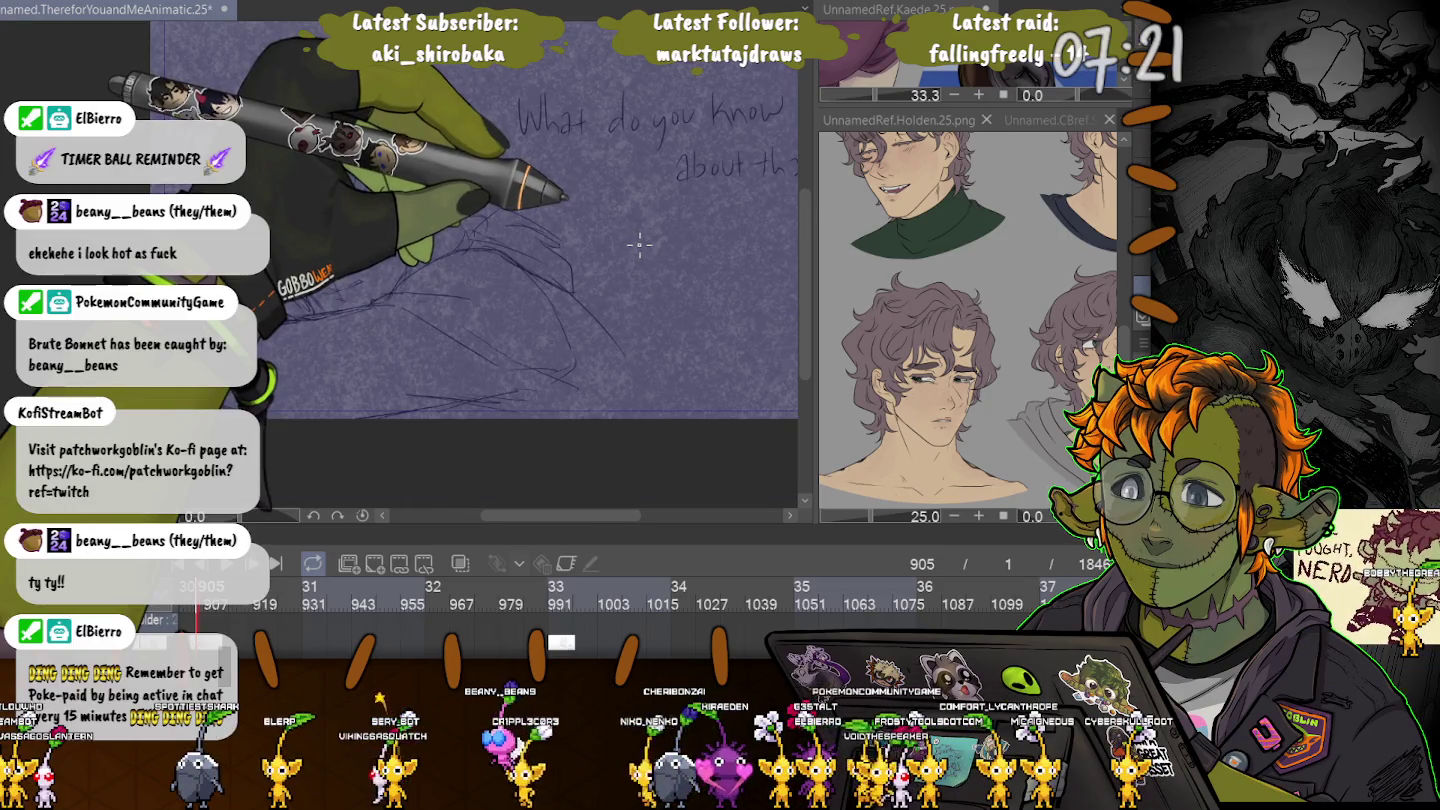
{"action": "scroll", "coordinate": [275, 288], "scroll_direction": "up", "scroll_amount": 2}
{"action": "scroll", "coordinate": [276, 288], "scroll_direction": "up", "scroll_amount": 2}
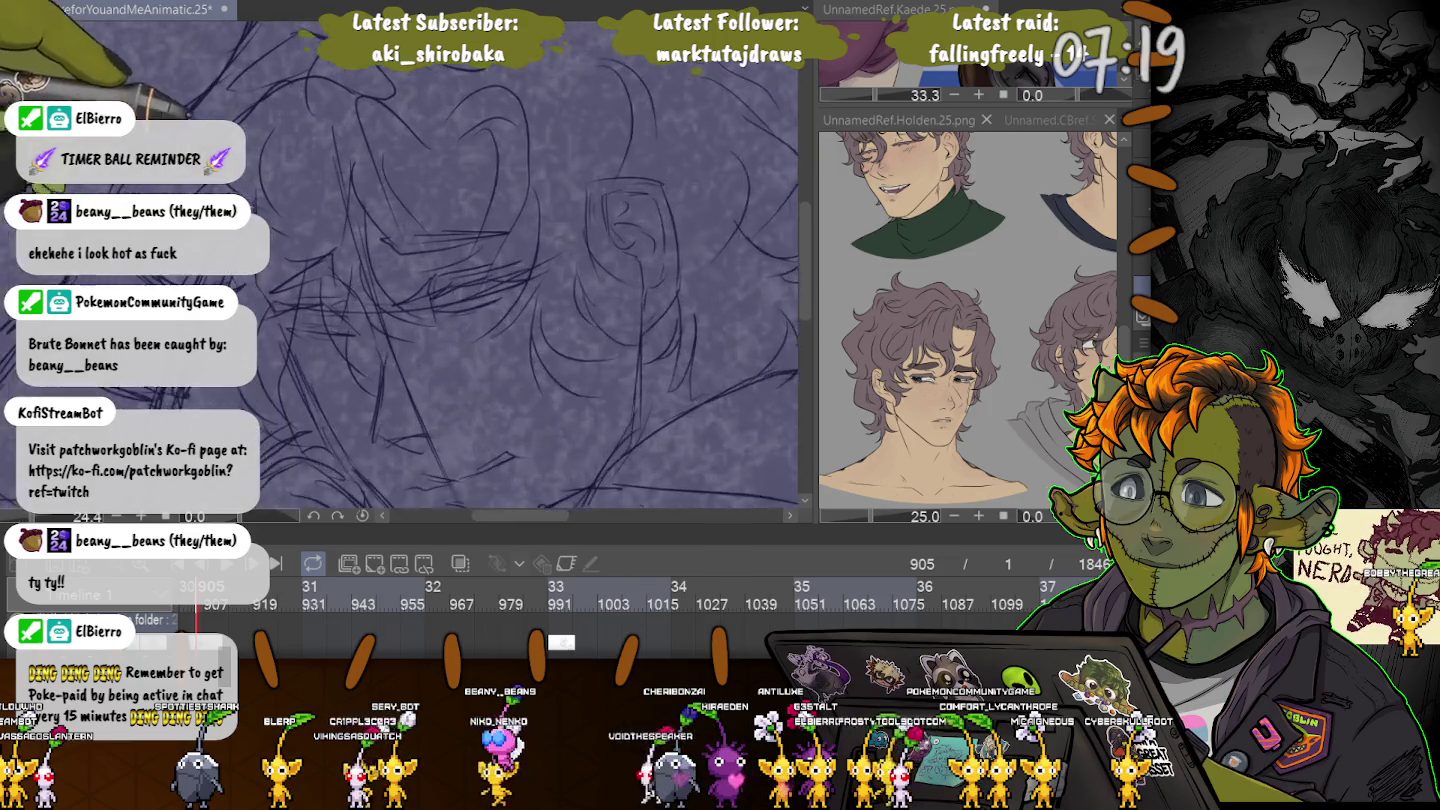
{"action": "scroll", "coordinate": [275, 288], "scroll_direction": "up", "scroll_amount": 2}
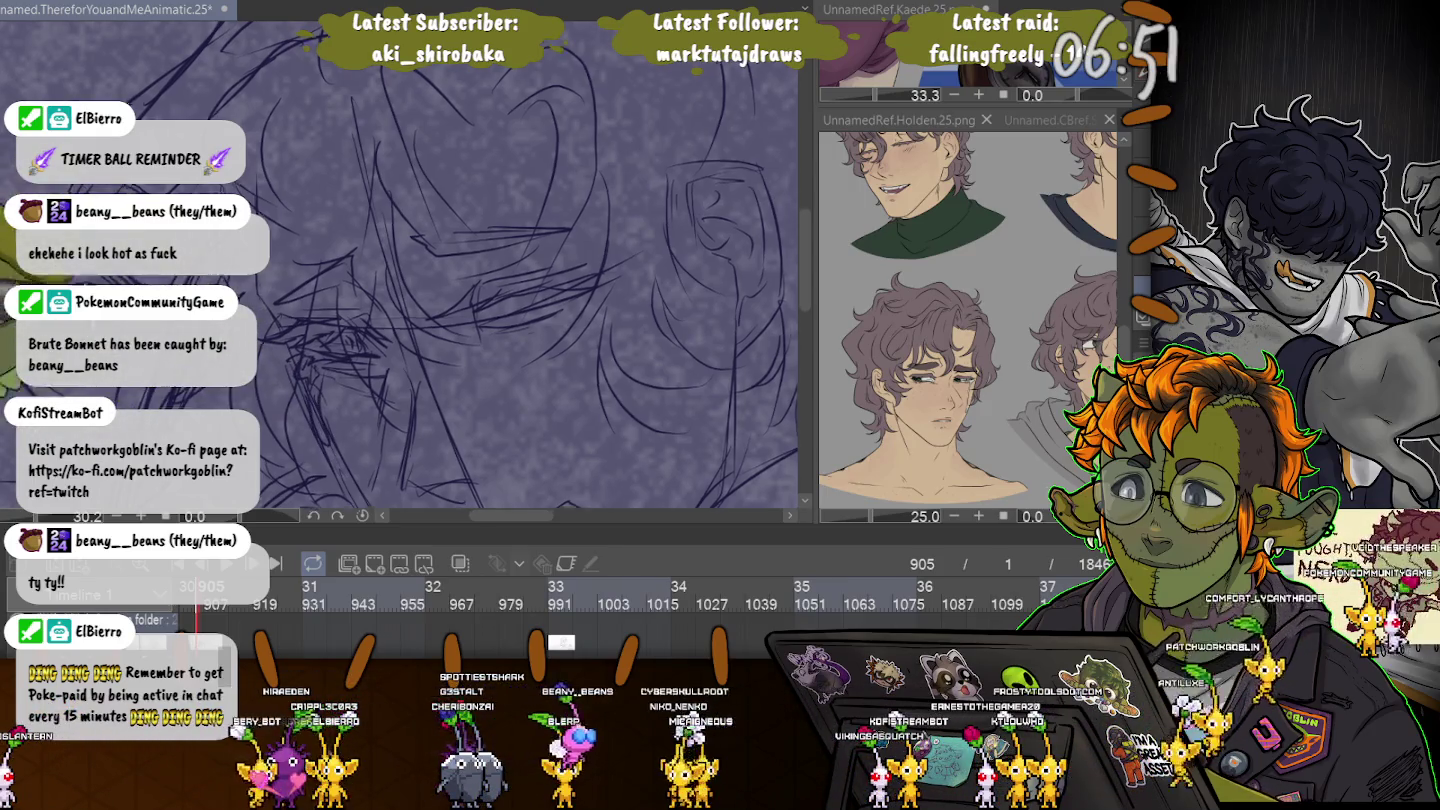
Sketch over the upper and lower face, refining the eye, cheek and jaw lines.
{"action": "left_click_drag", "start_coordinate": [329, 441], "coordinate": [239, 341]}
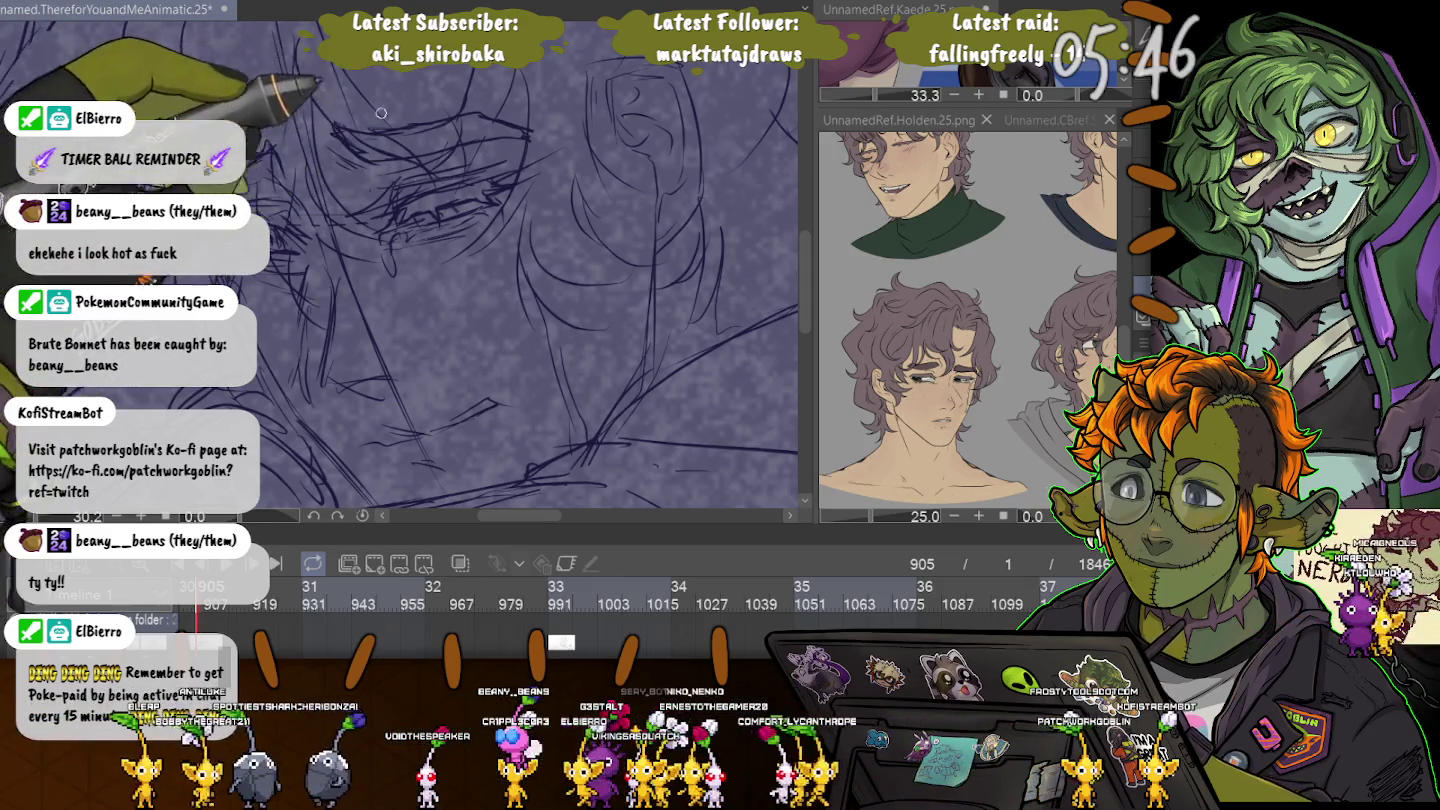
{"action": "scroll", "coordinate": [462, 141], "scroll_direction": "up", "scroll_amount": 2}
{"action": "scroll", "coordinate": [537, 249], "scroll_direction": "up", "scroll_amount": 1}
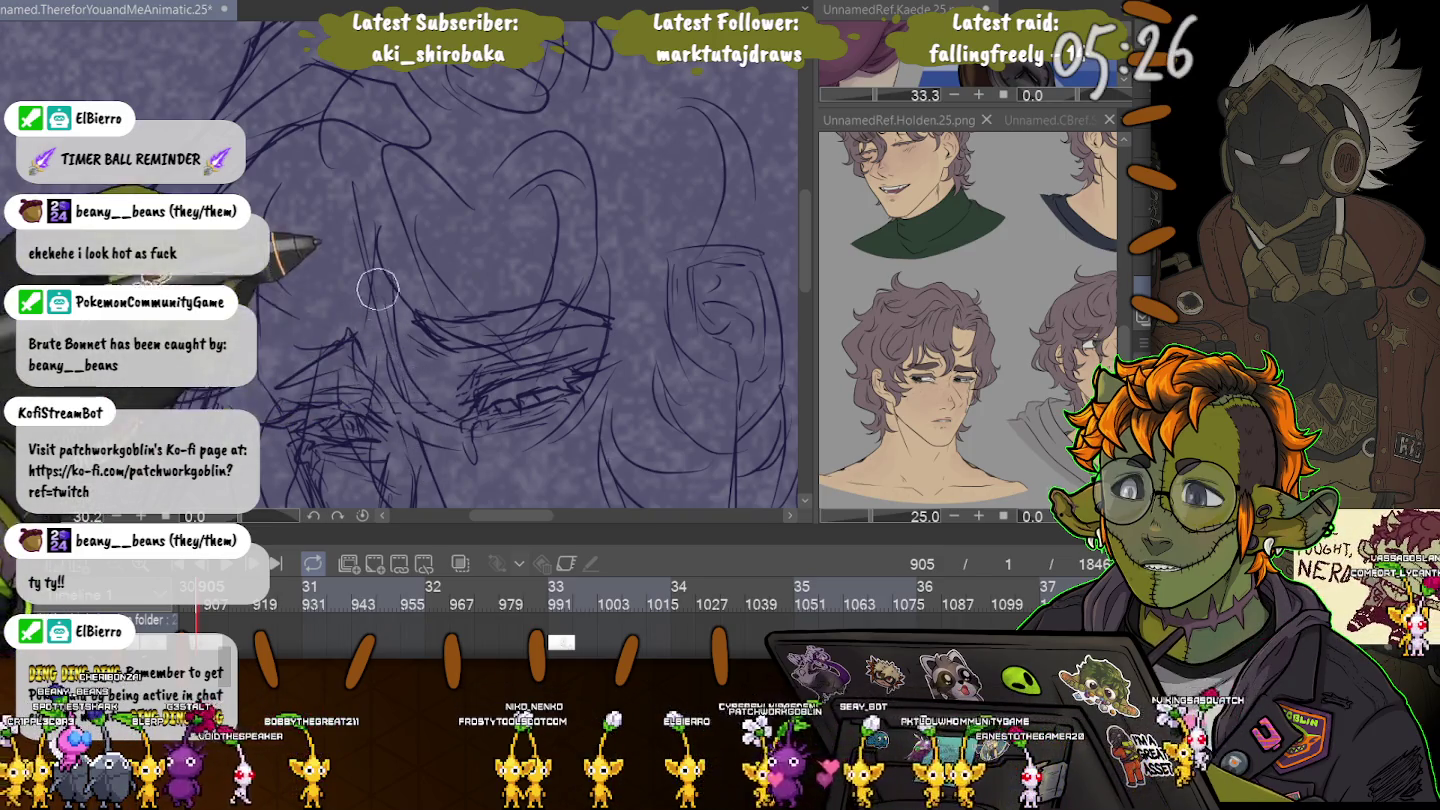
{"action": "left_click_drag", "start_coordinate": [304, 320], "coordinate": [275, 175]}
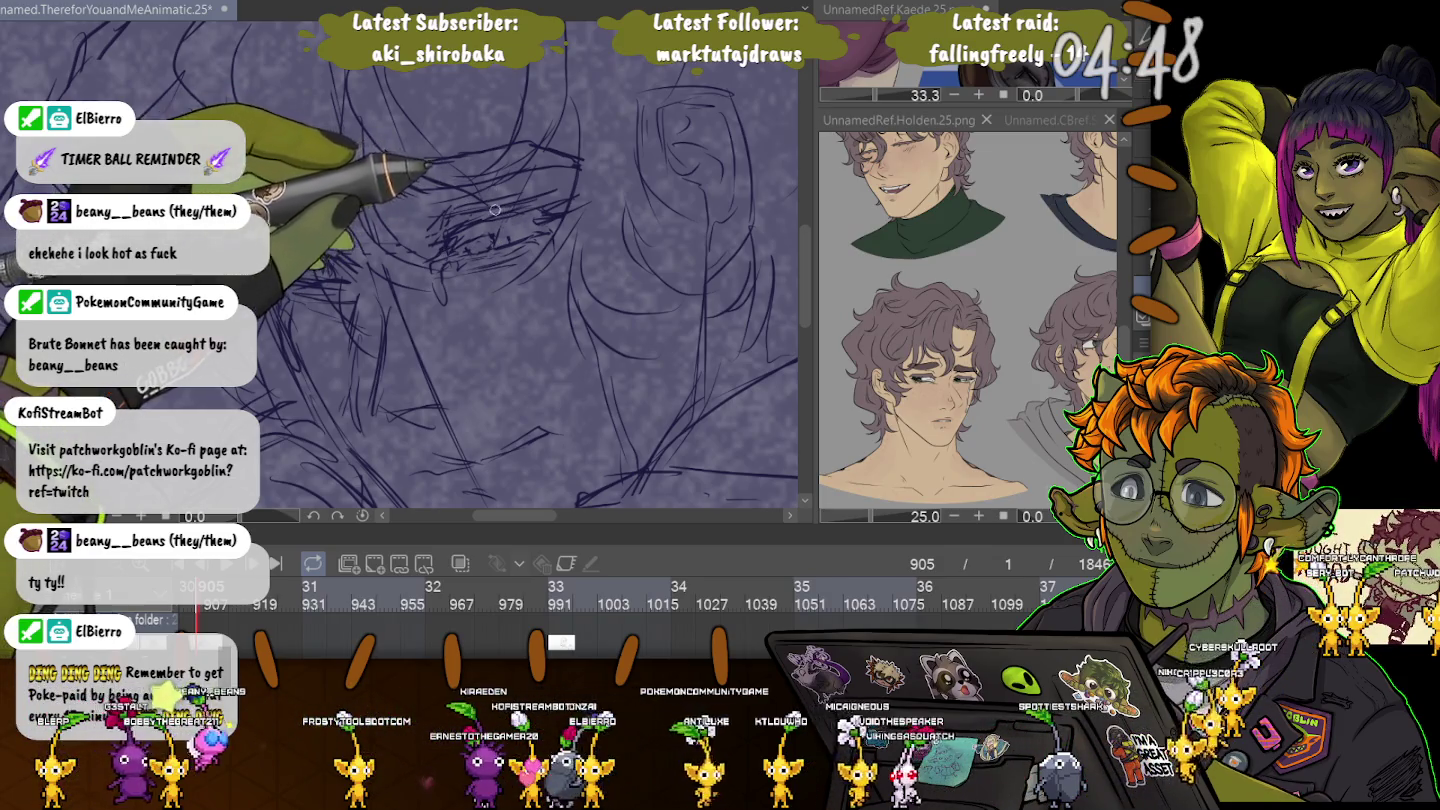
{"action": "key", "text": "e"}
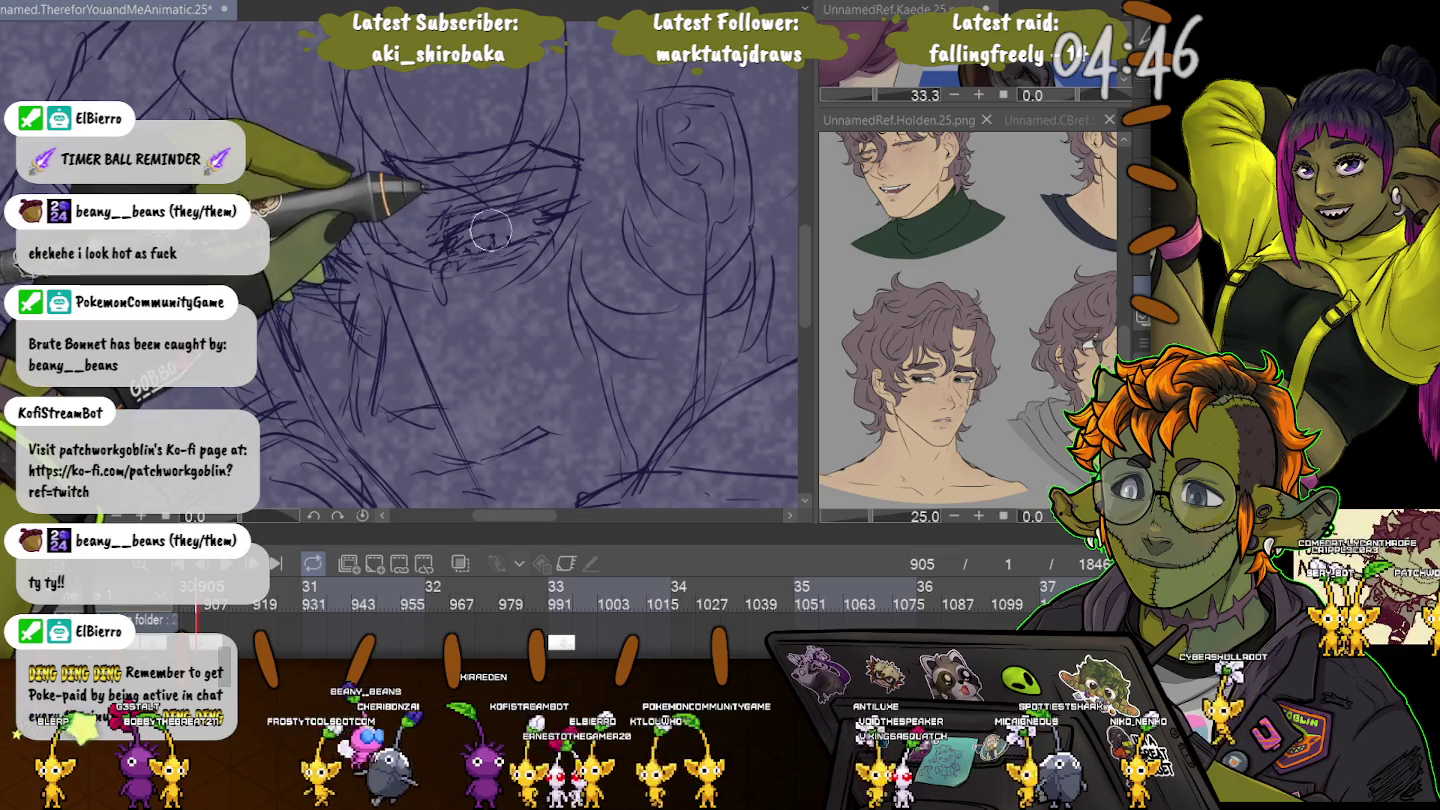
{"action": "key", "text": "p"}
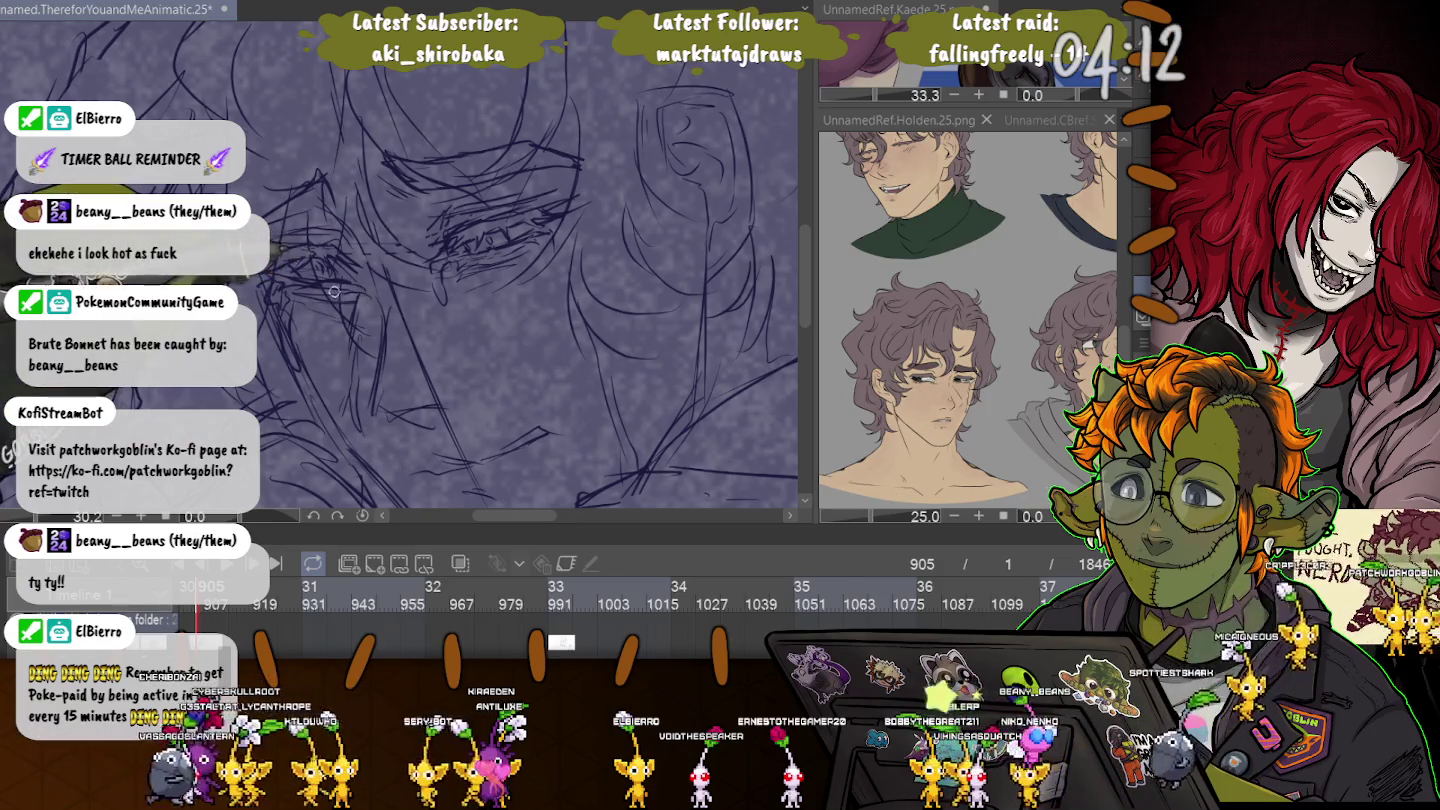
{"action": "scroll", "coordinate": [334, 292], "scroll_direction": "down", "scroll_amount": 2}
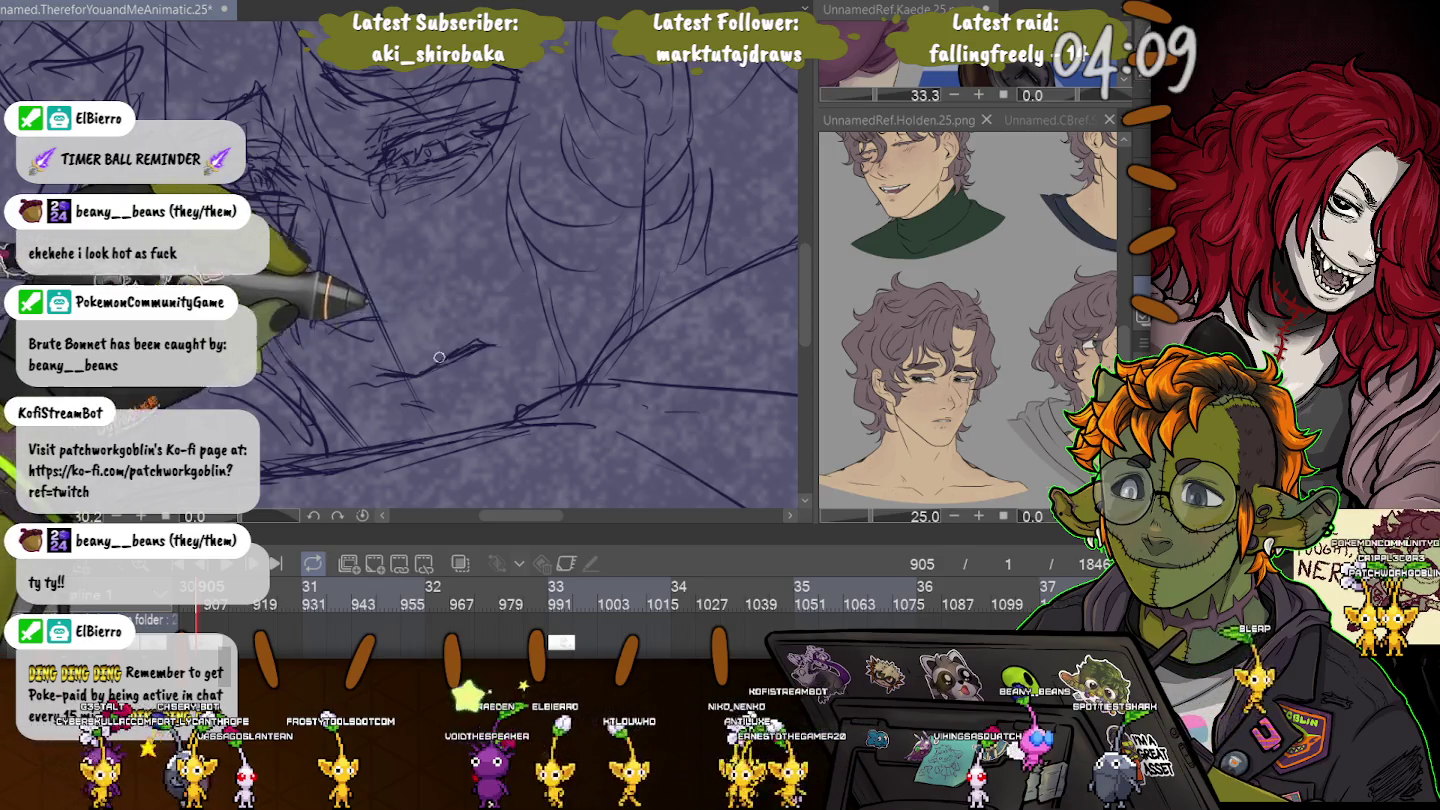
Erase stray sketch lines and redraw them with the pen, undoing one stroke.
{"action": "key", "text": "e"}
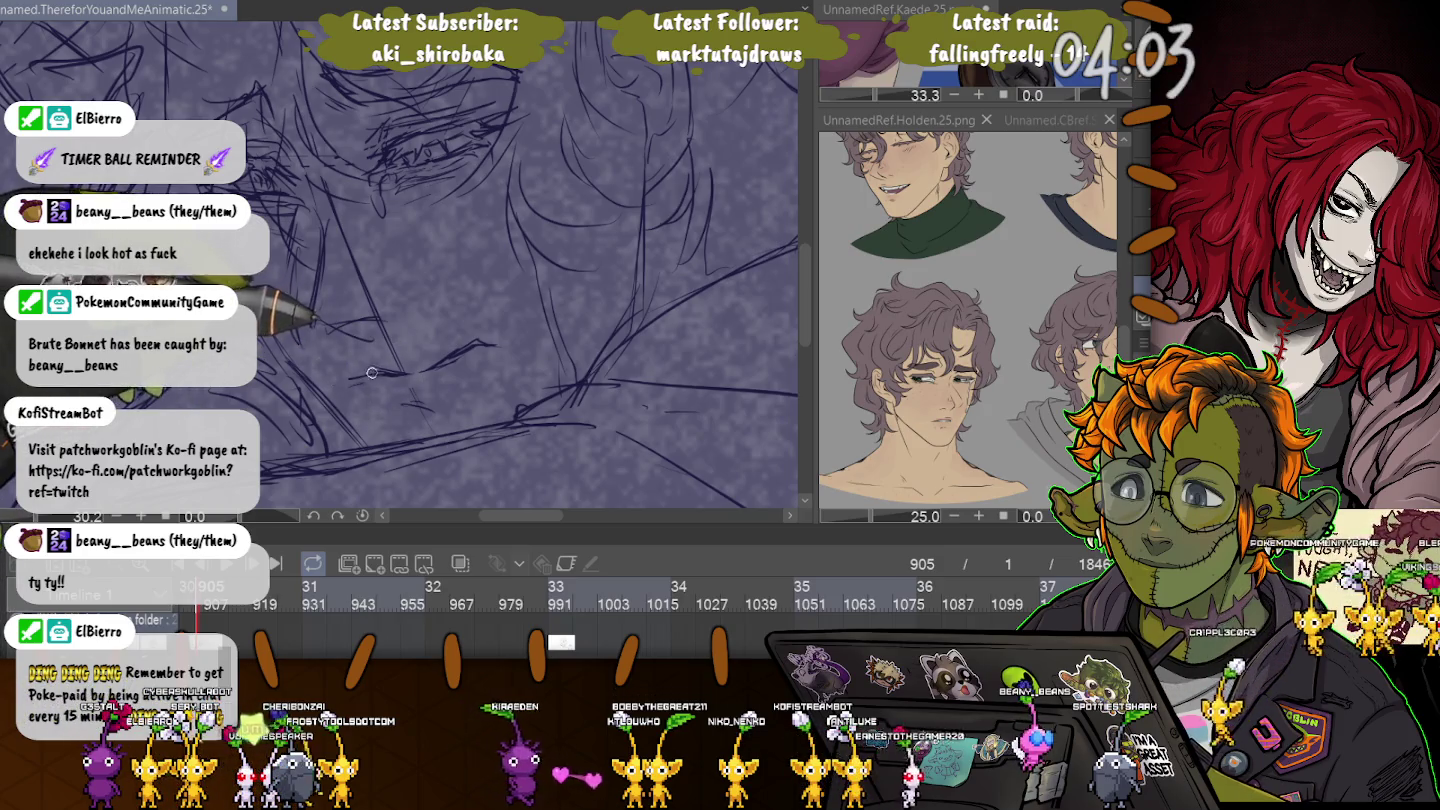
{"action": "key", "text": "e"}
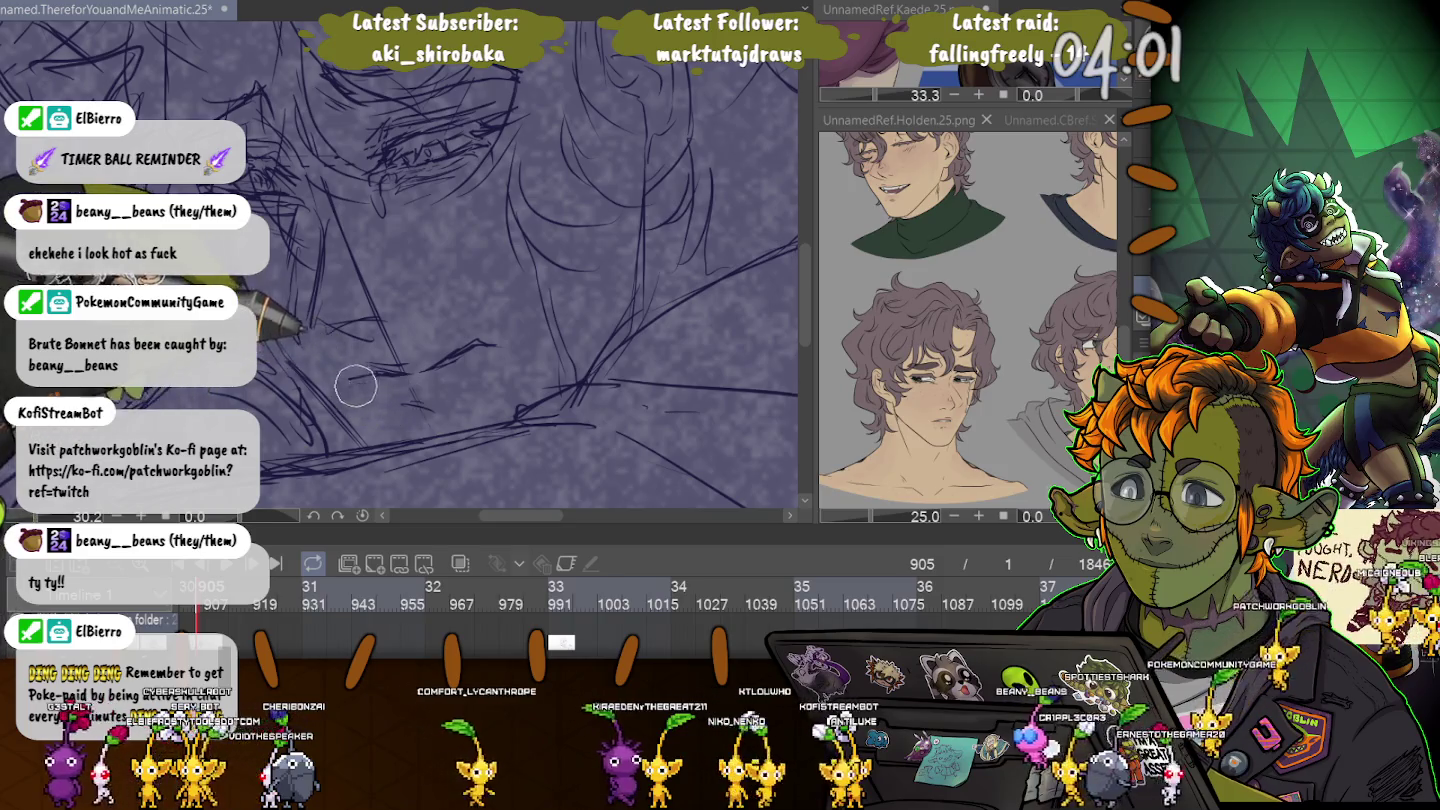
{"action": "key", "text": "p"}
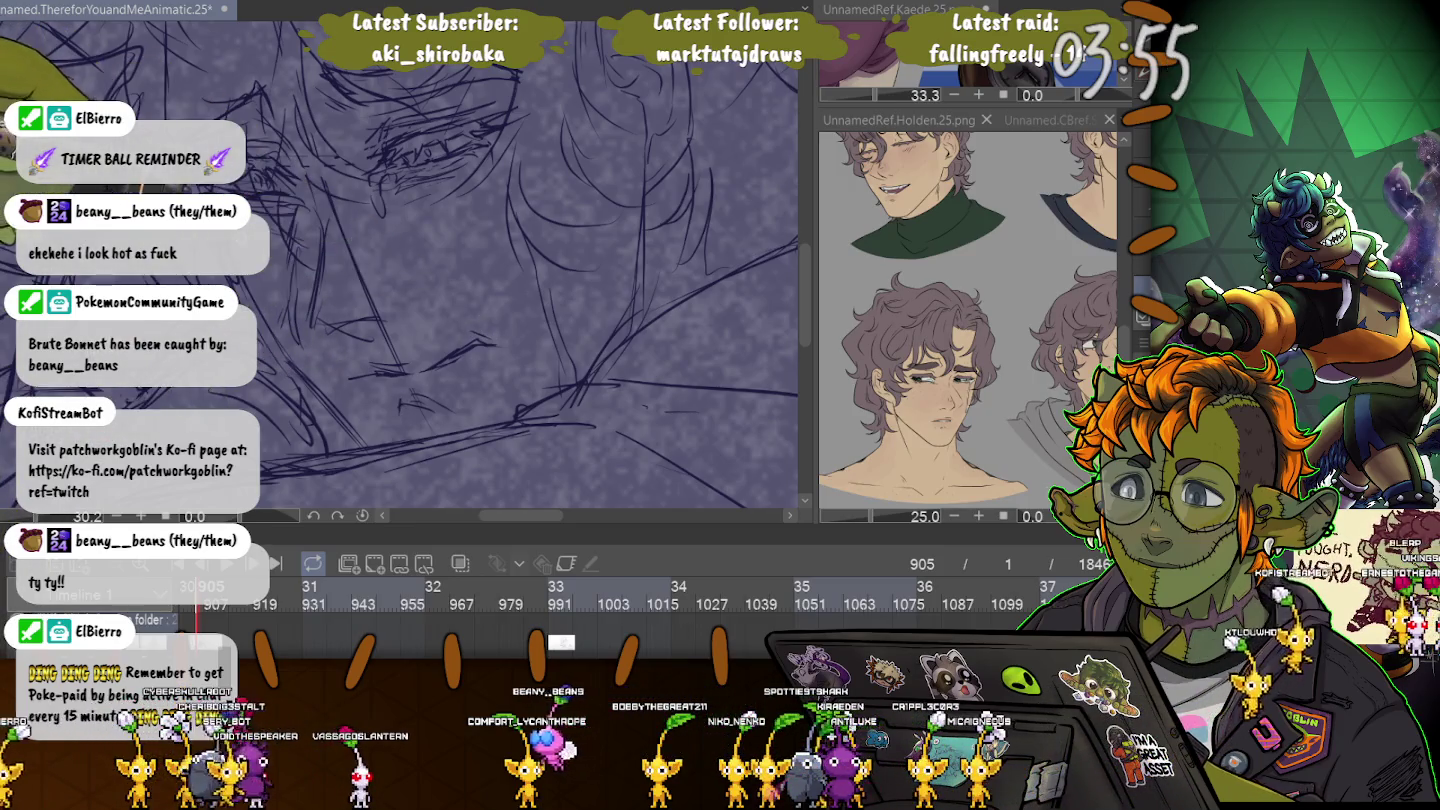
{"action": "key", "text": "ctrl+z"}
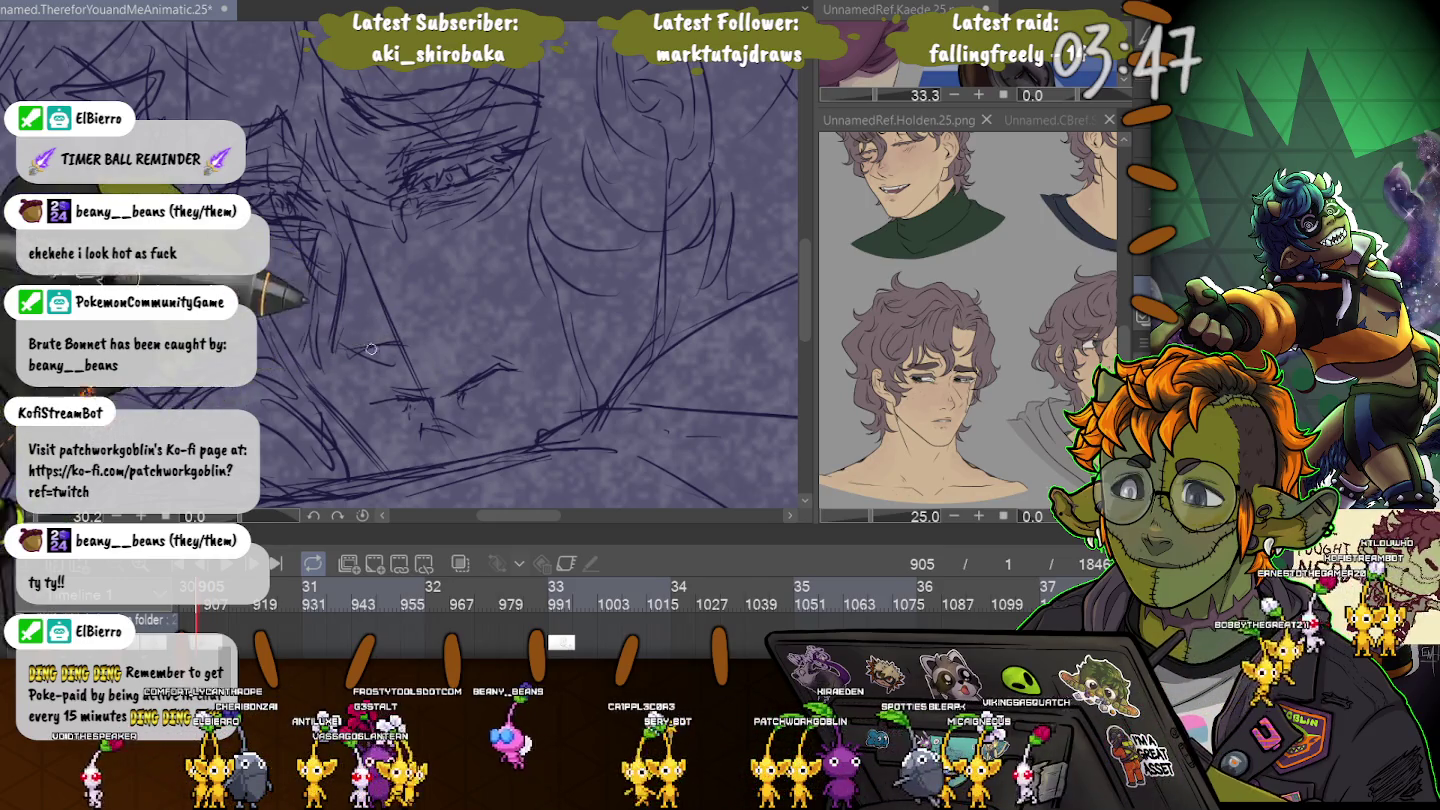
{"action": "scroll", "coordinate": [228, 407], "scroll_direction": "down", "scroll_amount": 3}
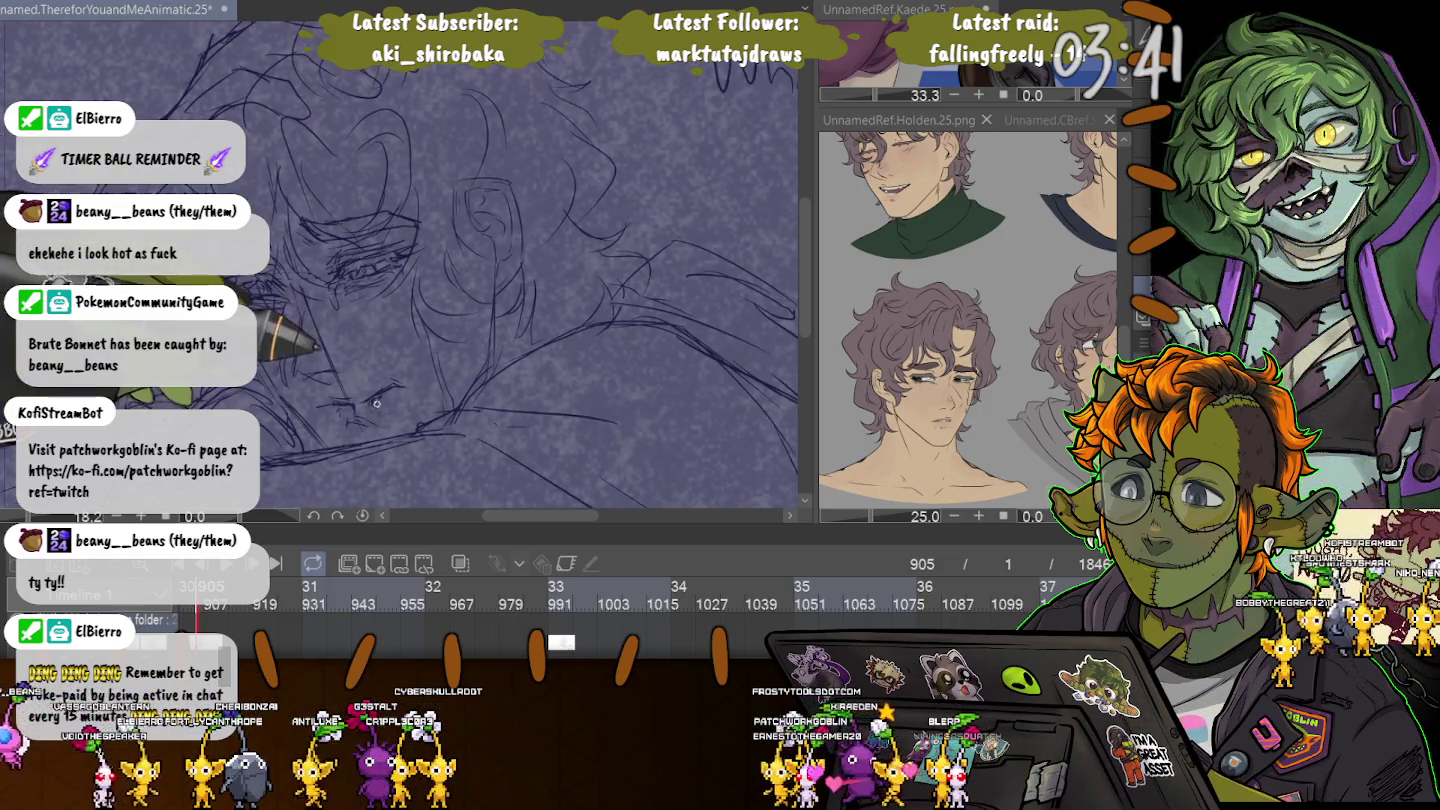
{"action": "scroll", "coordinate": [301, 402], "scroll_direction": "down", "scroll_amount": 1}
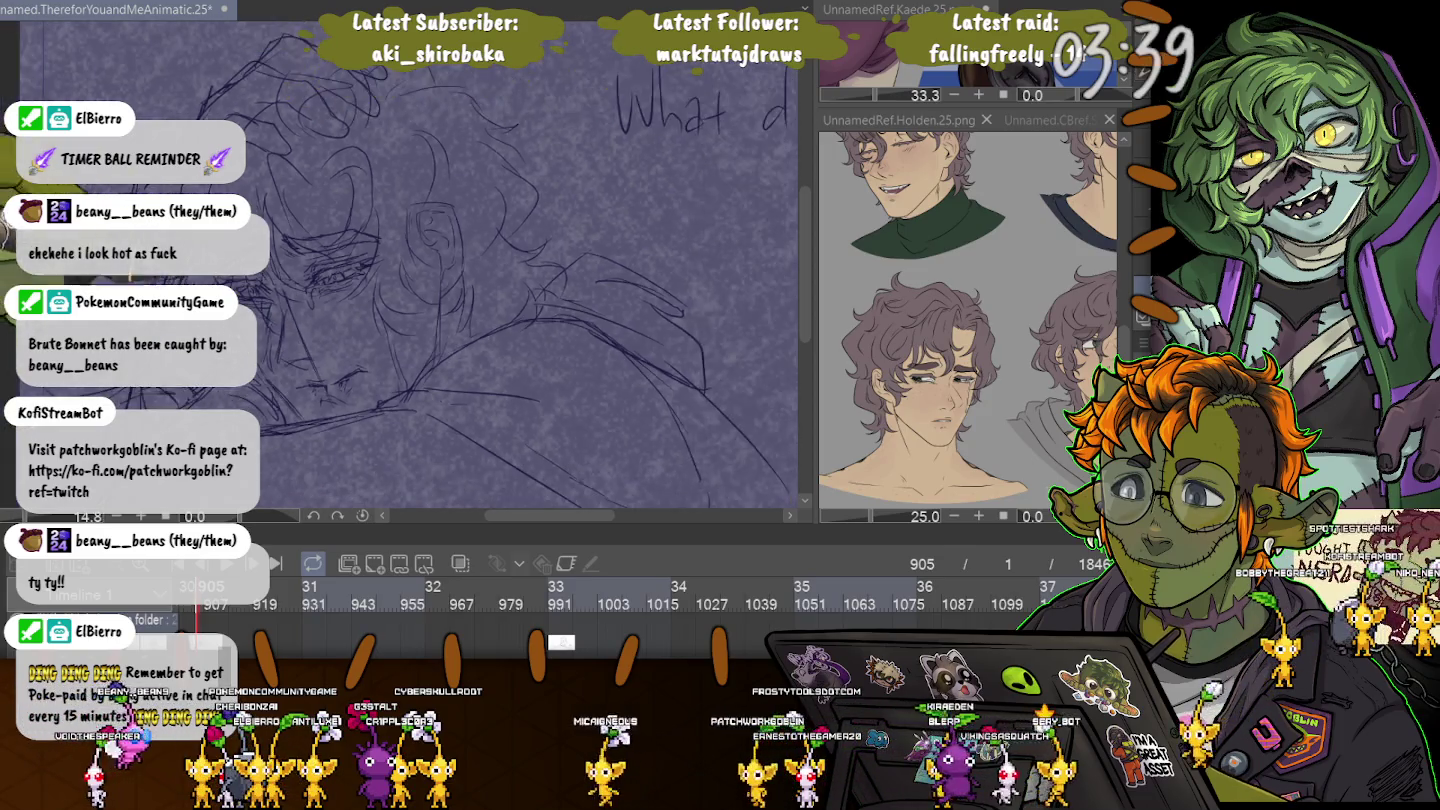
Lasso the sketched ear, skew and rotate it slightly with Free Transform, then deselect.
{"action": "scroll", "coordinate": [301, 402], "scroll_direction": "down", "scroll_amount": 1}
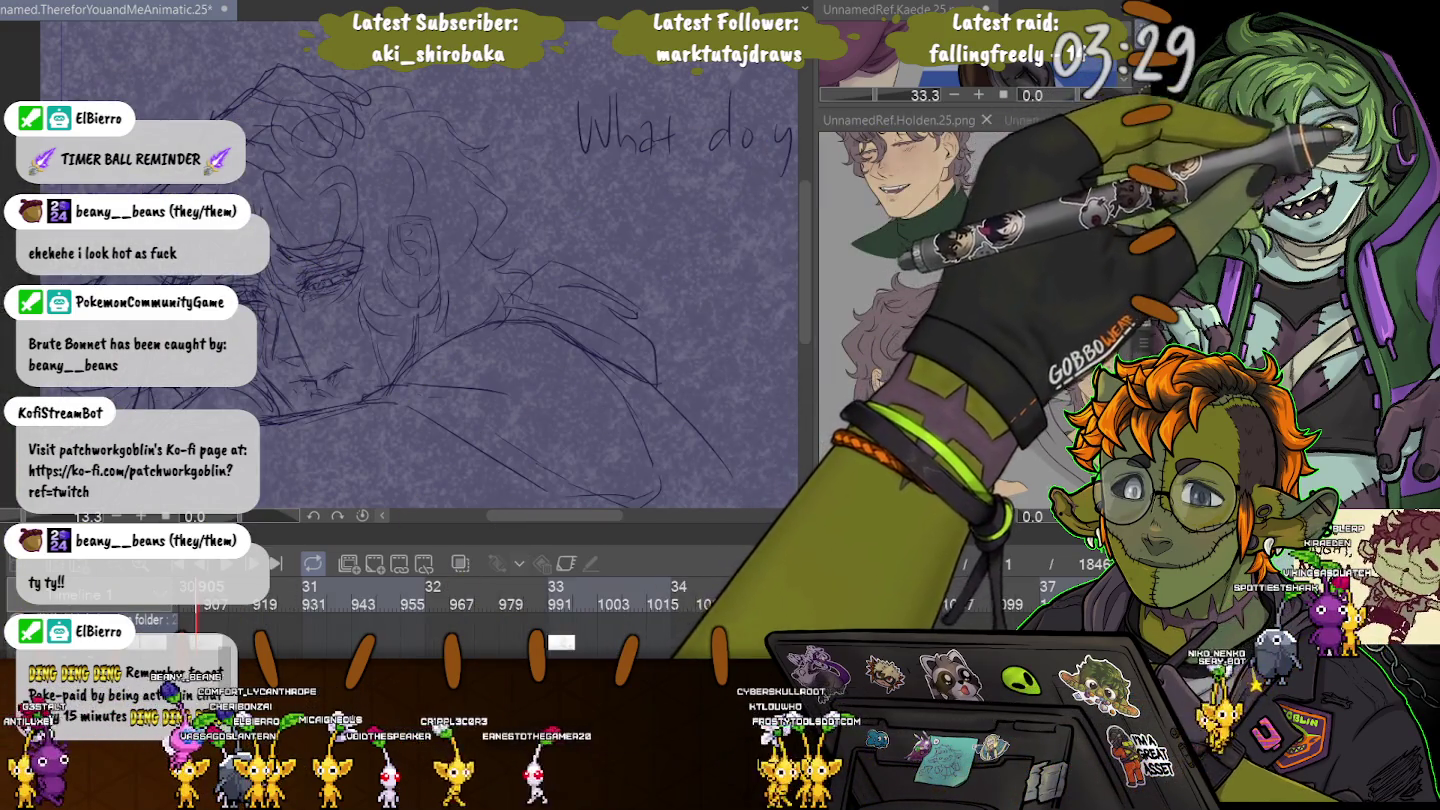
{"action": "left_click_drag", "start_coordinate": [412, 297], "coordinate": [383, 211]}
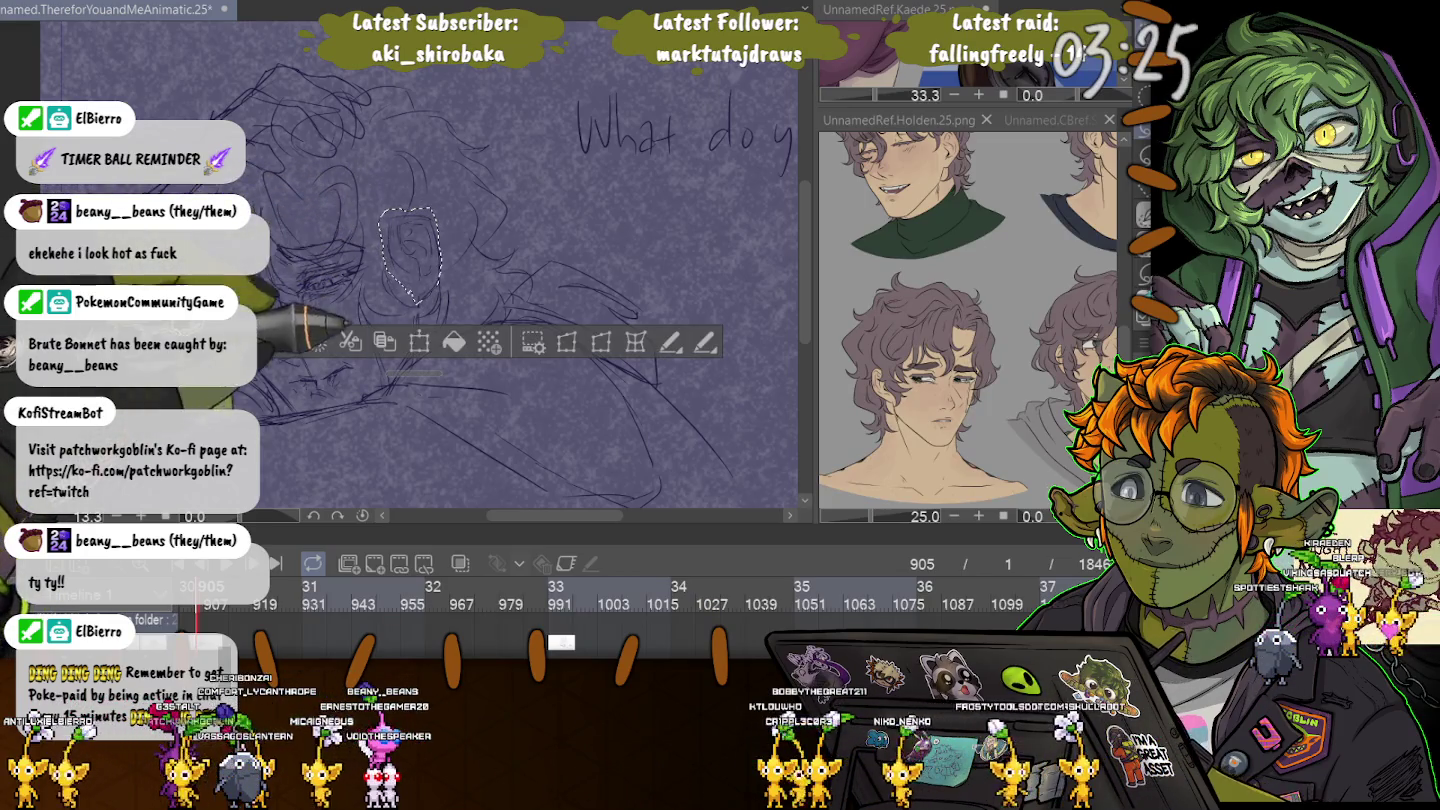
{"action": "key", "text": "ctrl+t"}
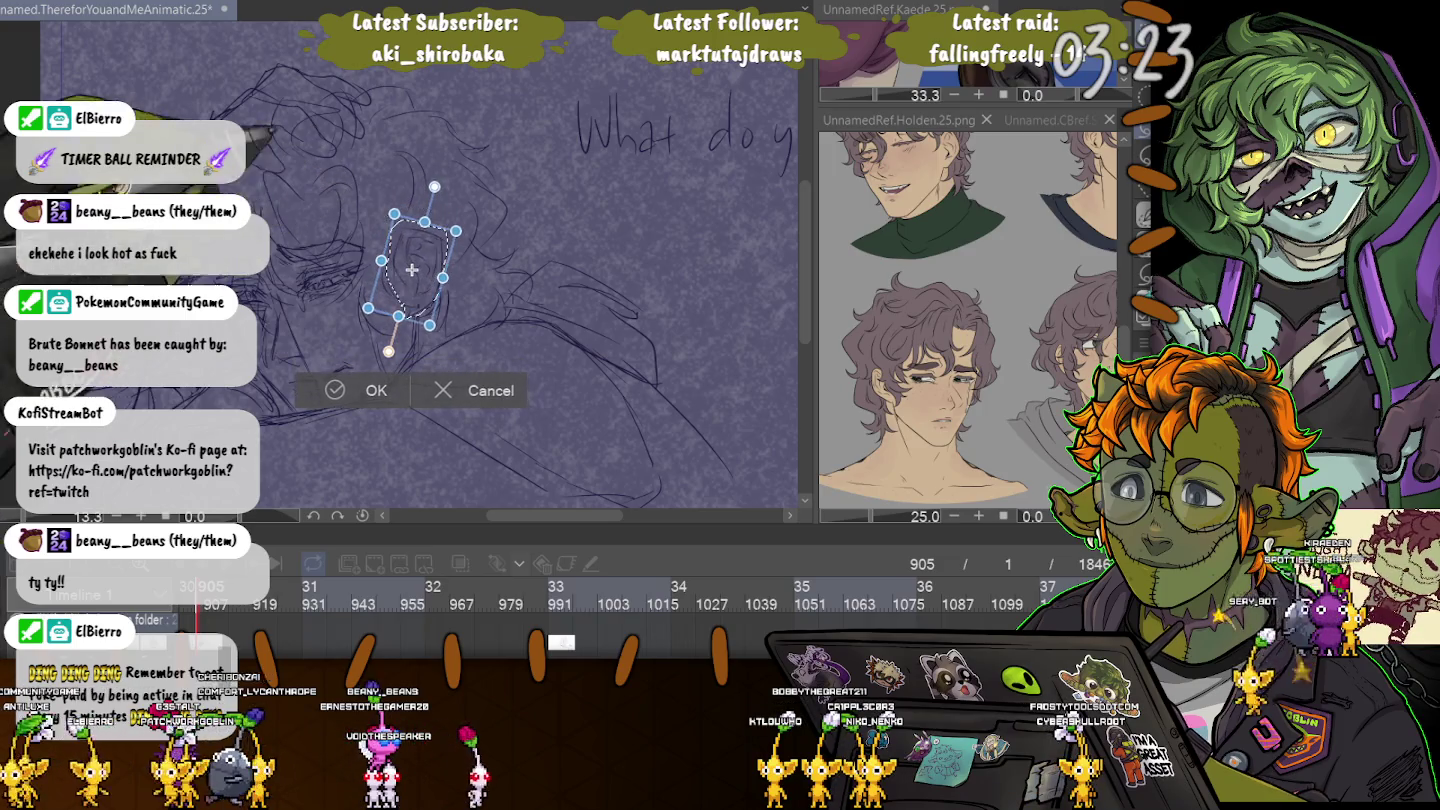
{"action": "key", "text": "ctrl+z"}
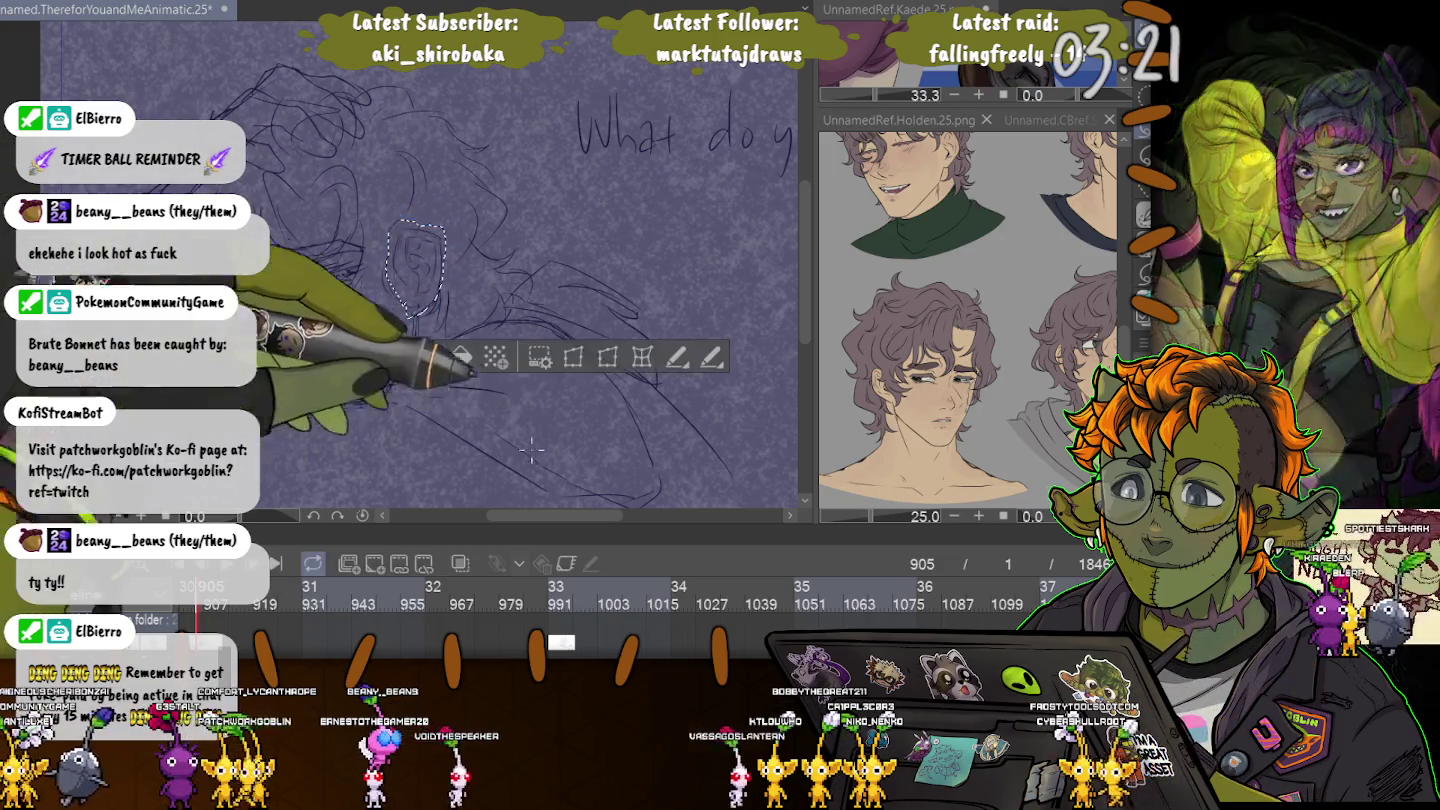
{"action": "left_click_drag", "start_coordinate": [446, 262], "coordinate": [445, 255]}
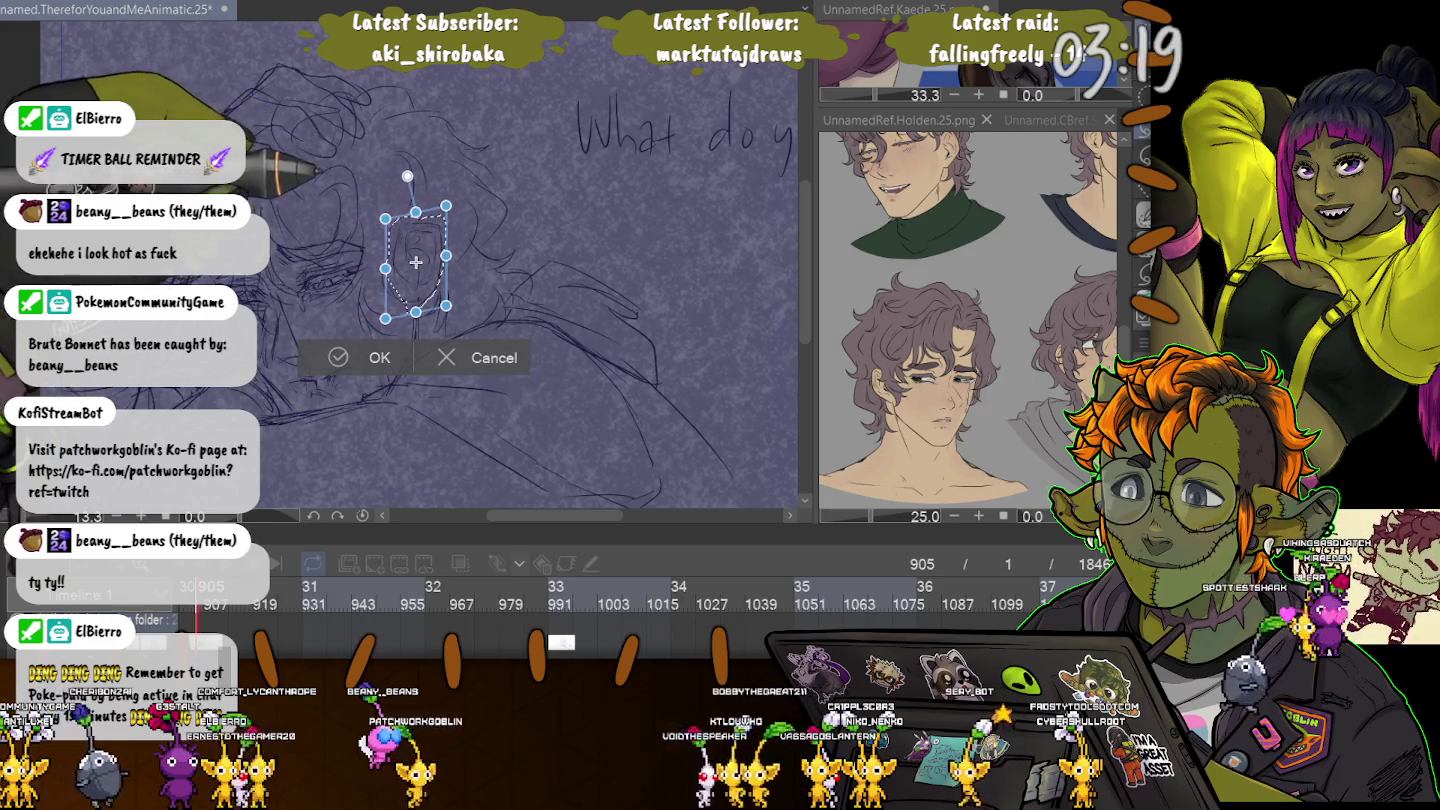
{"action": "left_click_drag", "start_coordinate": [405, 179], "coordinate": [400, 184]}
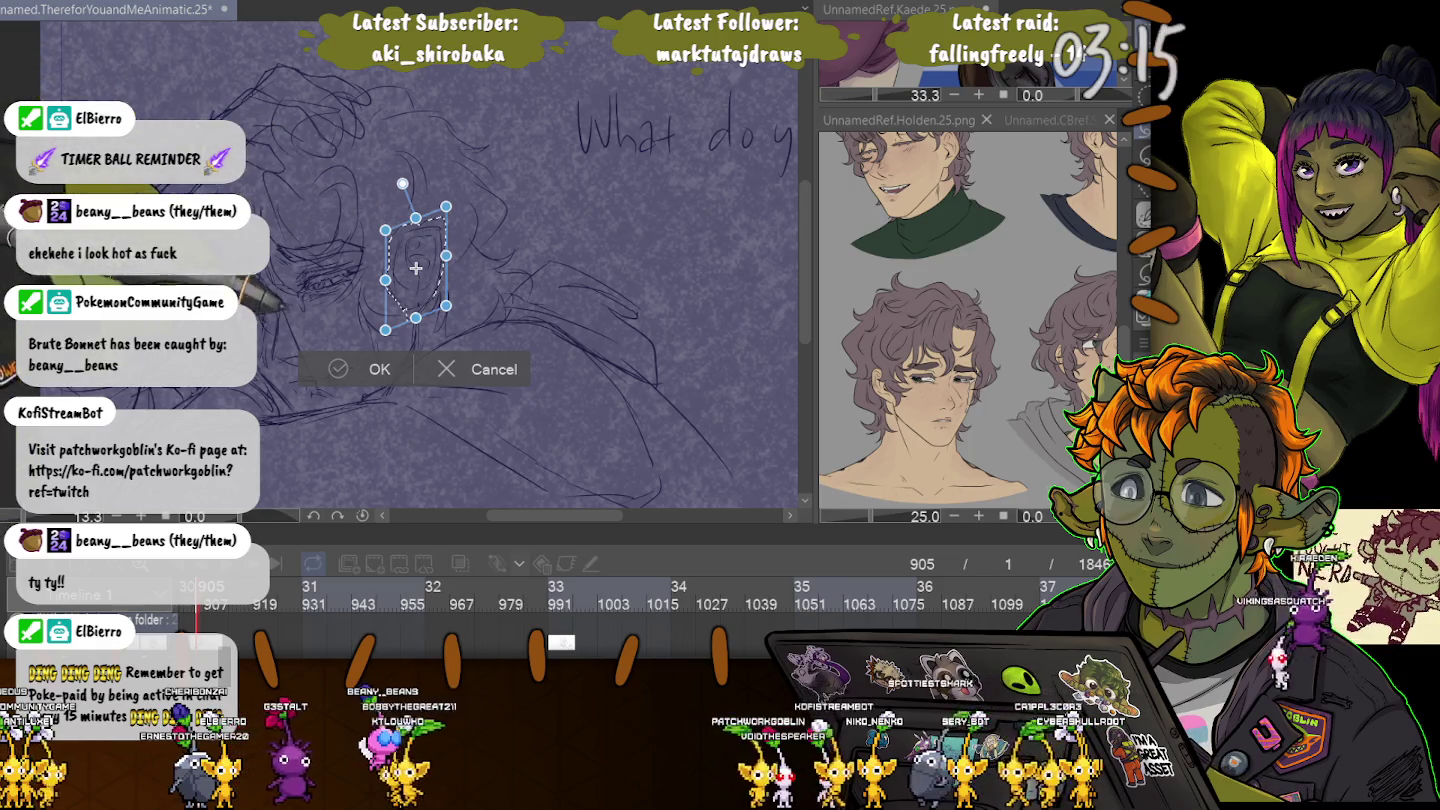
{"action": "key", "text": "Return"}
{"action": "key", "text": "ctrl+d"}
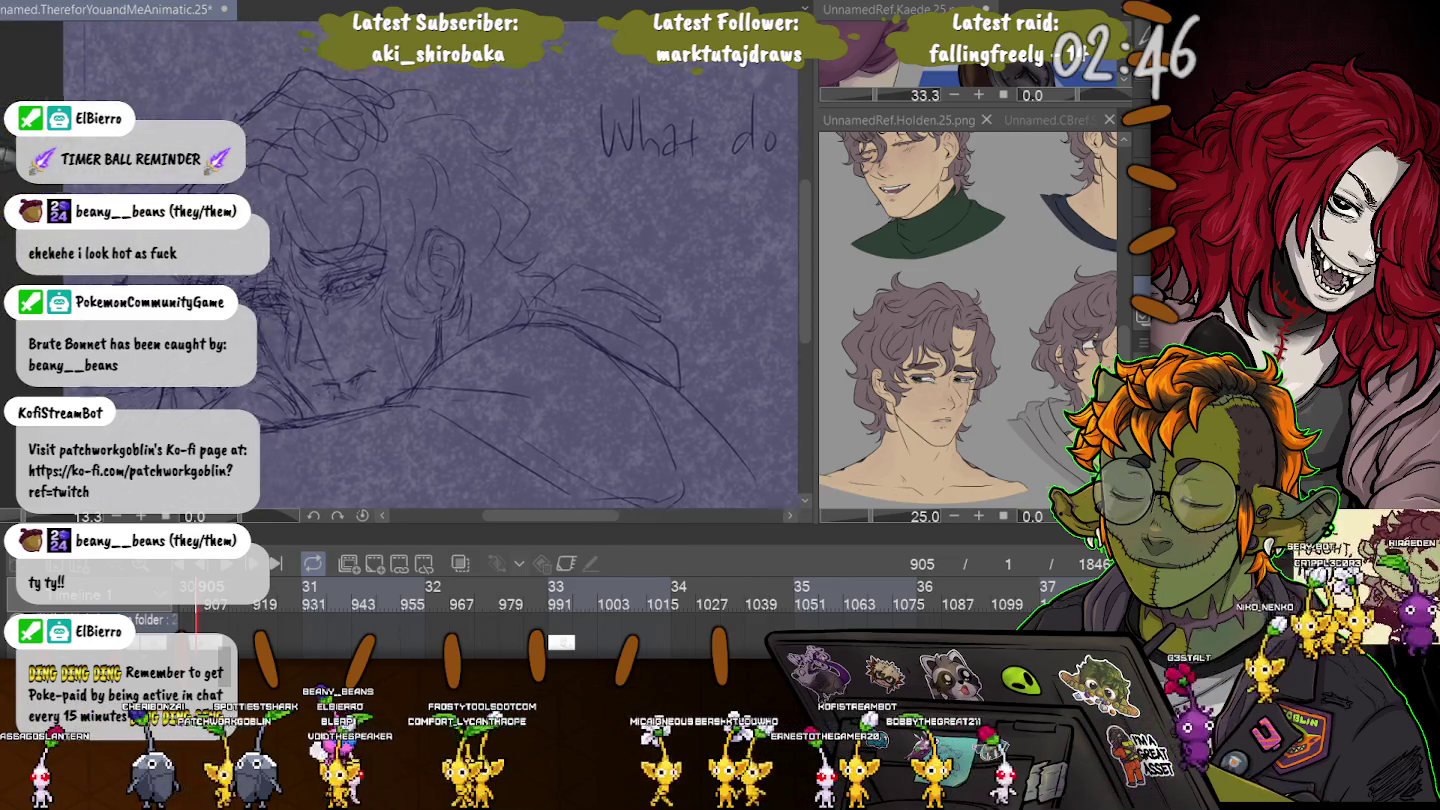
Sketch curly hair strokes around the young man's head, then fit the canvas and zoom back in.
{"action": "scroll", "coordinate": [362, 240], "scroll_direction": "up", "scroll_amount": 1}
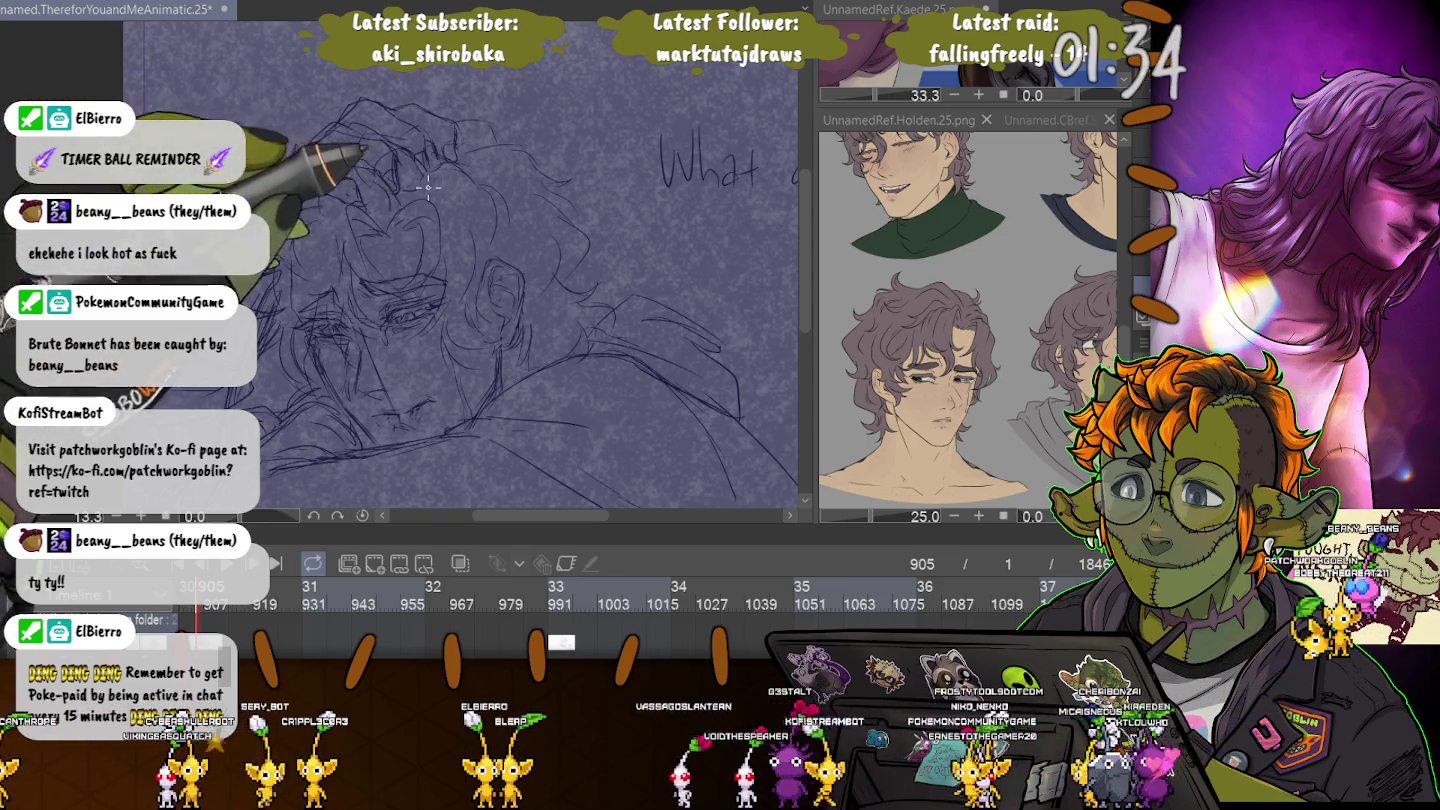
{"action": "mouse_move", "coordinate": [506, 250]}
{"action": "left_mouse_down"}
{"action": "mouse_move", "coordinate": [476, 215]}
{"action": "mouse_move", "coordinate": [250, 115]}
{"action": "left_mouse_up"}
{"action": "scroll", "coordinate": [460, 270], "scroll_direction": "down", "scroll_amount": 3}
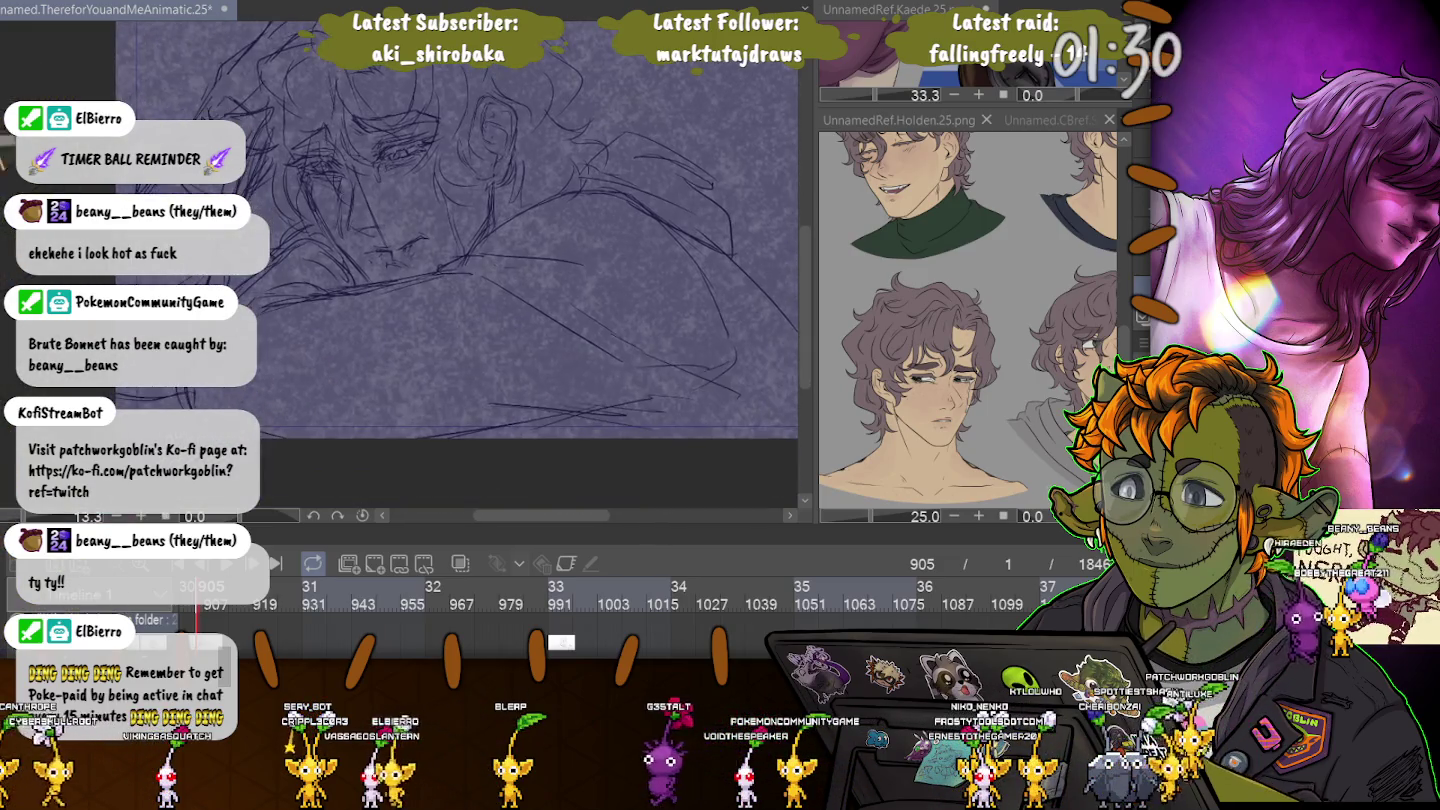
{"action": "left_click_drag", "start_coordinate": [215, 256], "coordinate": [237, 286]}
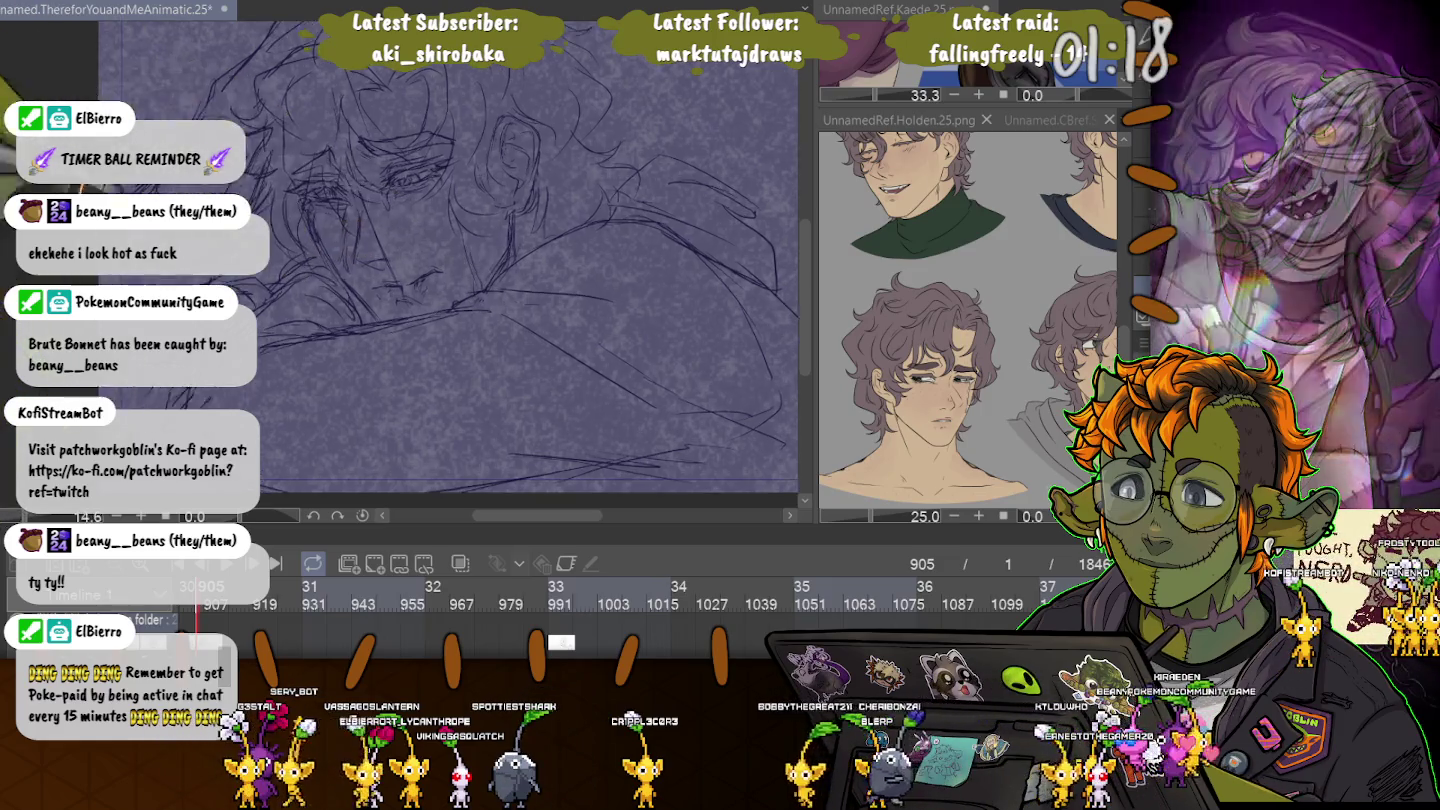
{"action": "key", "text": "ctrl+0"}
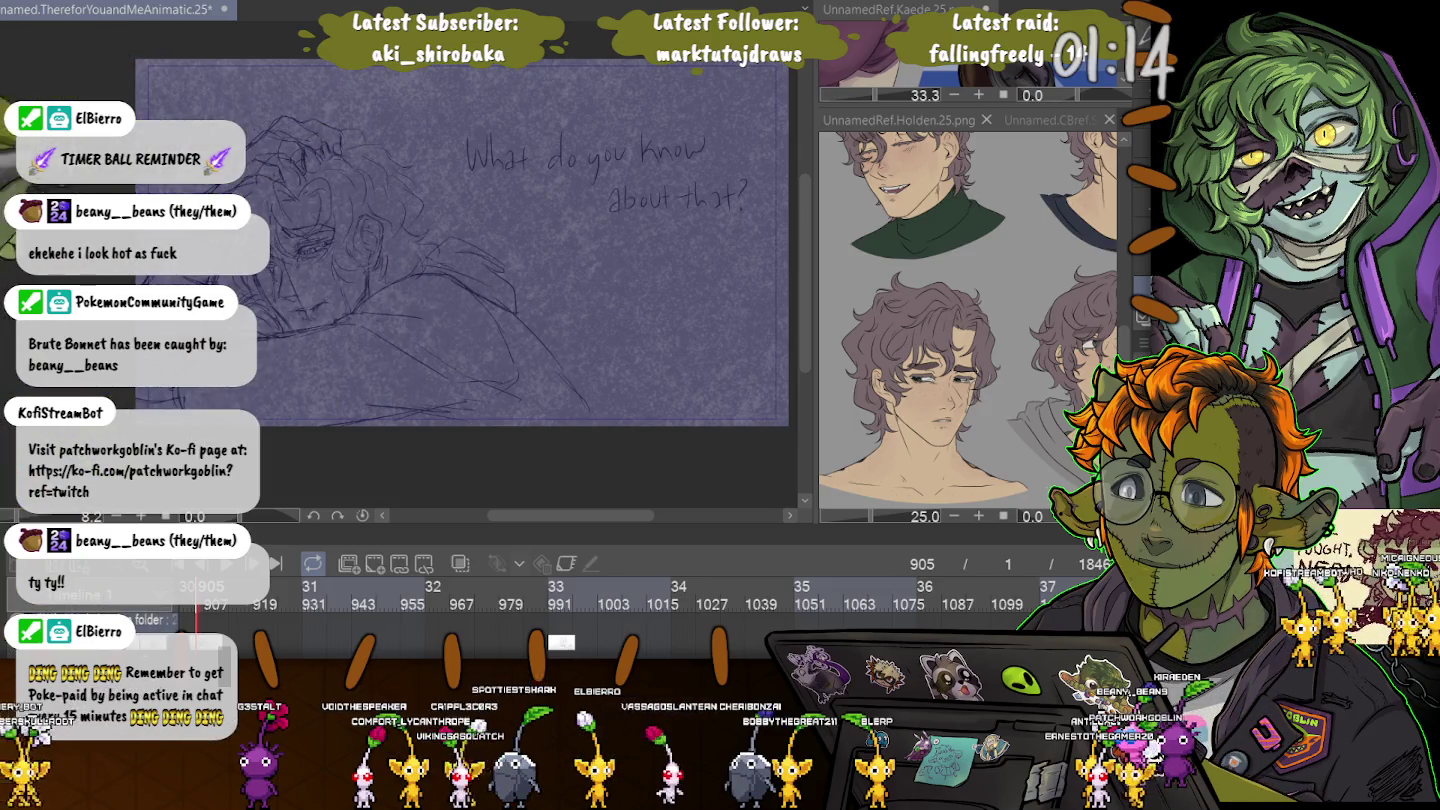
{"action": "scroll", "coordinate": [315, 287], "scroll_direction": "up", "scroll_amount": 3}
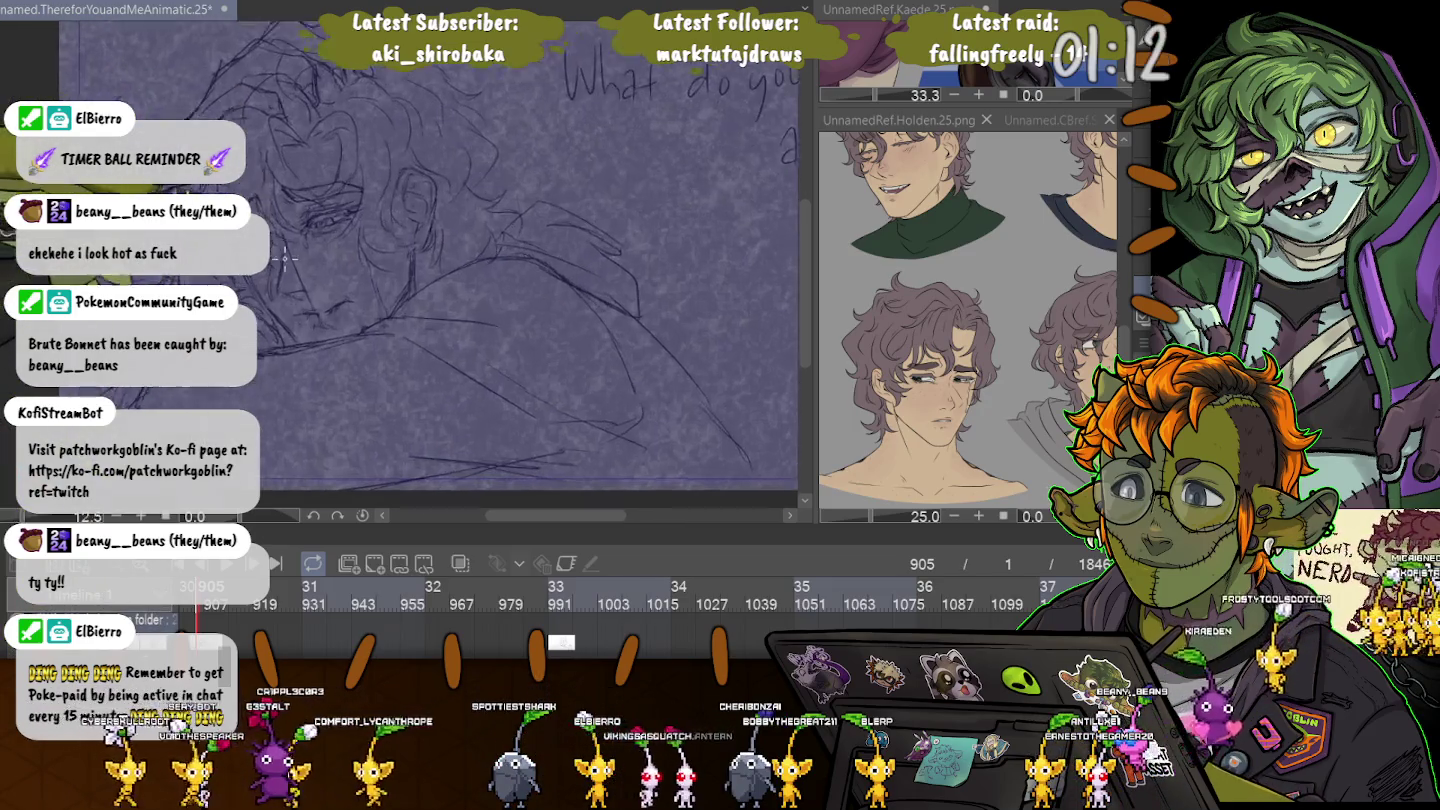
{"action": "scroll", "coordinate": [315, 287], "scroll_direction": "up", "scroll_amount": 2}
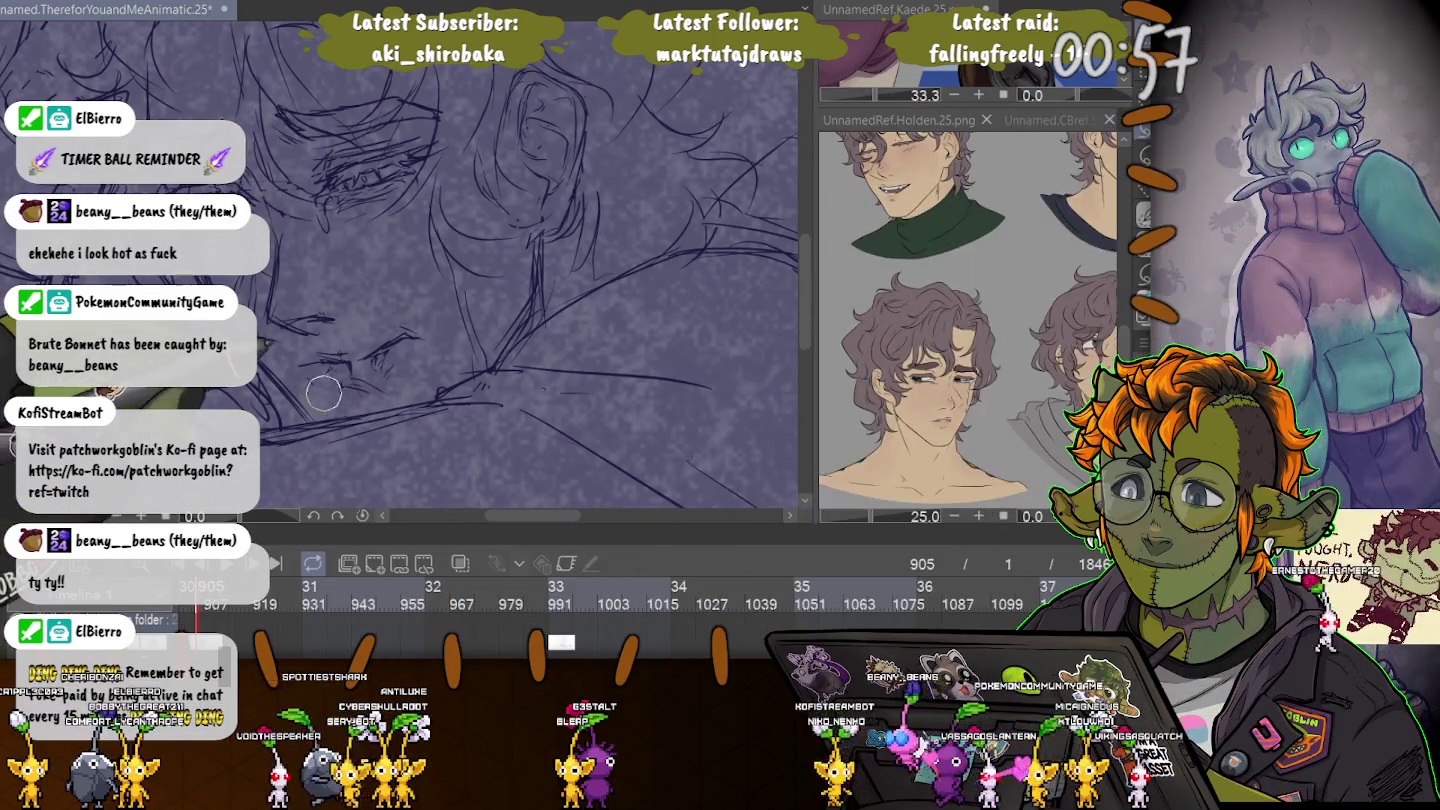
Select the sketched mouth below the nose and transform it into a new position.
{"action": "left_click_drag", "start_coordinate": [425, 310], "coordinate": [415, 391]}
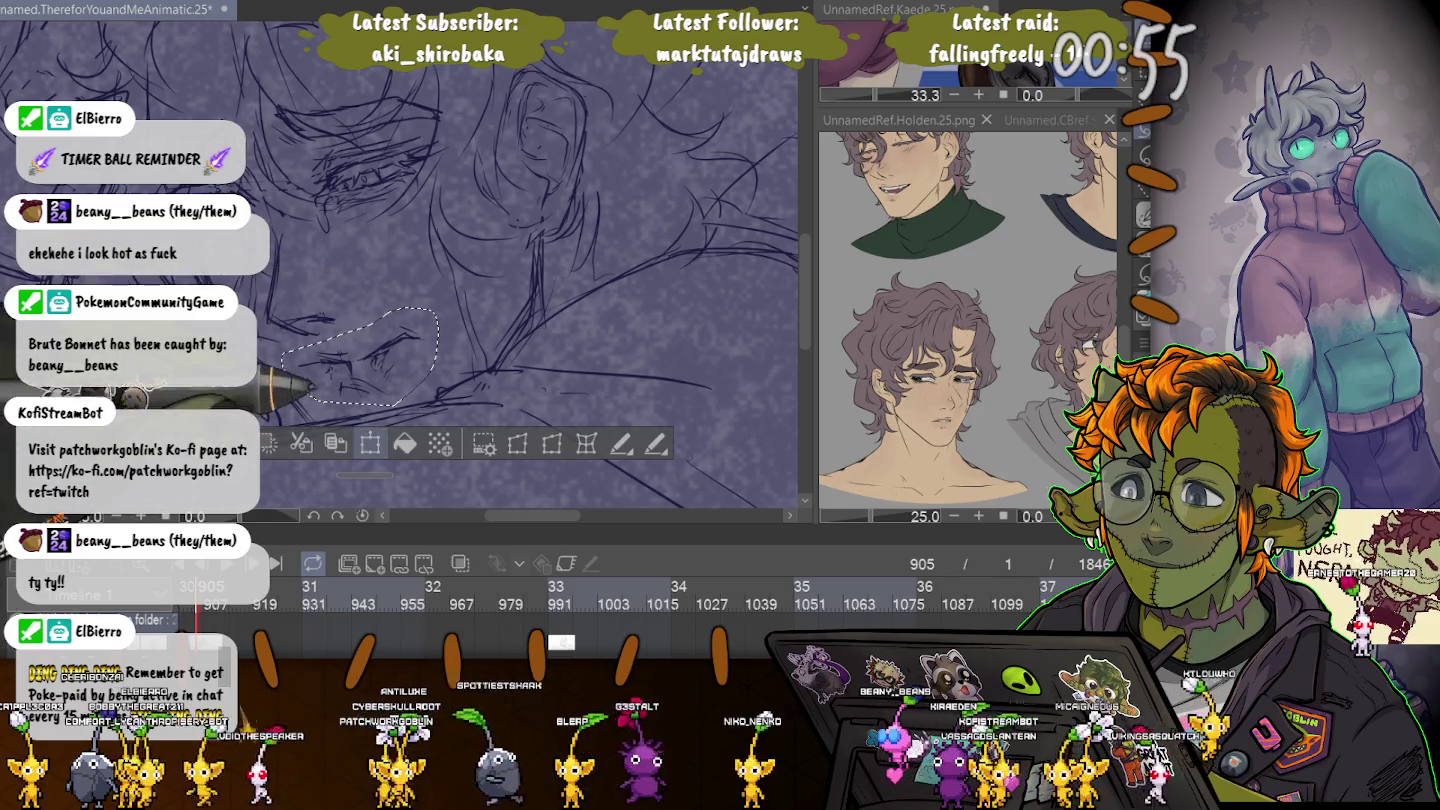
{"action": "key", "text": "ctrl+t"}
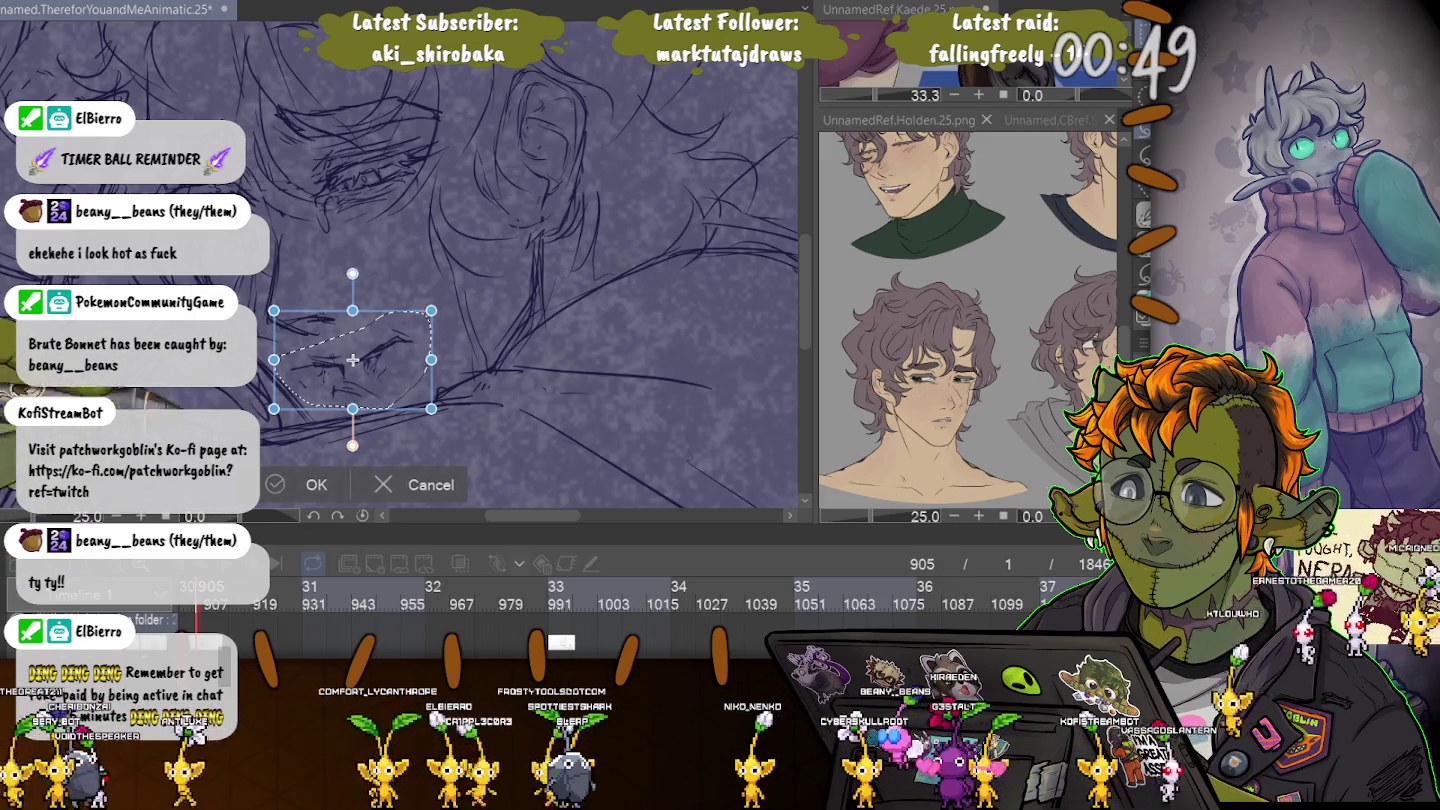
{"action": "key", "text": "Return"}
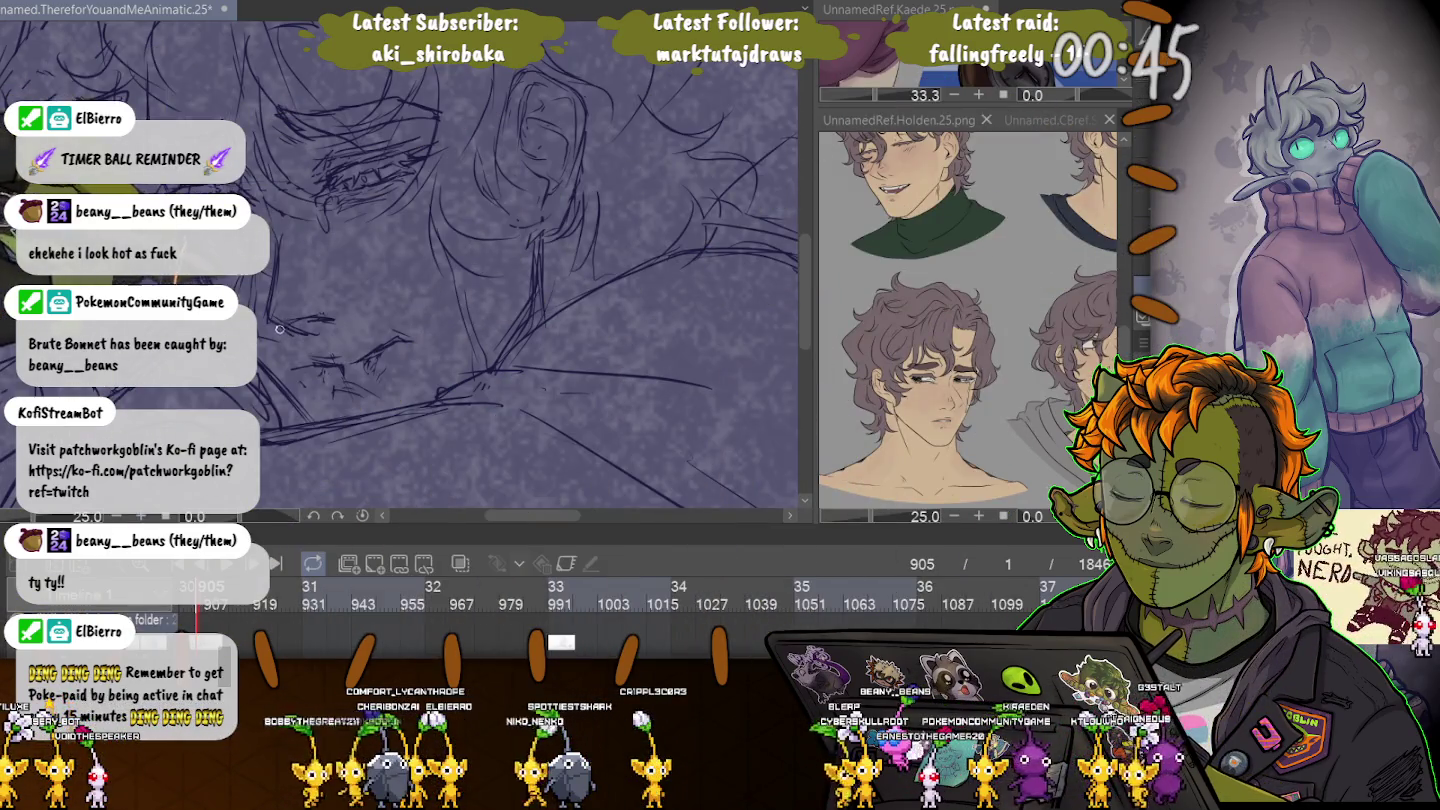
{"action": "scroll", "coordinate": [401, 260], "scroll_direction": "down", "scroll_amount": 2}
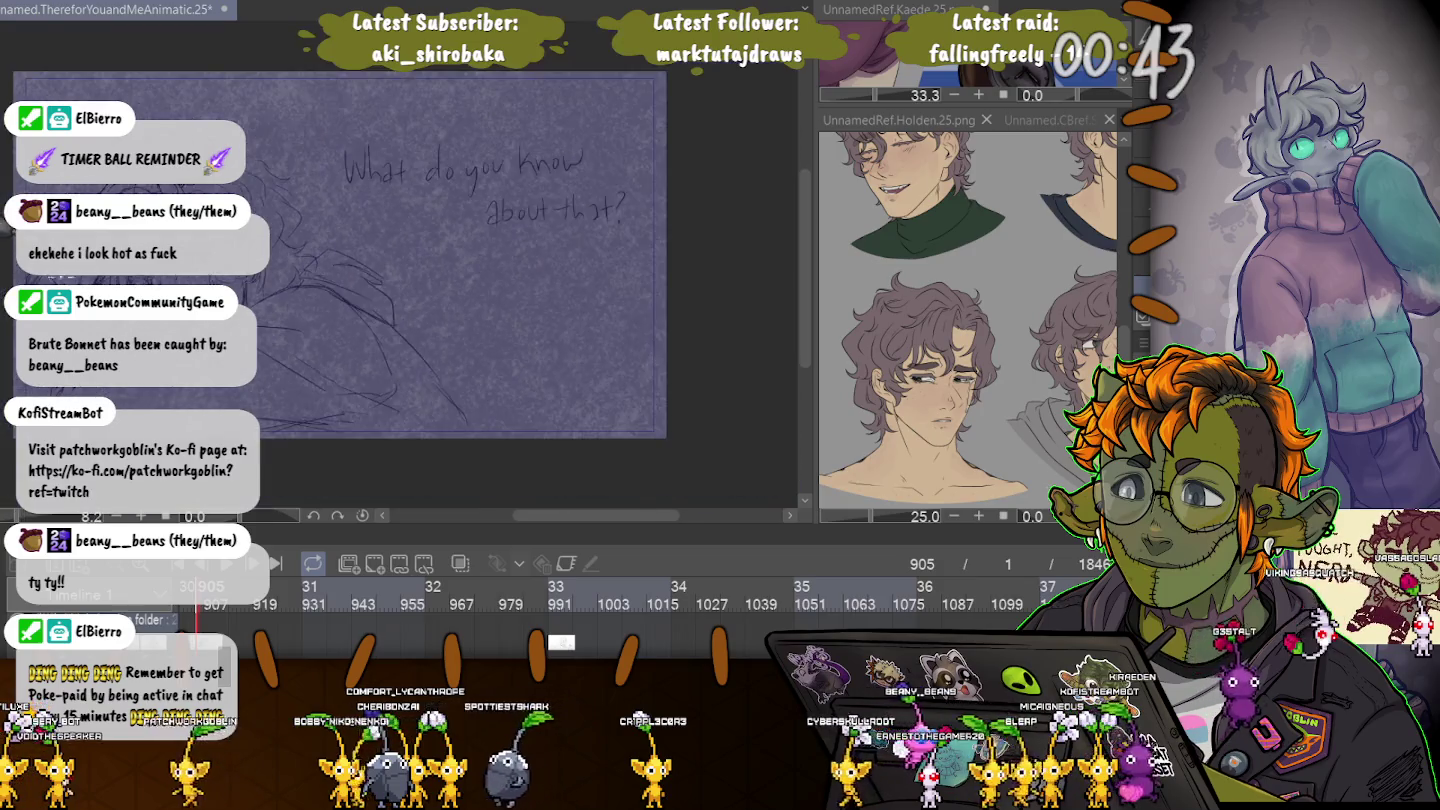
{"action": "scroll", "coordinate": [400, 259], "scroll_direction": "up", "scroll_amount": 2}
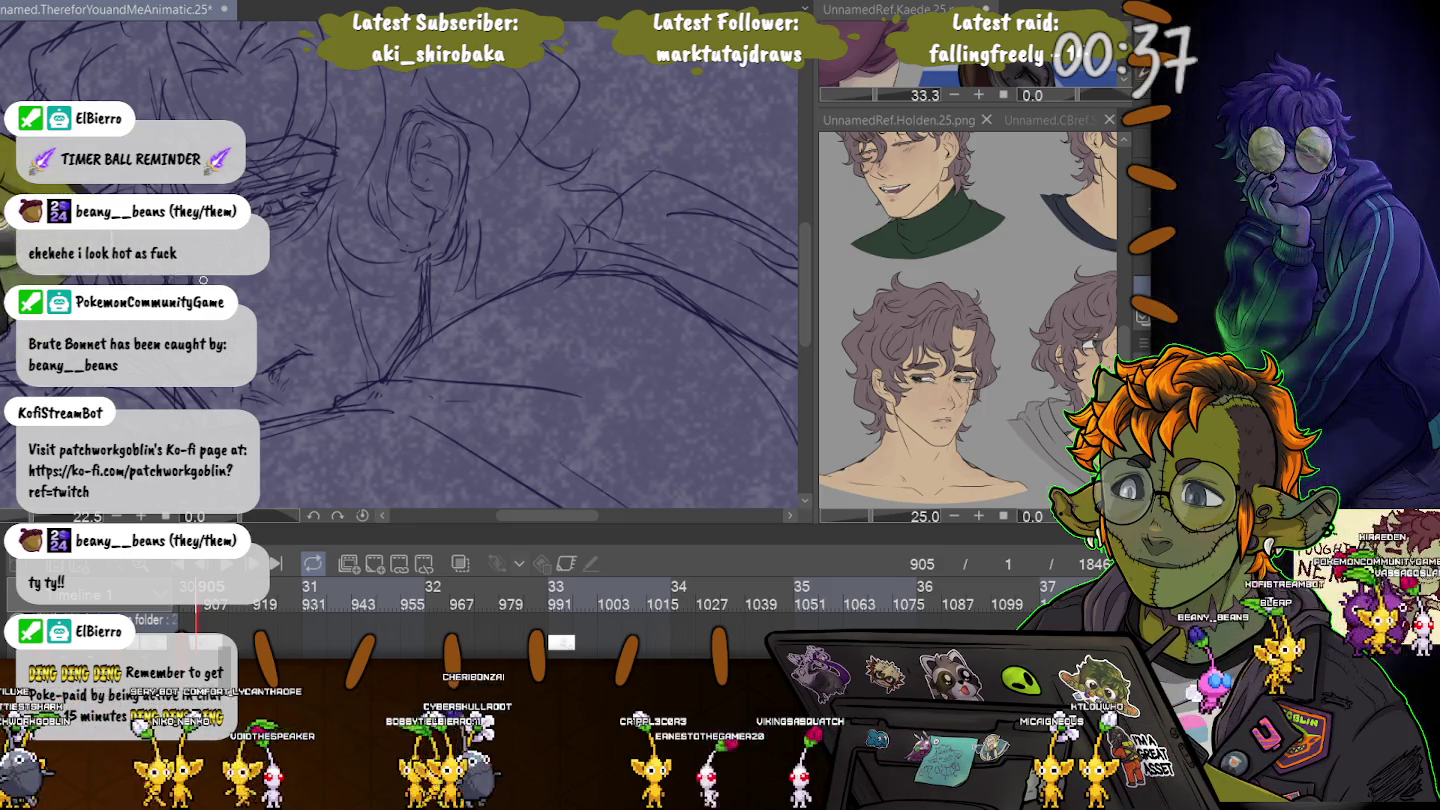
{"action": "scroll", "coordinate": [401, 260], "scroll_direction": "down", "scroll_amount": 2}
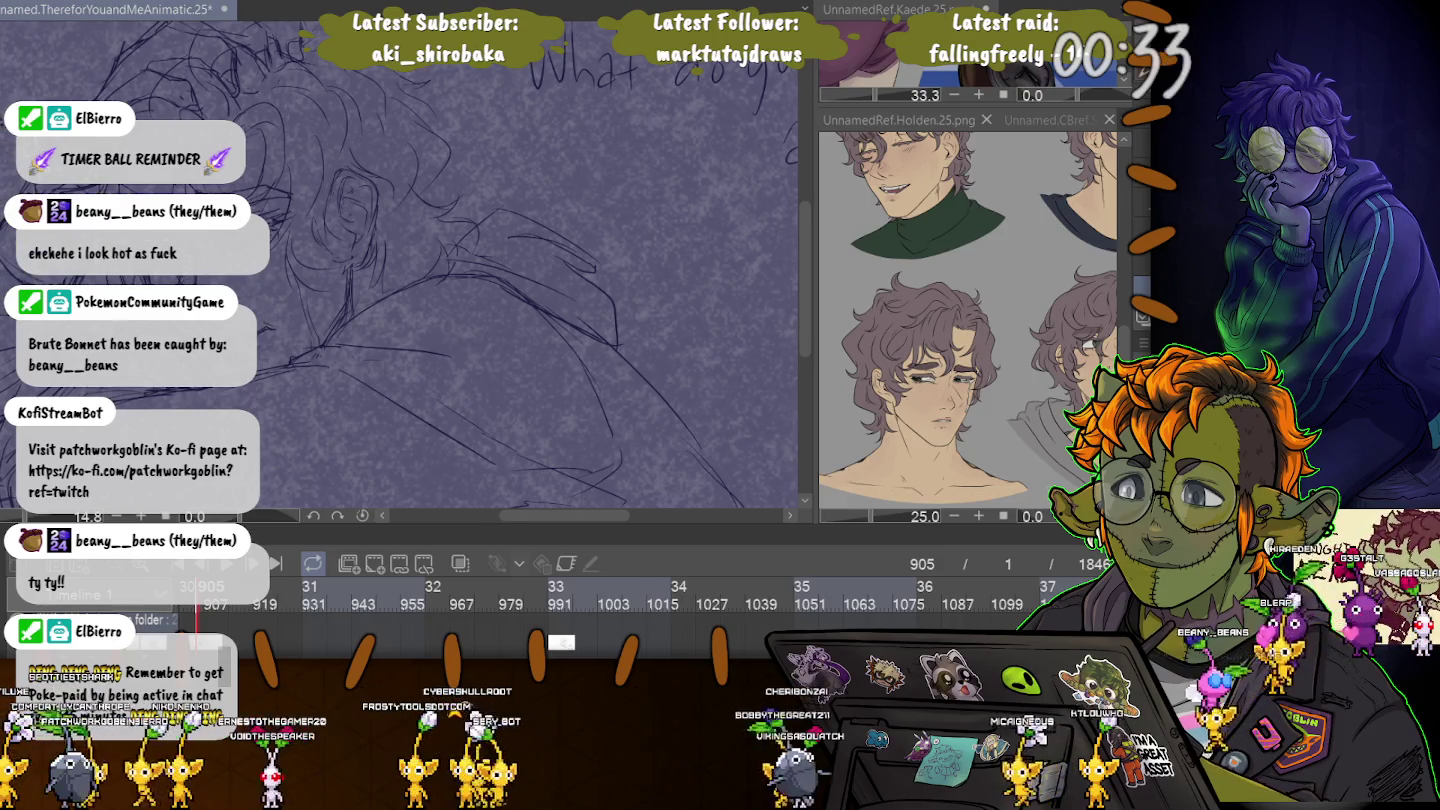
{"action": "scroll", "coordinate": [70, 180], "scroll_direction": "up", "scroll_amount": 3}
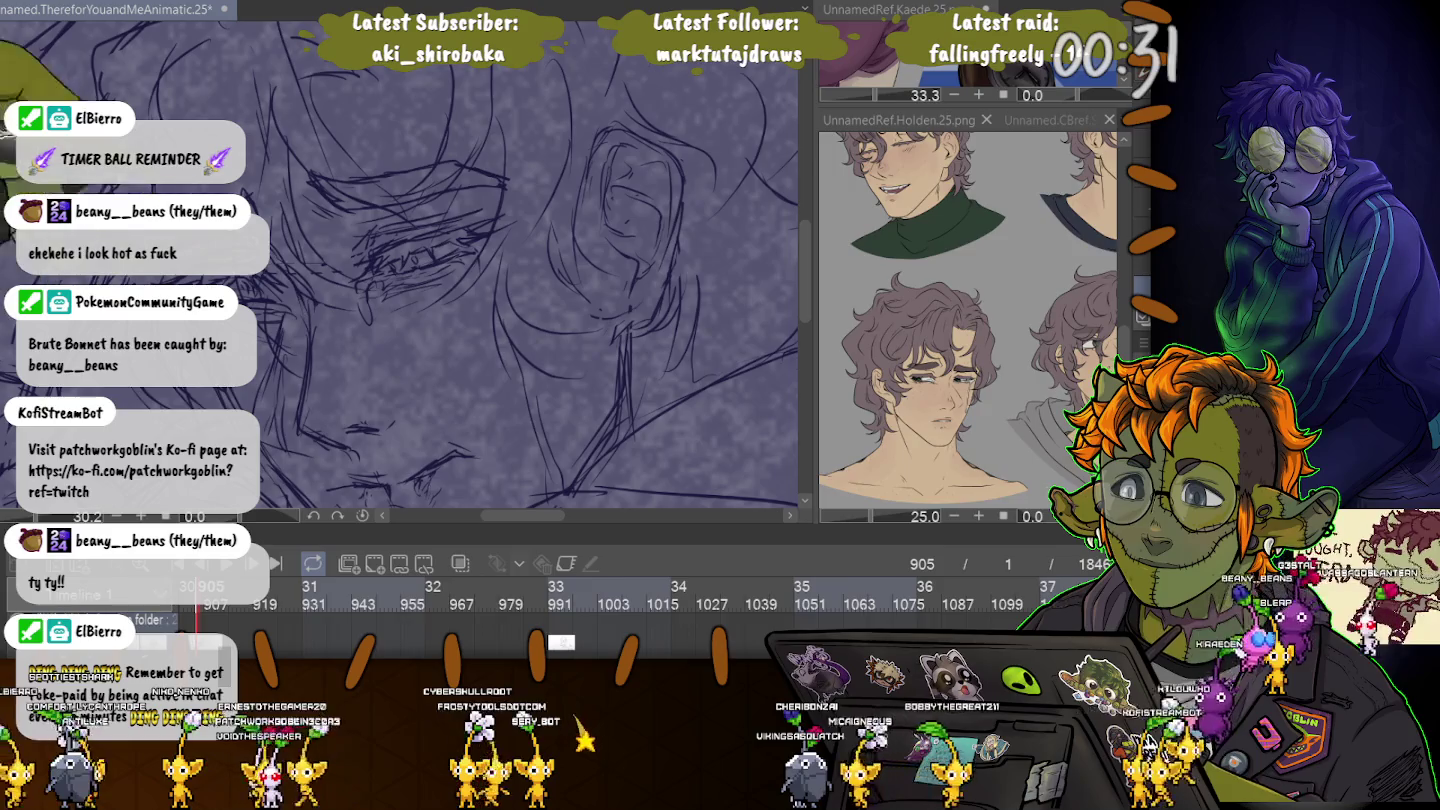
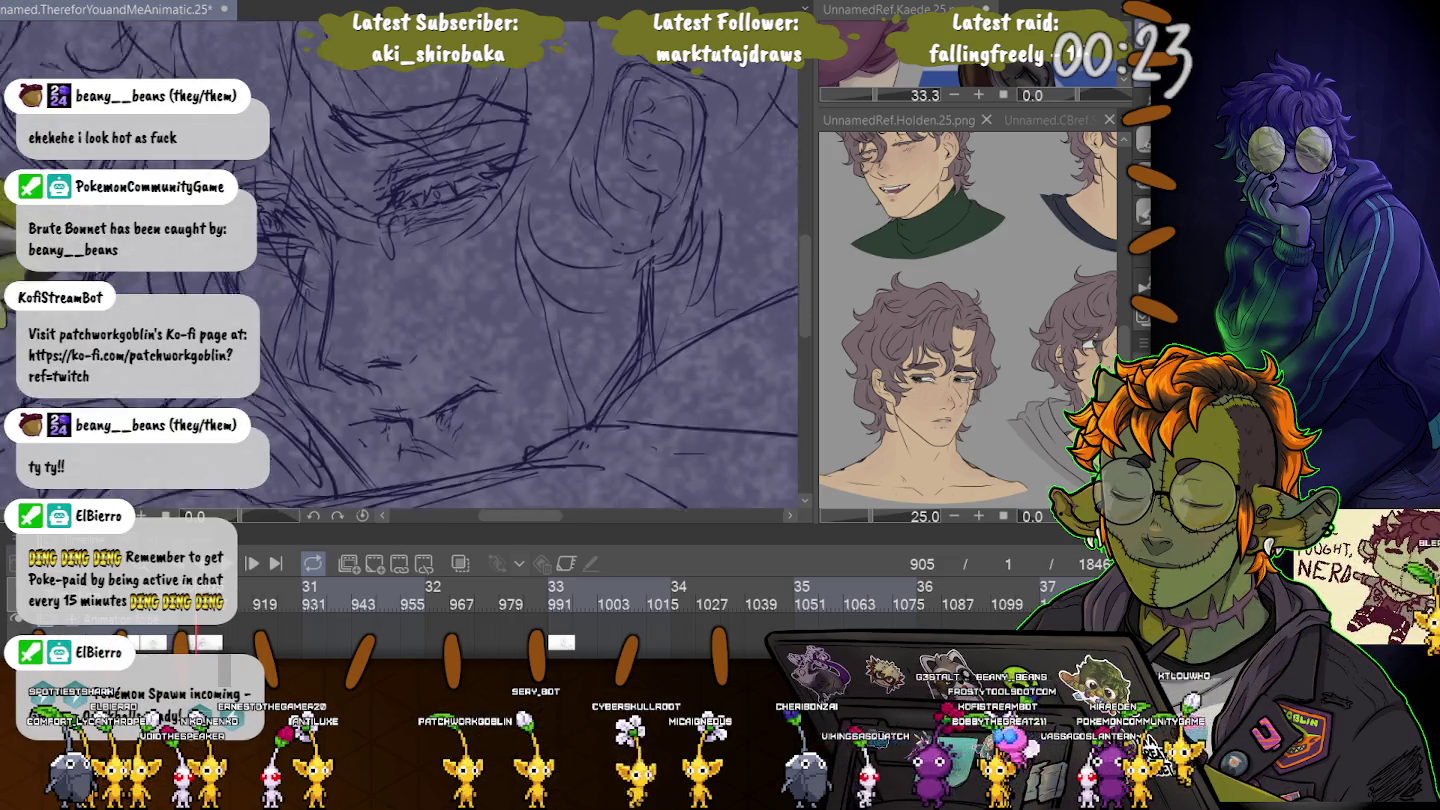
Lasso the character's face area and transform it a few pixels to the right.
{"action": "left_click_drag", "start_coordinate": [420, 260], "coordinate": [450, 200]}
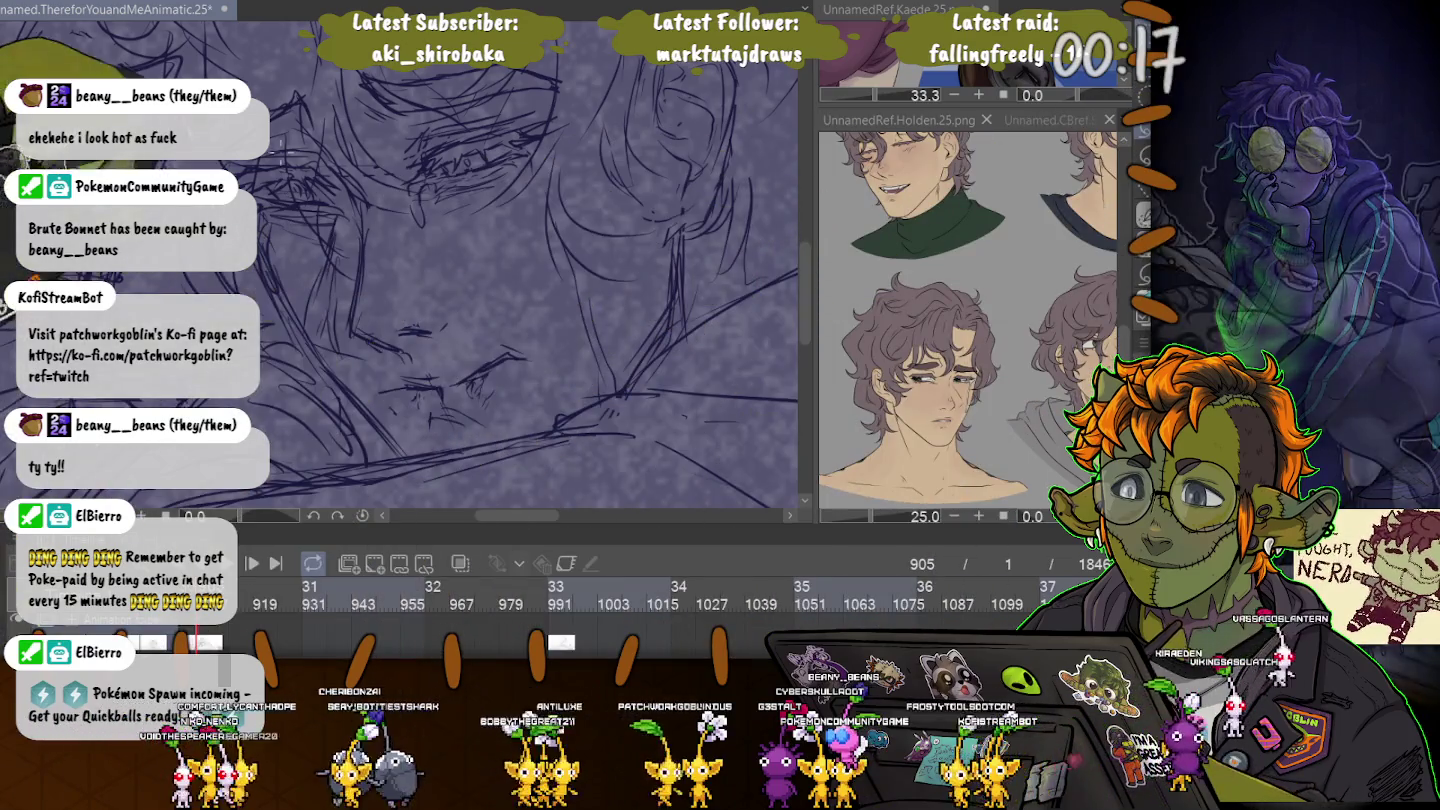
{"action": "mouse_move", "coordinate": [391, 226]}
{"action": "left_mouse_down"}
{"action": "mouse_move", "coordinate": [360, 391]}
{"action": "mouse_move", "coordinate": [346, 270]}
{"action": "left_mouse_up"}
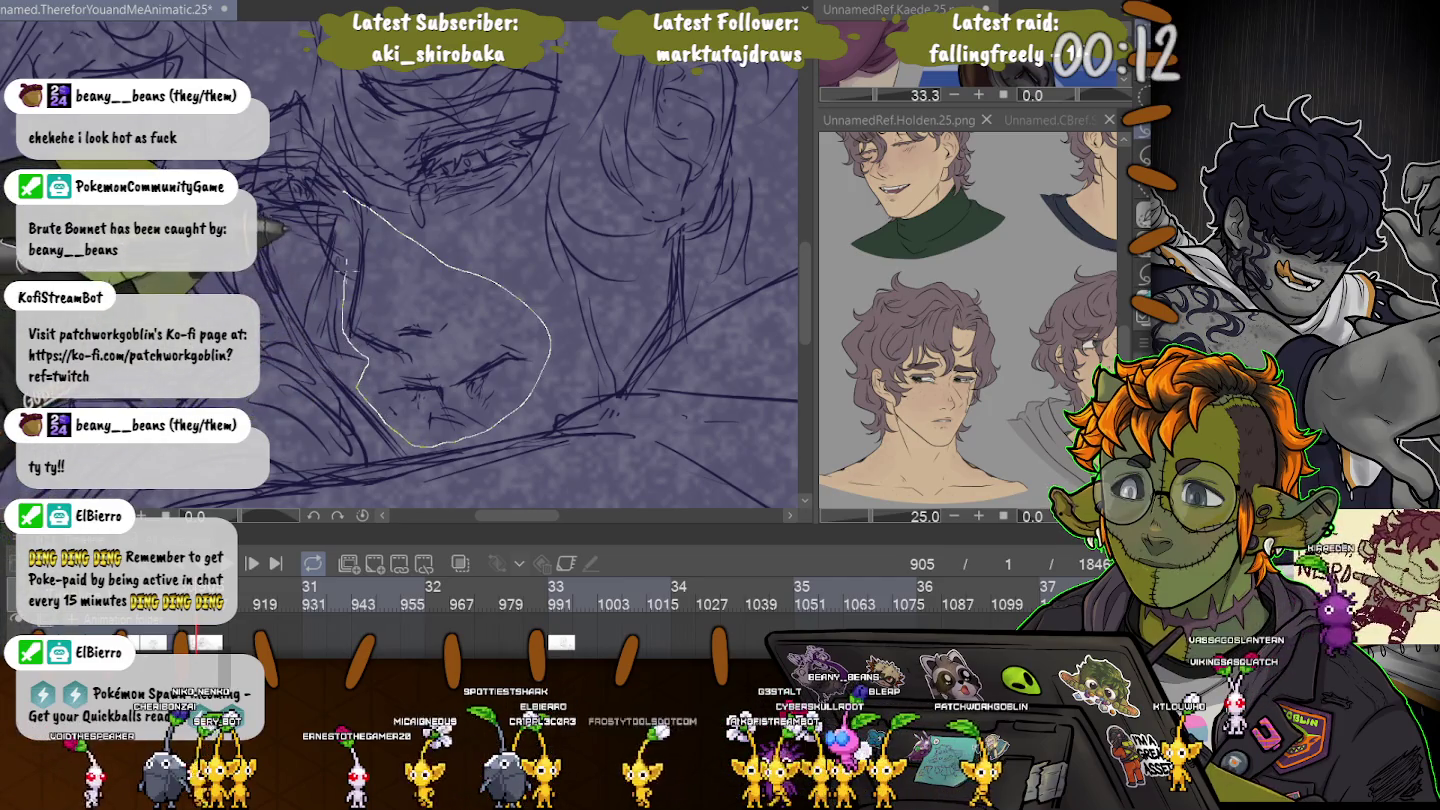
{"action": "key", "text": "ctrl+t"}
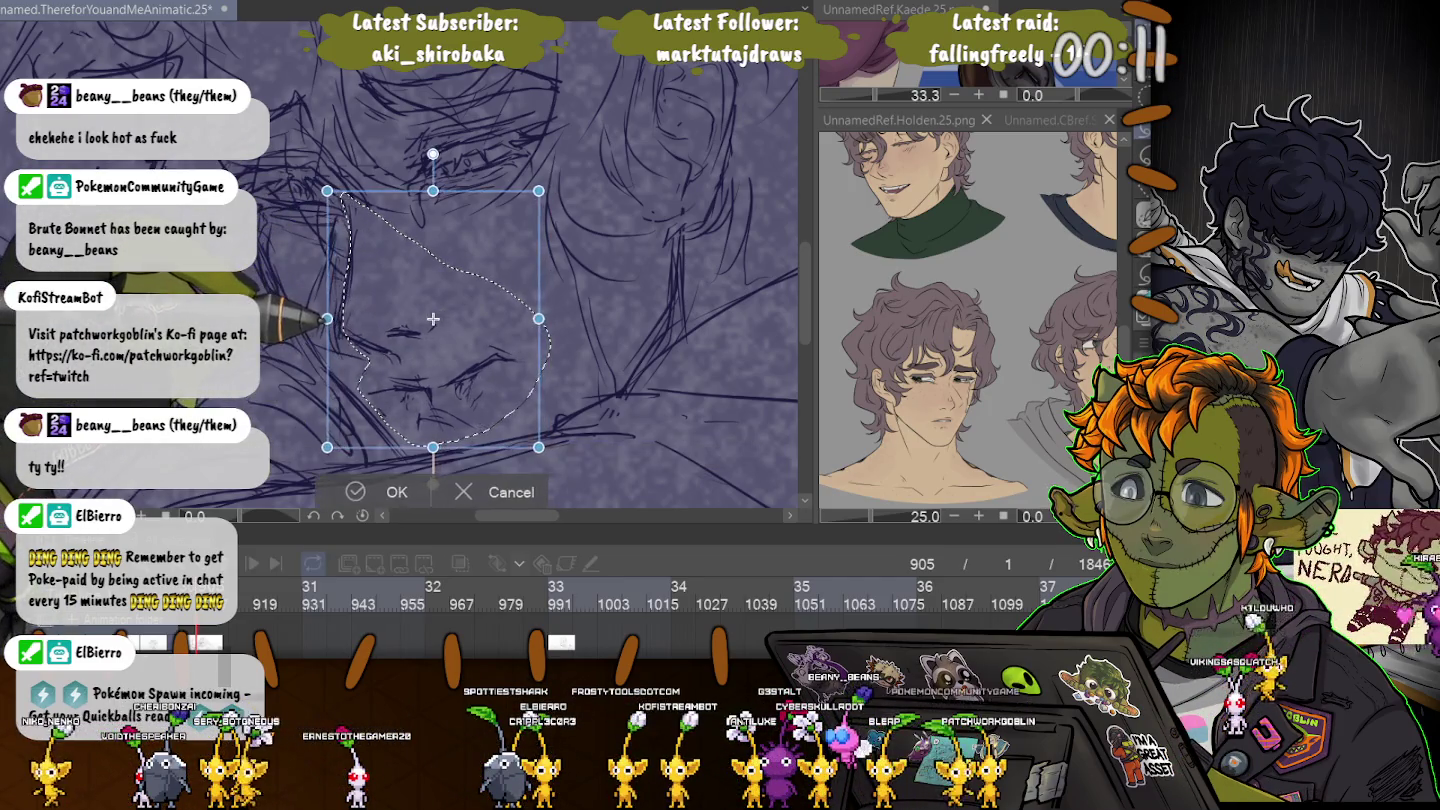
{"action": "left_click_drag", "start_coordinate": [435, 318], "coordinate": [438, 319]}
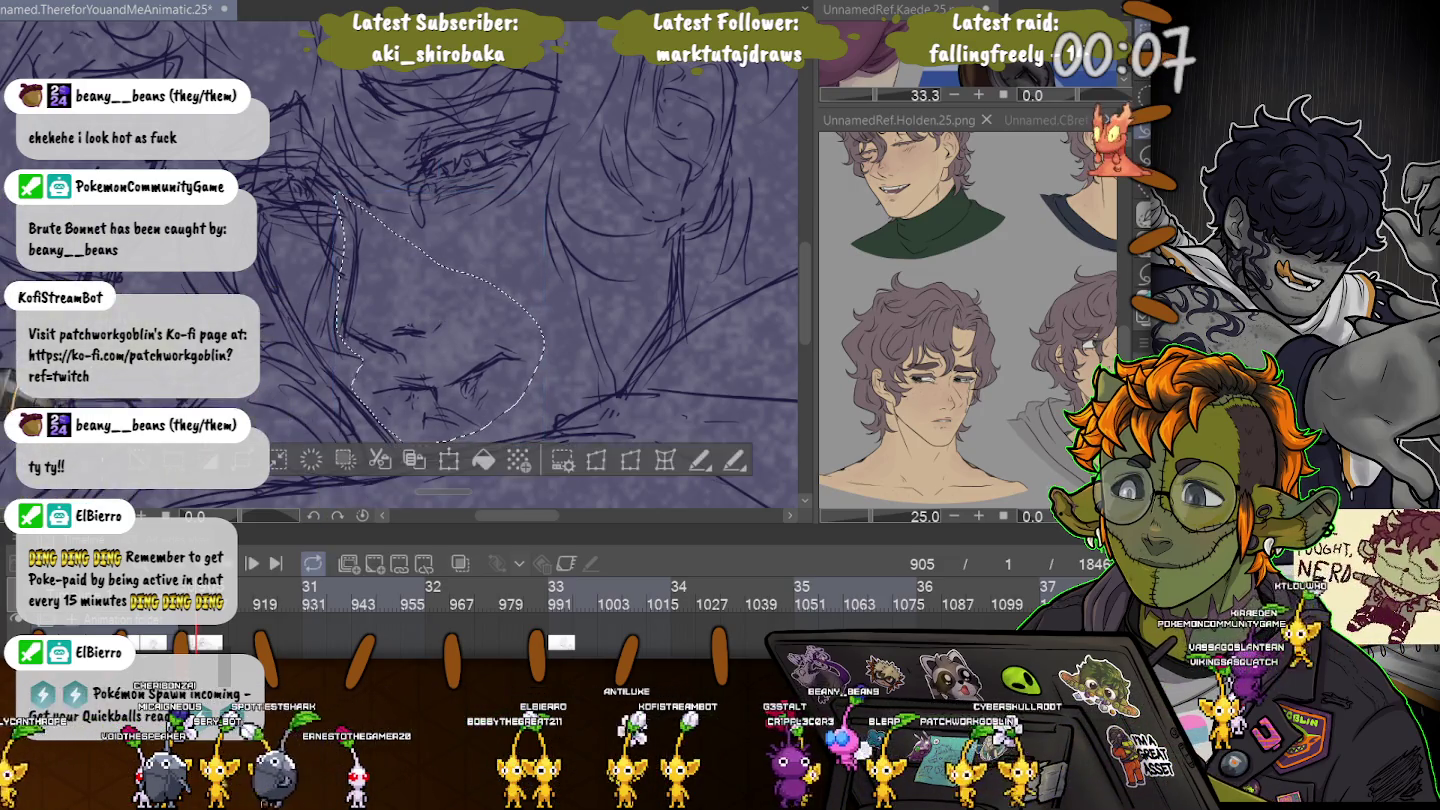
{"action": "key", "text": "Return"}
{"action": "key", "text": "ctrl+minus"}
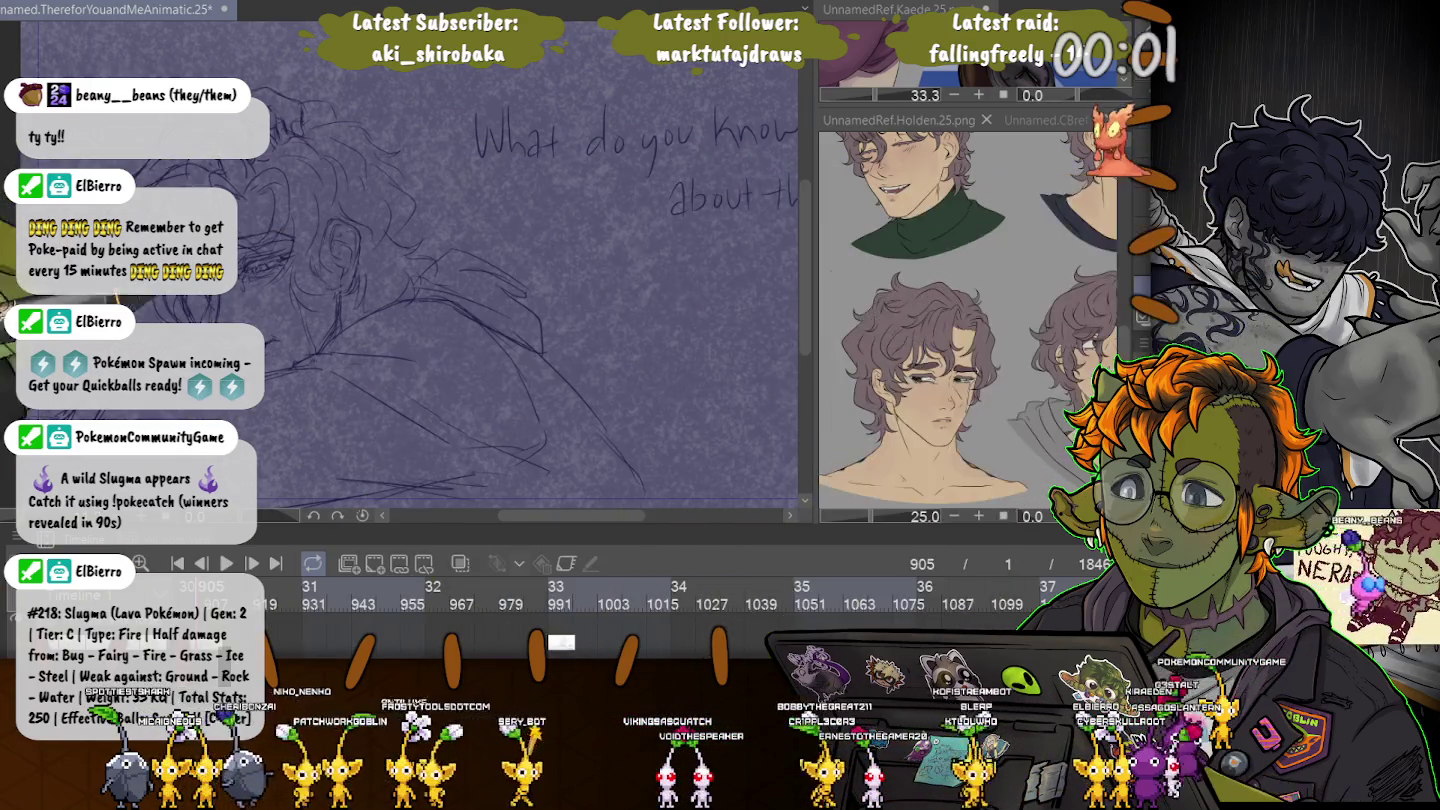
{"action": "scroll", "coordinate": [401, 260], "scroll_direction": "up", "scroll_amount": 3}
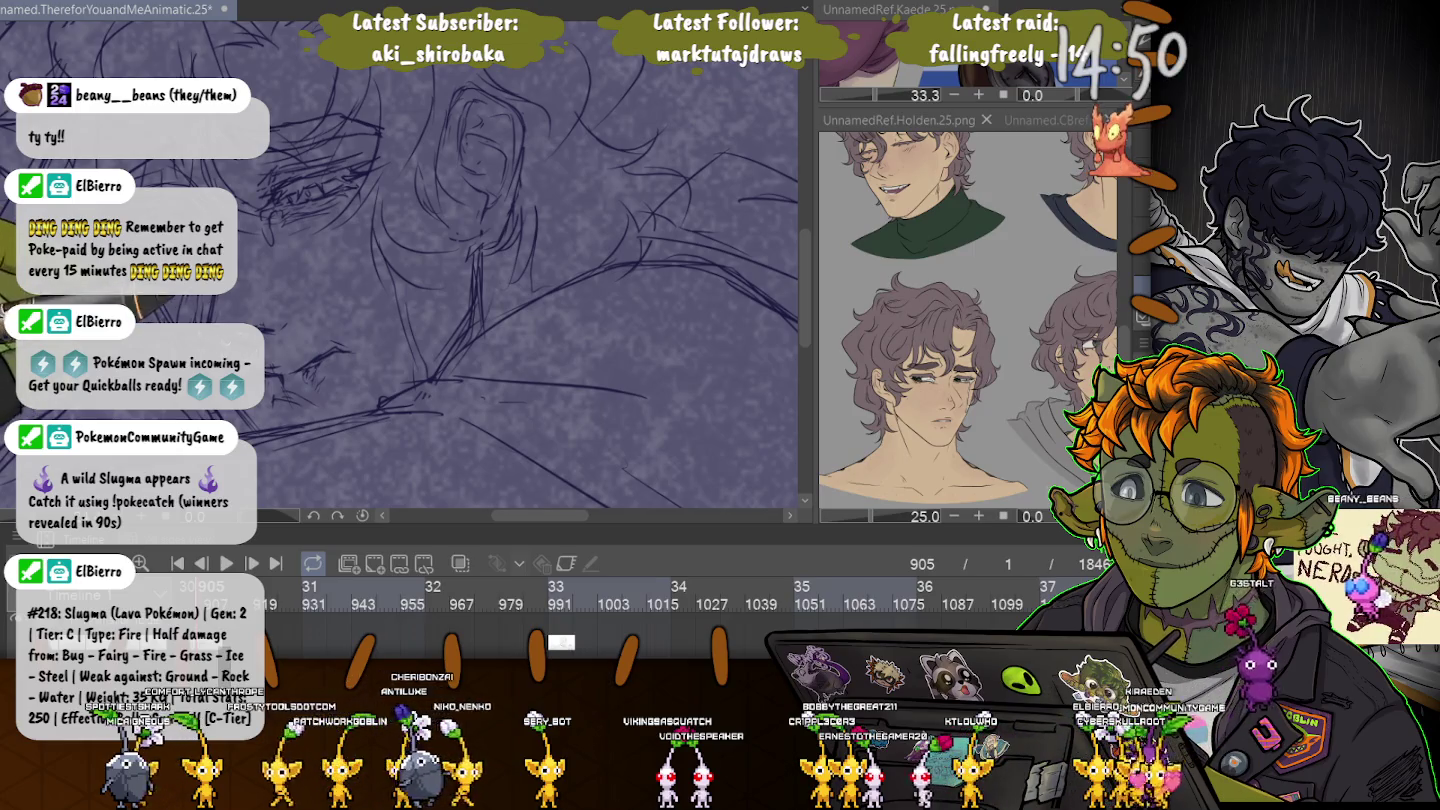
{"action": "scroll", "coordinate": [401, 260], "scroll_direction": "down", "scroll_amount": 3}
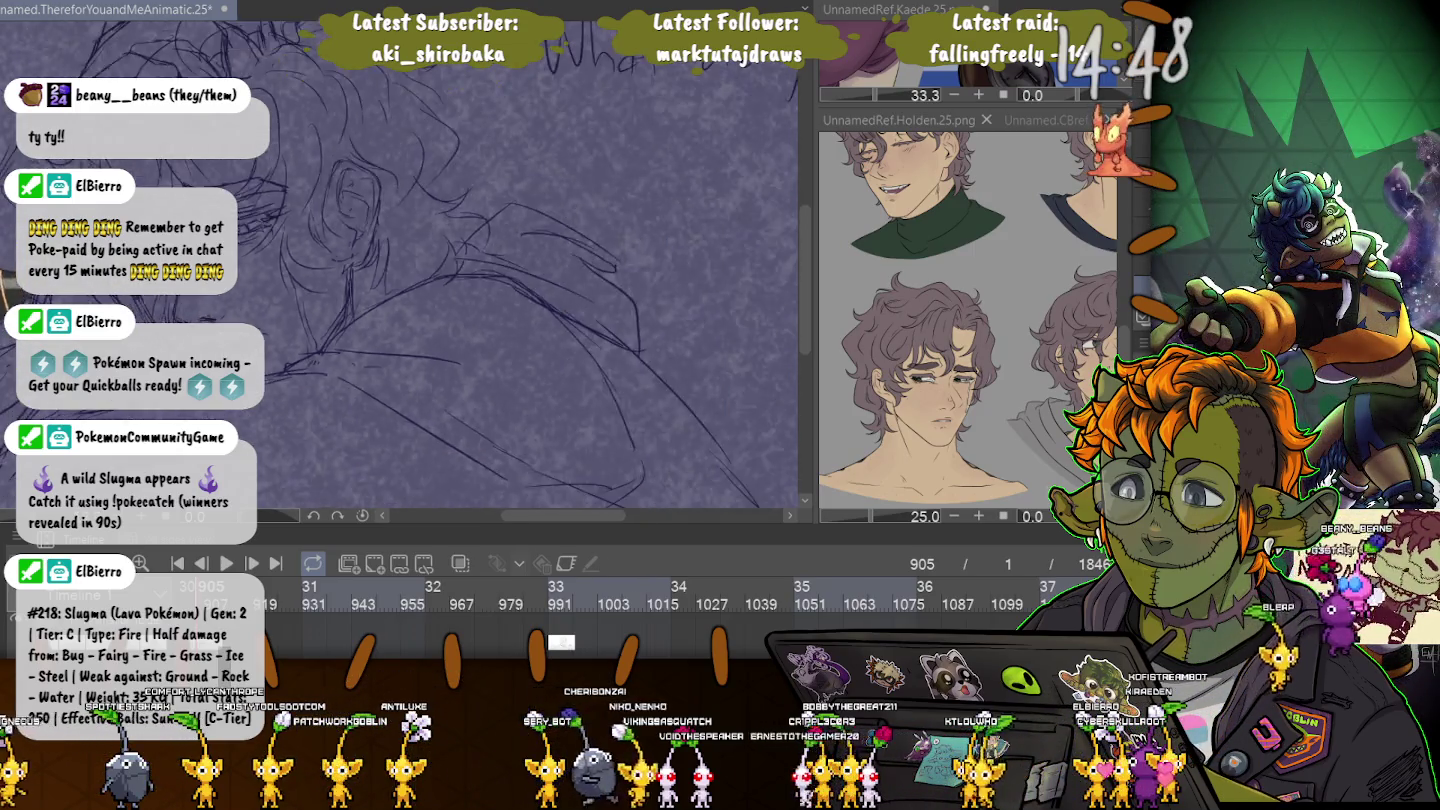
{"action": "scroll", "coordinate": [175, 322], "scroll_direction": "up", "scroll_amount": 2}
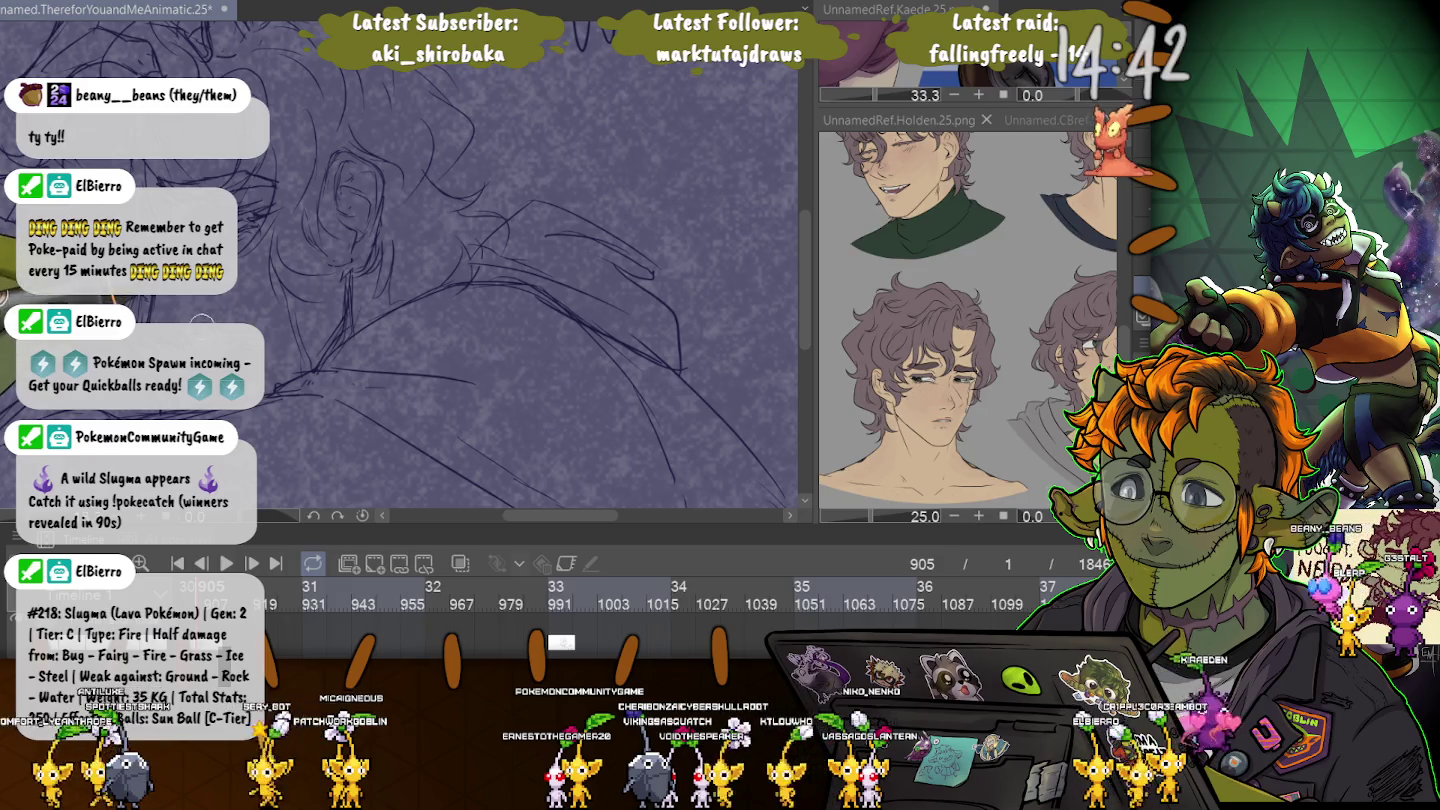
{"action": "scroll", "coordinate": [400, 260], "scroll_direction": "down", "scroll_amount": 3}
{"action": "scroll", "coordinate": [460, 239], "scroll_direction": "up", "scroll_amount": 1}
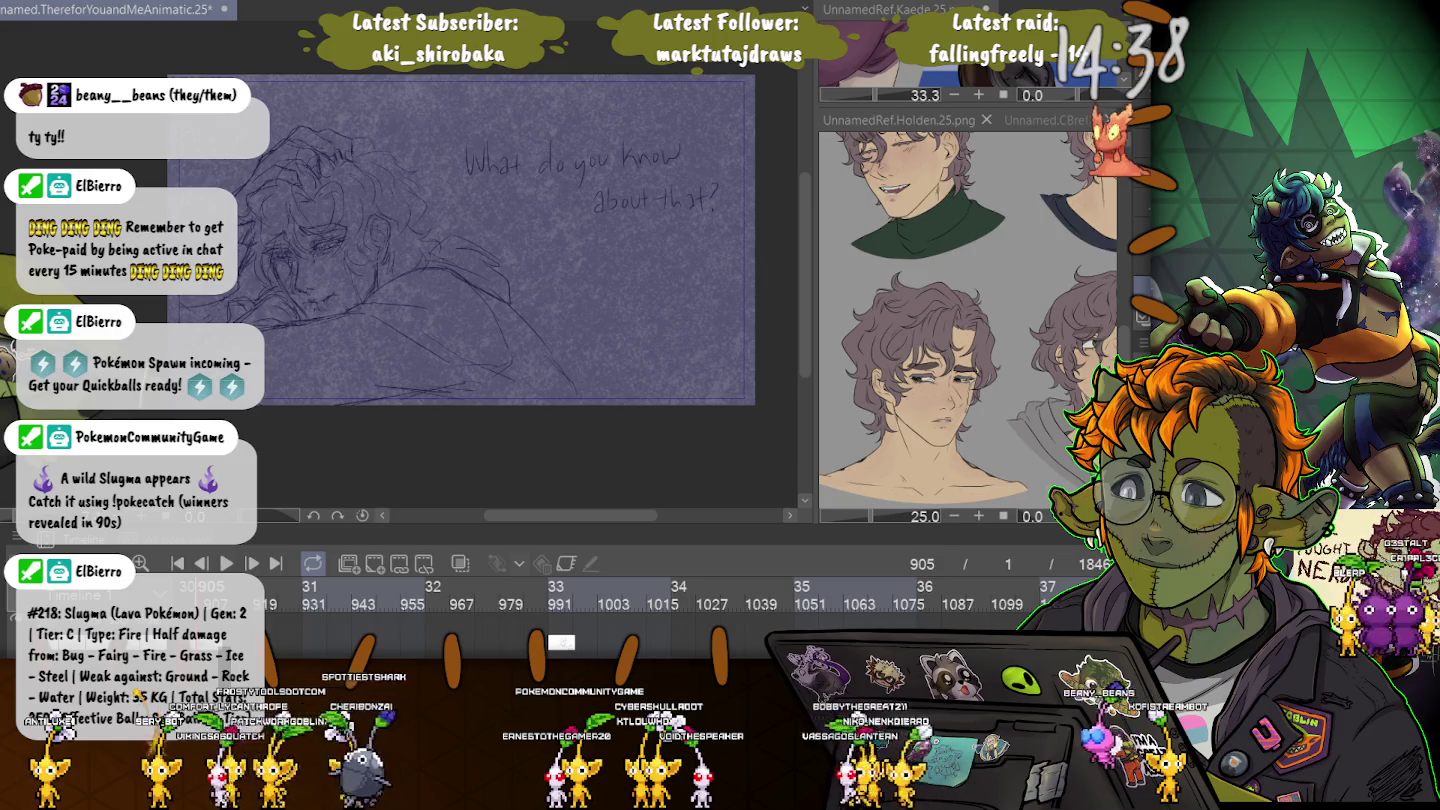
{"action": "scroll", "coordinate": [393, 332], "scroll_direction": "up", "scroll_amount": 2}
{"action": "scroll", "coordinate": [393, 331], "scroll_direction": "up", "scroll_amount": 2}
{"action": "scroll", "coordinate": [393, 332], "scroll_direction": "up", "scroll_amount": 1}
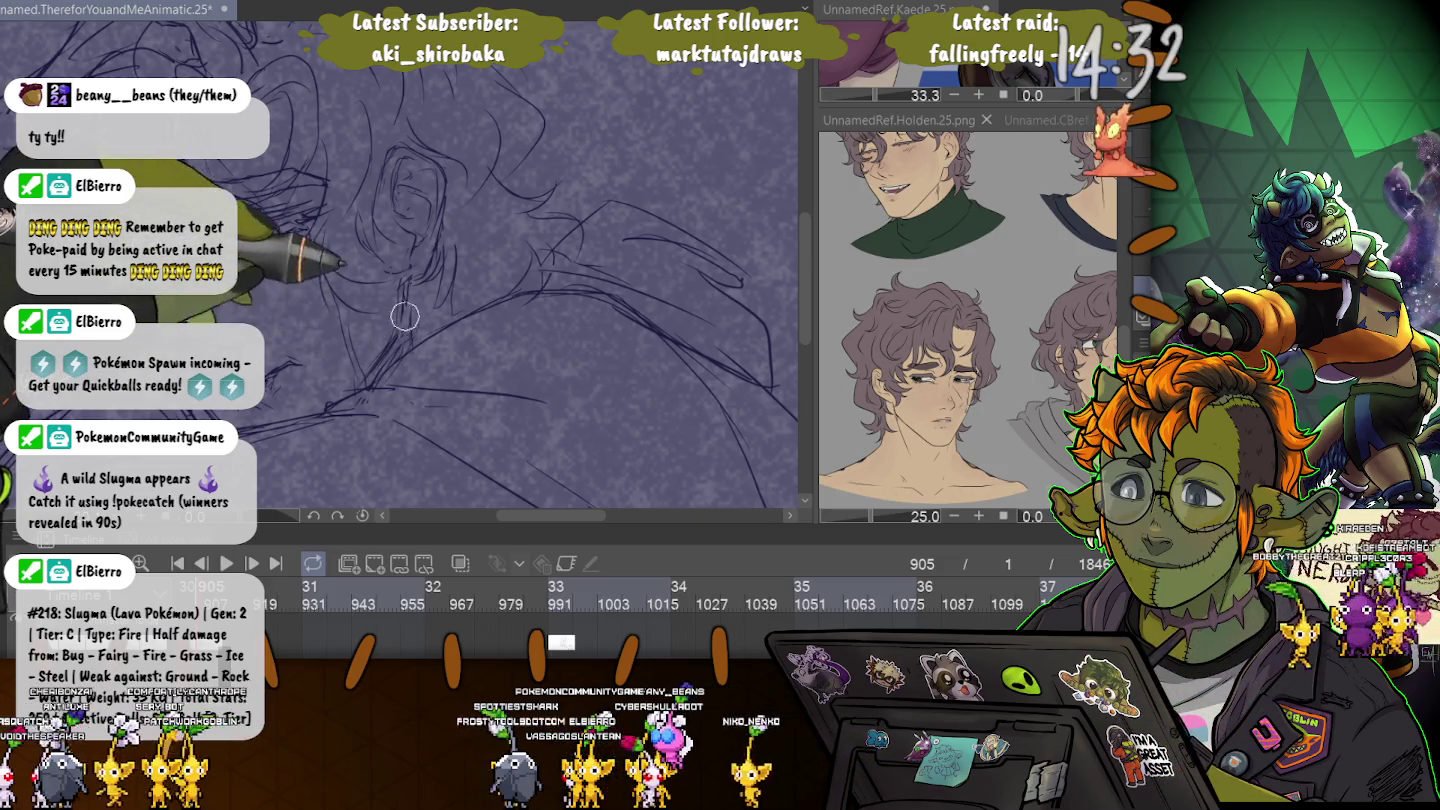
{"action": "scroll", "coordinate": [400, 260], "scroll_direction": "down", "scroll_amount": 5}
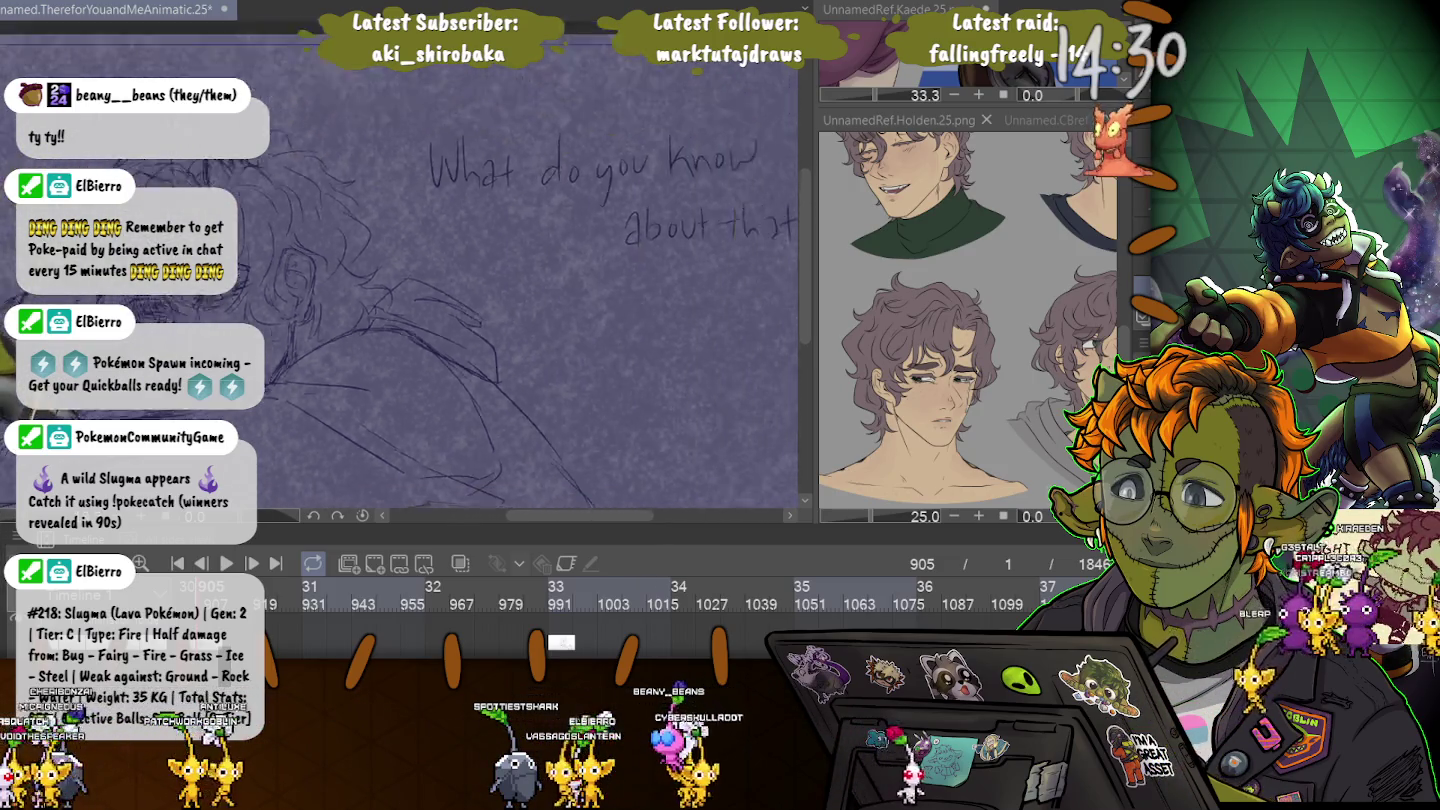
{"action": "scroll", "coordinate": [401, 260], "scroll_direction": "up", "scroll_amount": 3}
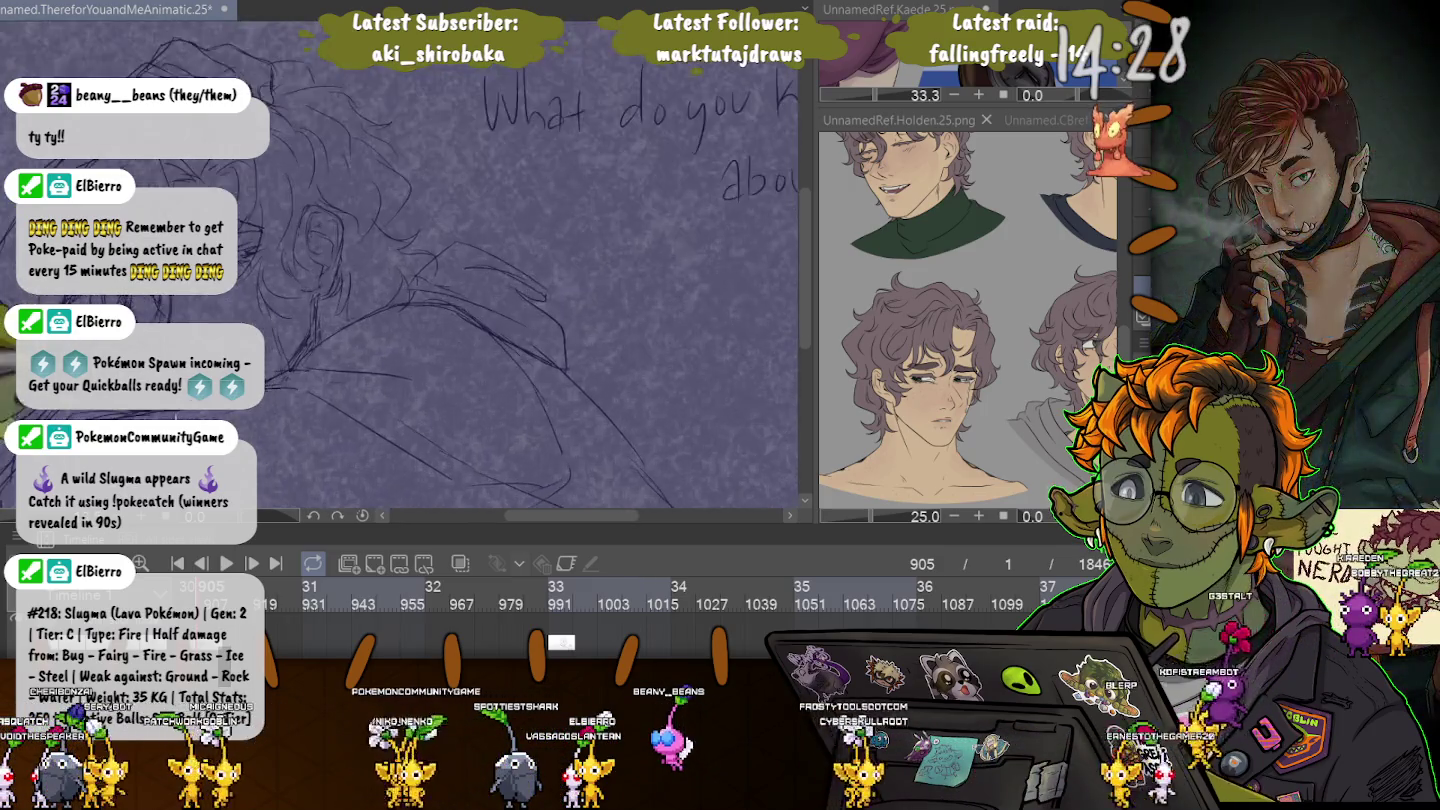
{"action": "scroll", "coordinate": [400, 260], "scroll_direction": "up", "scroll_amount": 2}
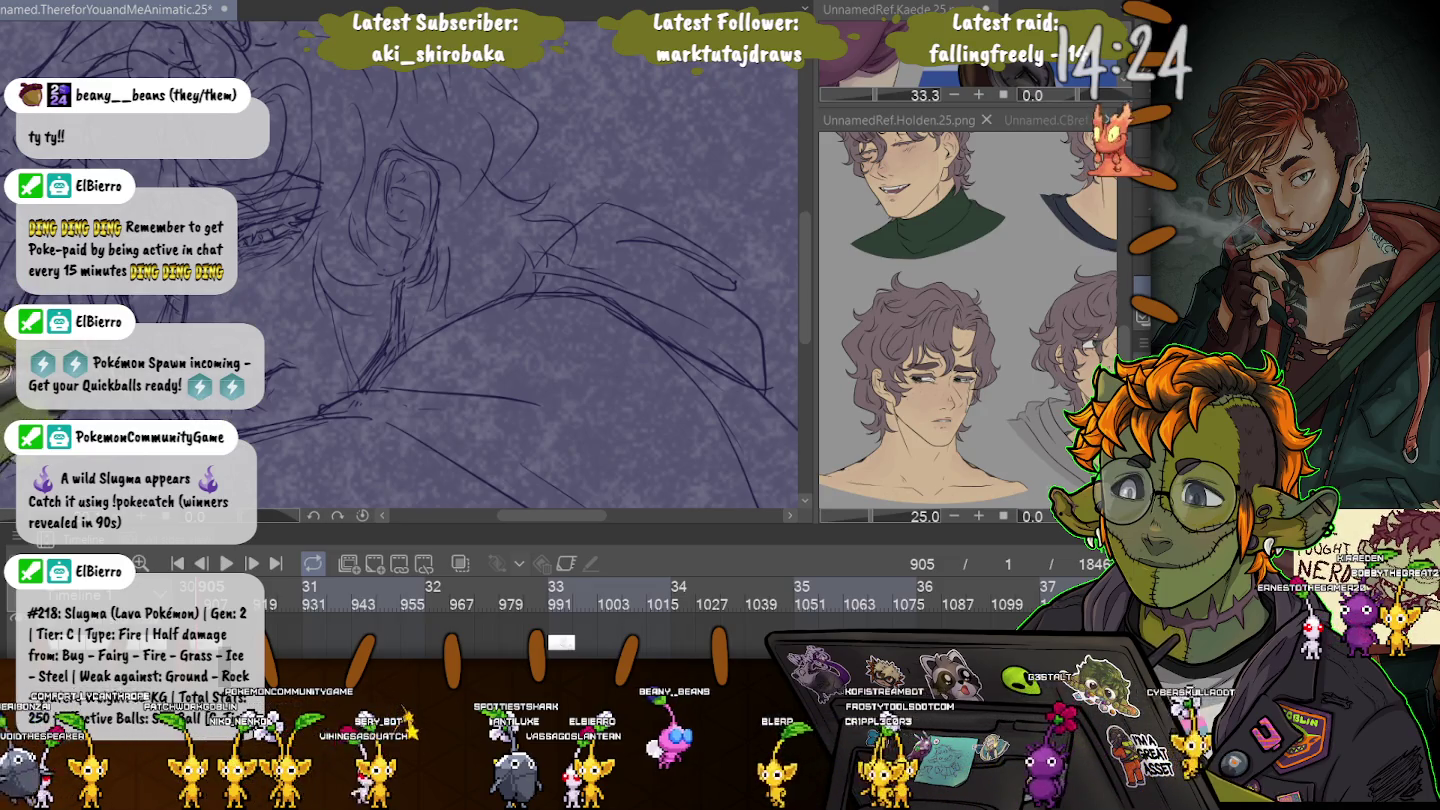
{"action": "left_click_drag", "start_coordinate": [400, 300], "coordinate": [455, 270]}
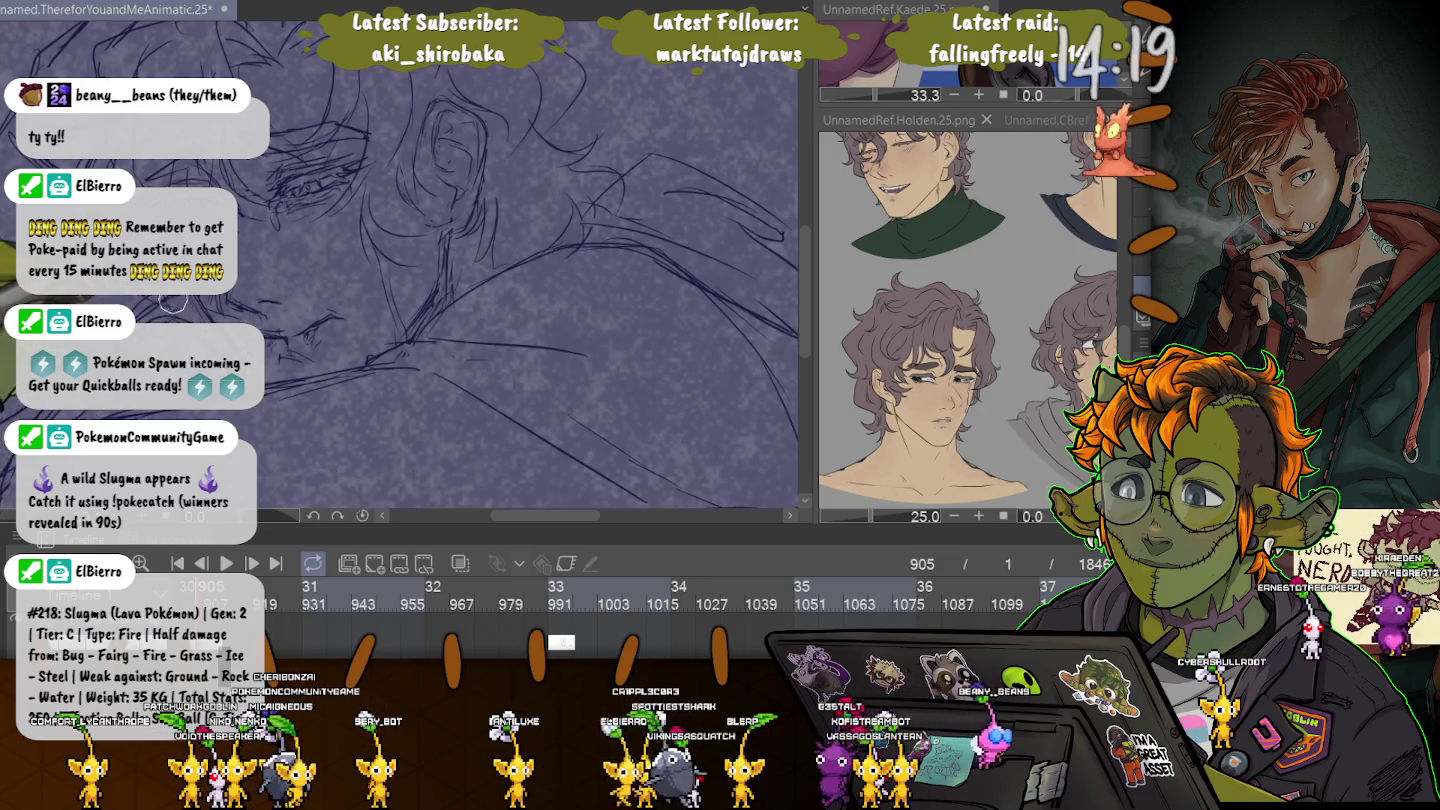
{"action": "scroll", "coordinate": [400, 260], "scroll_direction": "down", "scroll_amount": 2}
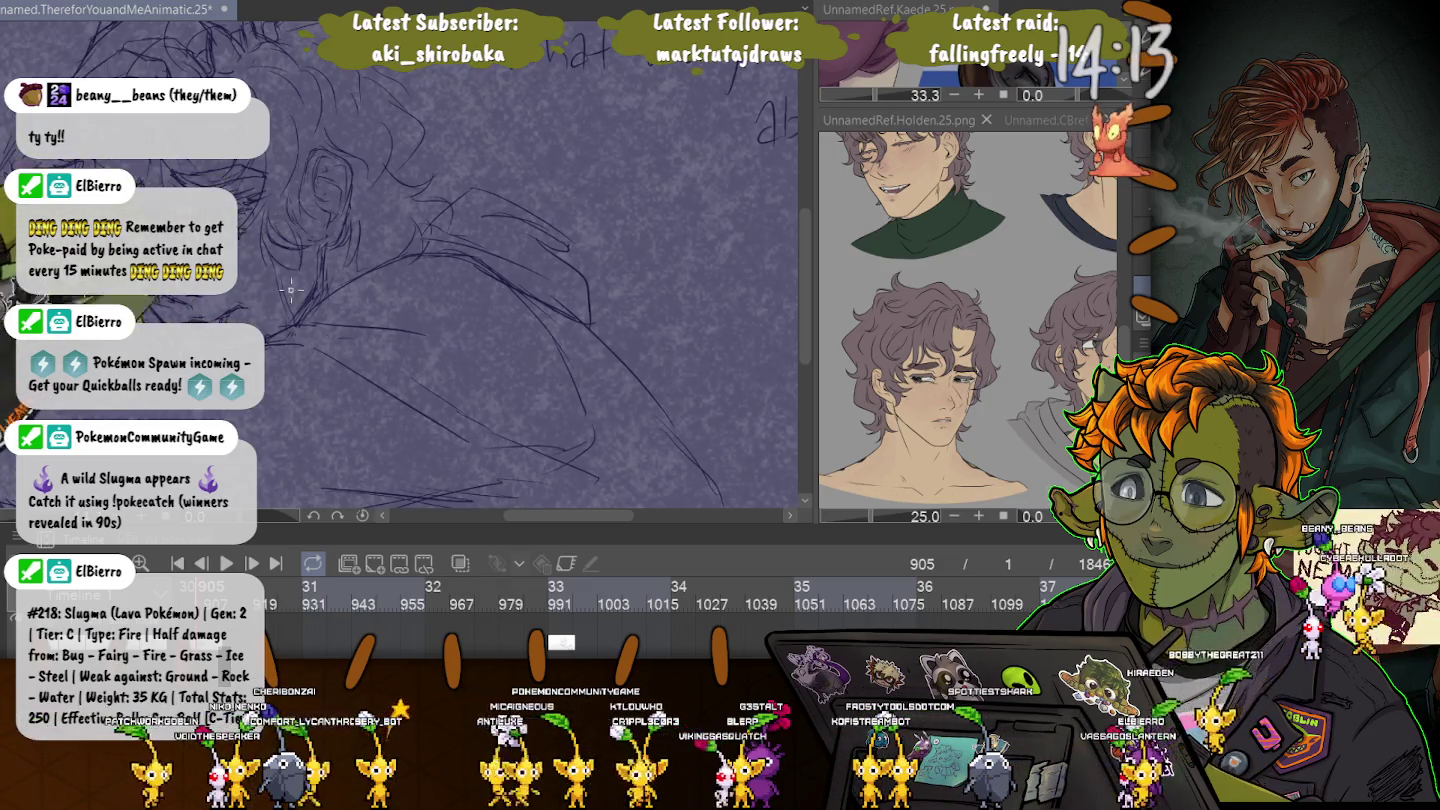
{"action": "scroll", "coordinate": [400, 260], "scroll_direction": "down", "scroll_amount": 1}
{"action": "scroll", "coordinate": [400, 260], "scroll_direction": "down", "scroll_amount": 1}
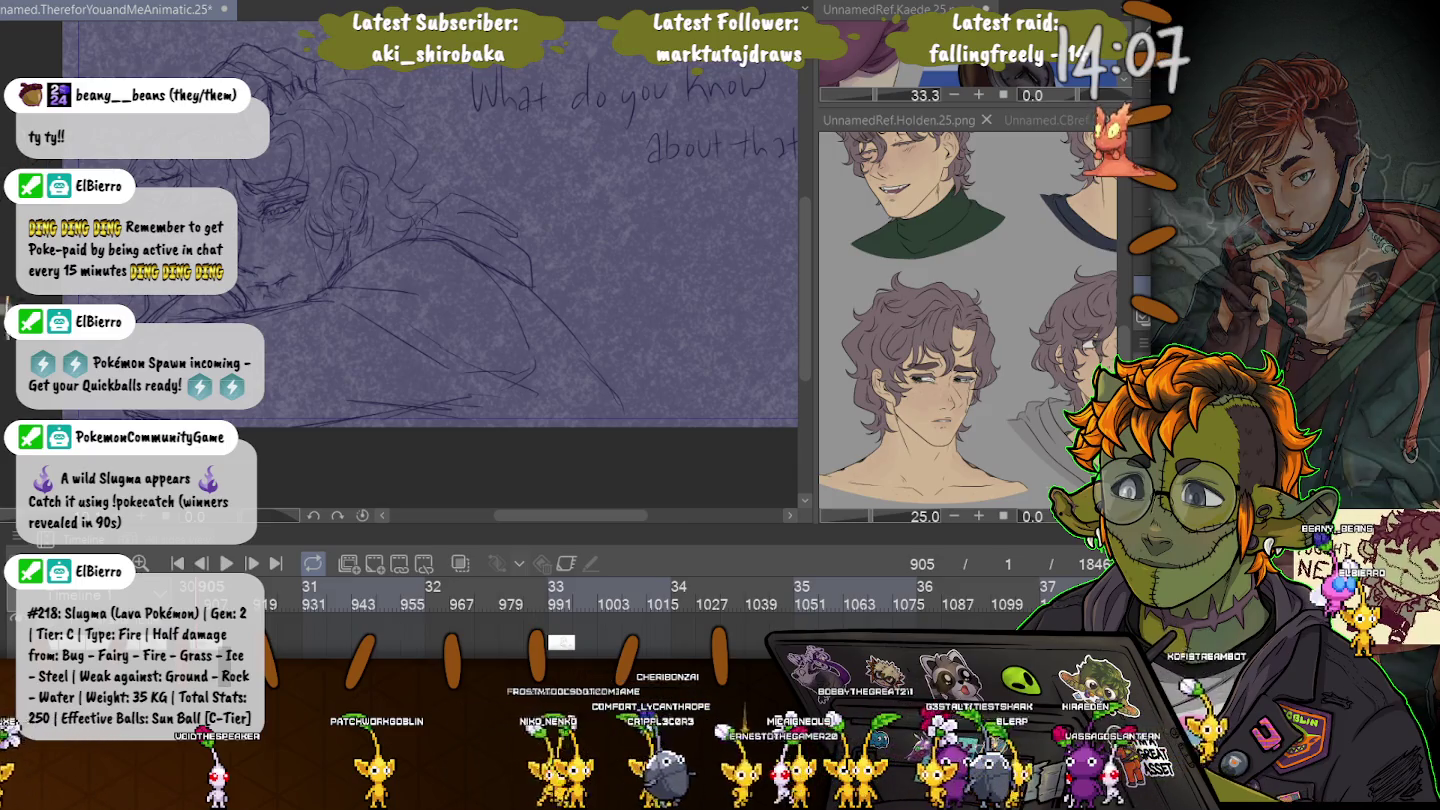
{"action": "scroll", "coordinate": [401, 260], "scroll_direction": "up", "scroll_amount": 1}
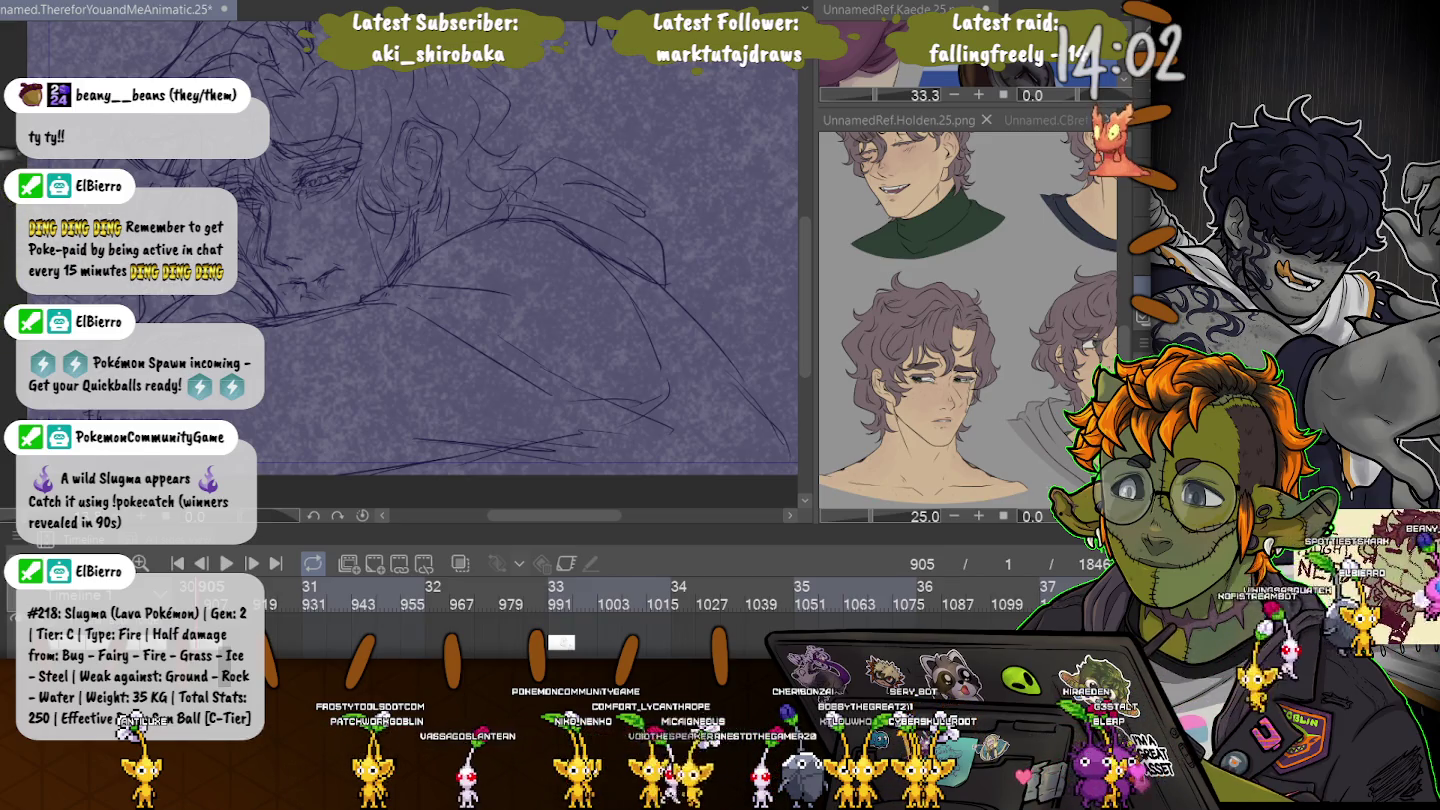
{"action": "scroll", "coordinate": [400, 259], "scroll_direction": "down", "scroll_amount": 1}
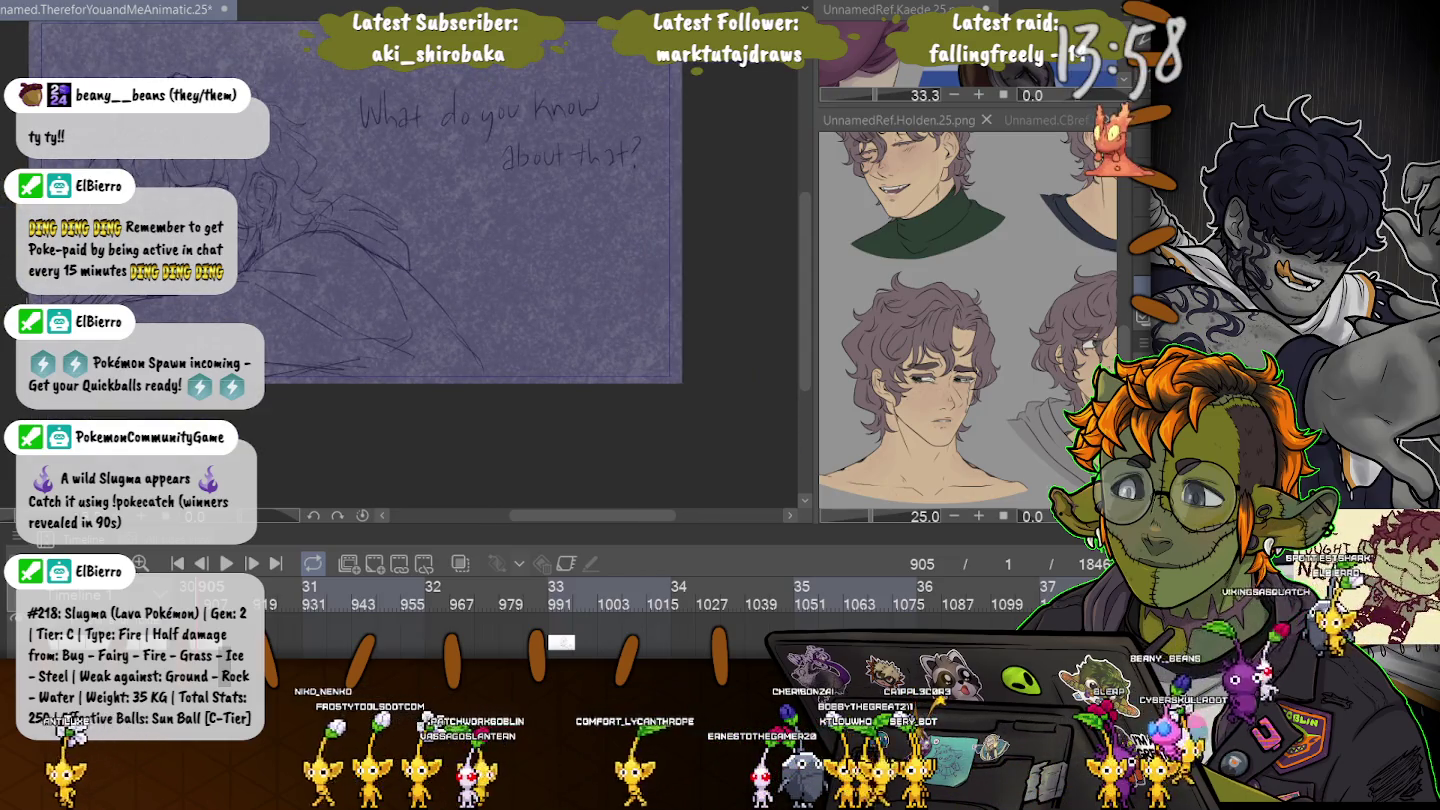
{"action": "scroll", "coordinate": [172, 298], "scroll_direction": "up", "scroll_amount": 1}
{"action": "scroll", "coordinate": [172, 299], "scroll_direction": "up", "scroll_amount": 1}
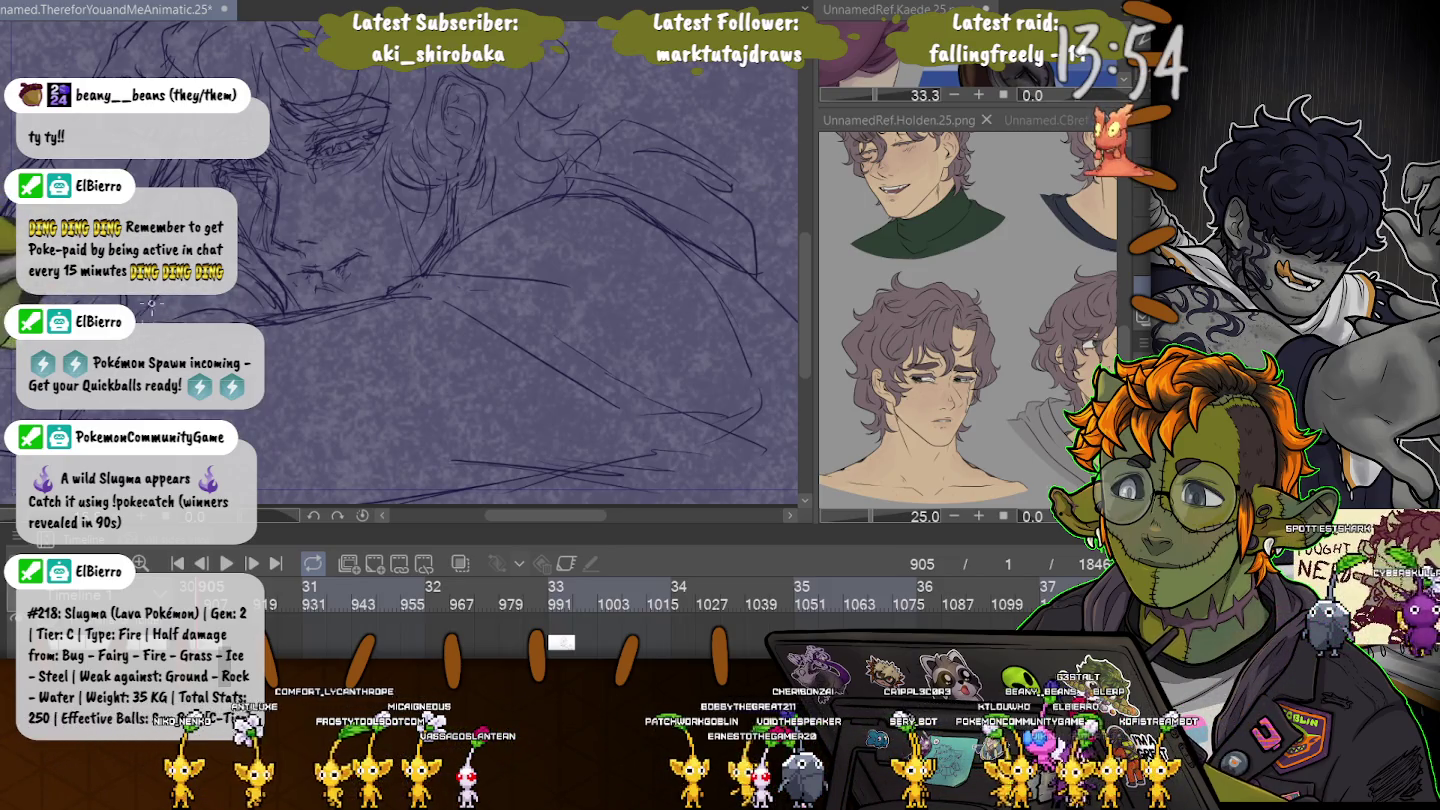
{"action": "scroll", "coordinate": [311, 320], "scroll_direction": "down", "scroll_amount": 1}
{"action": "scroll", "coordinate": [311, 319], "scroll_direction": "down", "scroll_amount": 1}
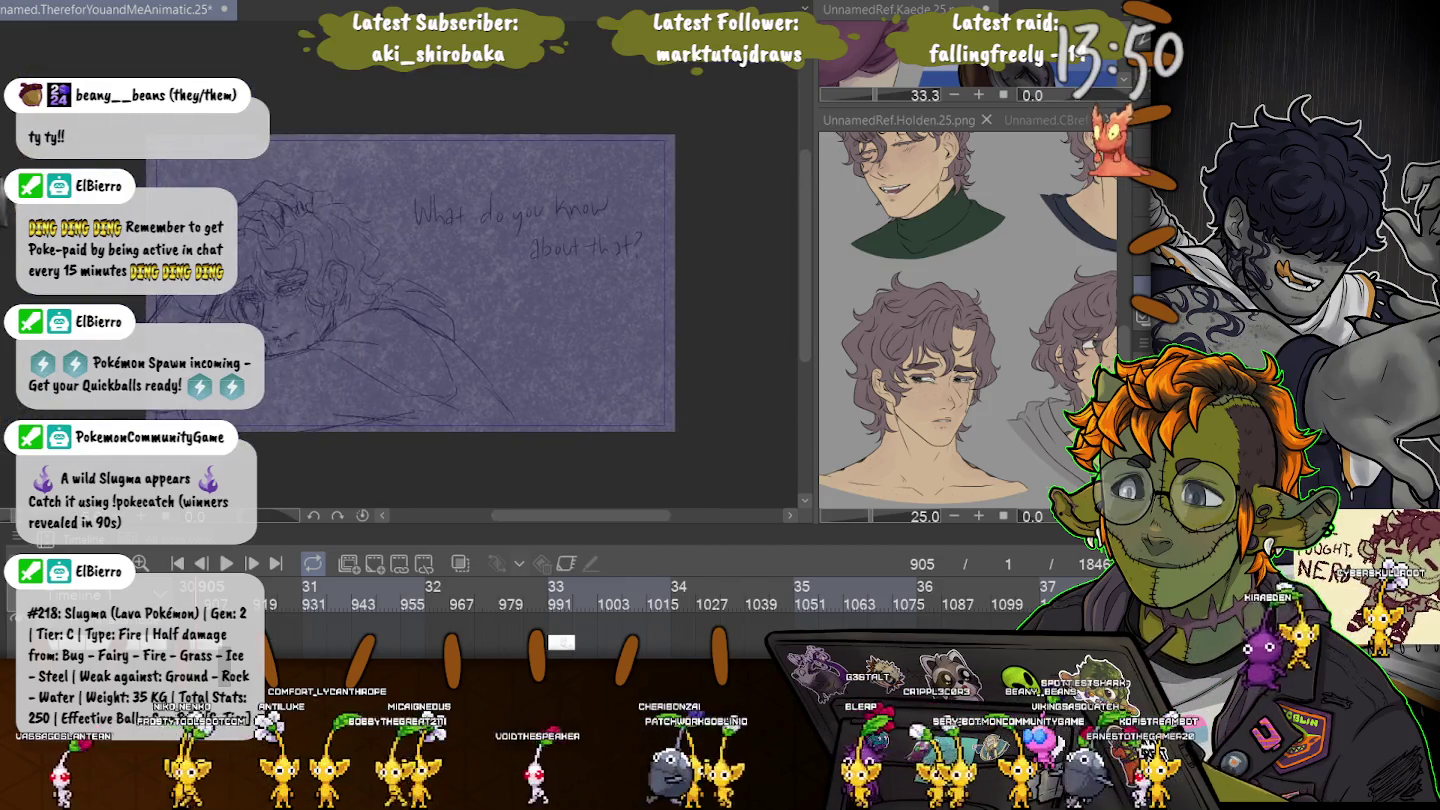
Lasso the figure's lower-left part and stretch it down and left with a transform.
{"action": "left_click_drag", "start_coordinate": [400, 301], "coordinate": [683, 190]}
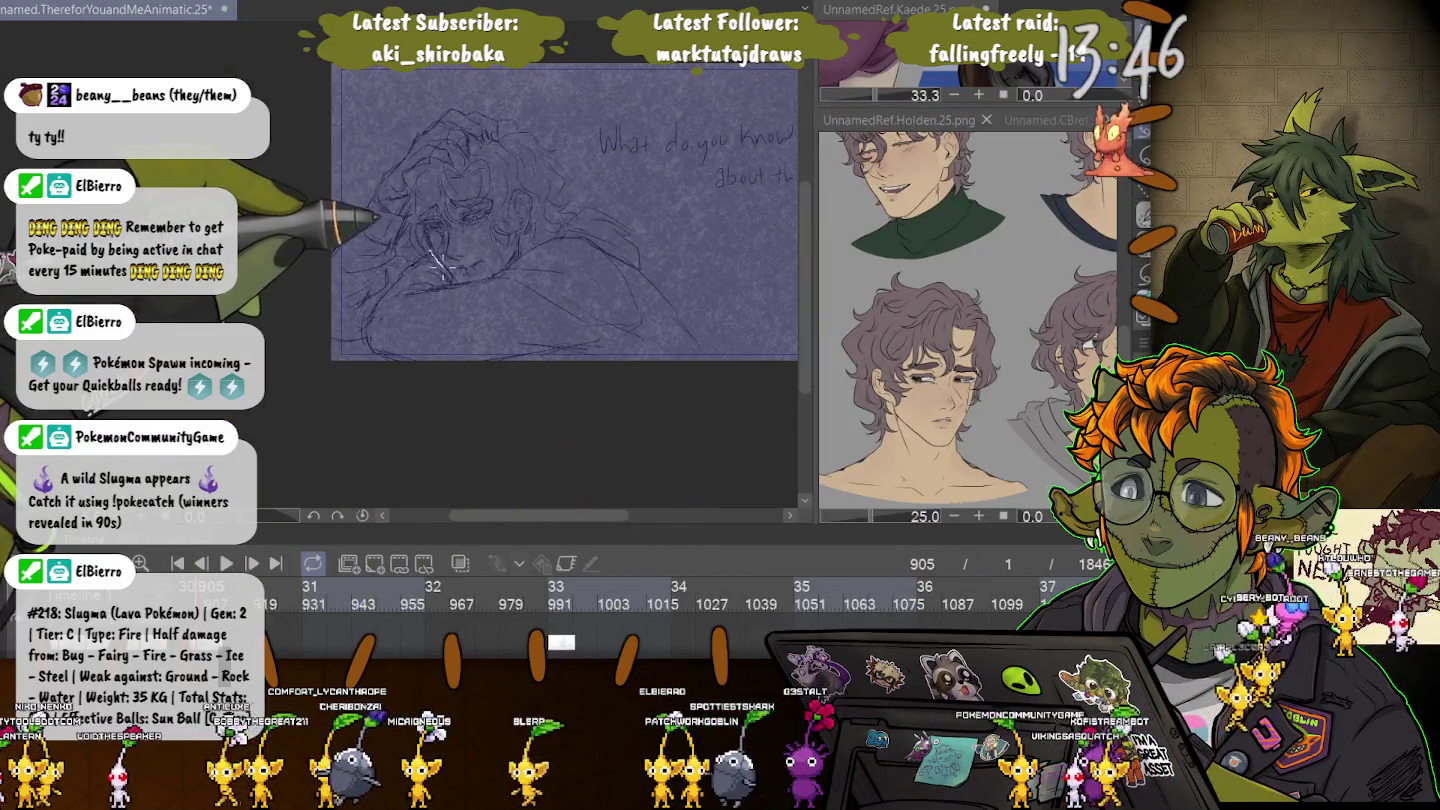
{"action": "left_click_drag", "start_coordinate": [432, 250], "coordinate": [356, 382]}
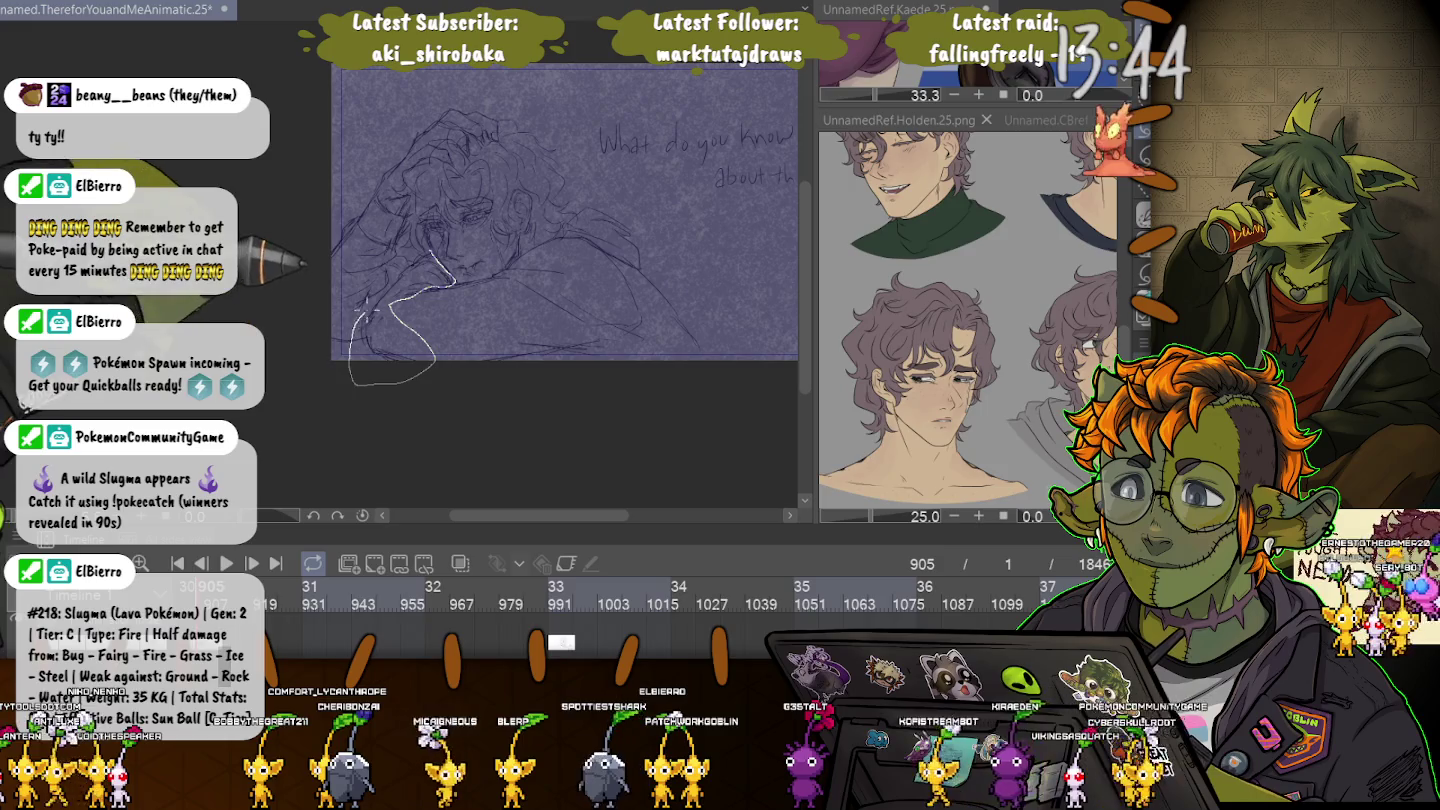
{"action": "left_click_drag", "start_coordinate": [436, 360], "coordinate": [440, 353]}
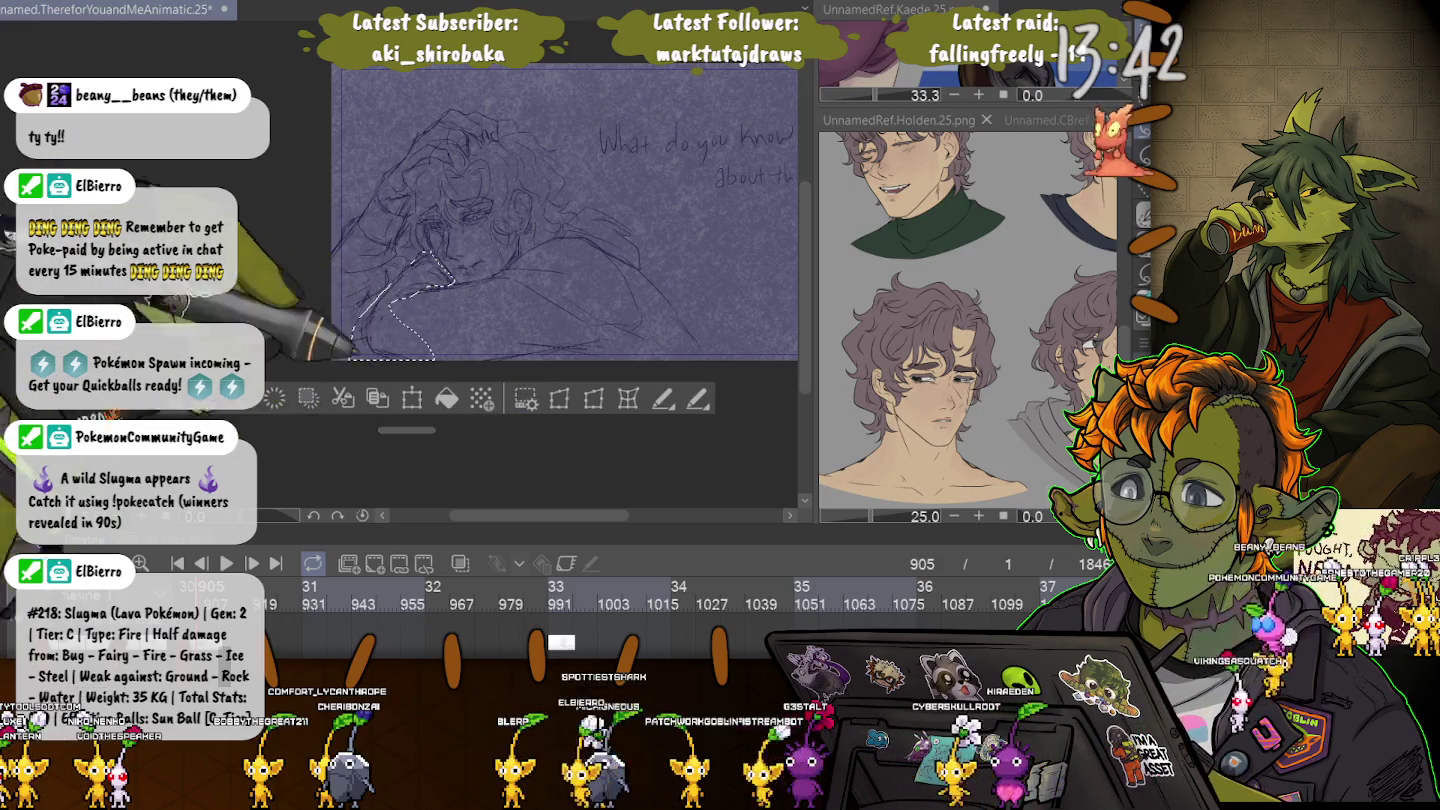
{"action": "key", "text": "ctrl+t"}
{"action": "left_click_drag", "start_coordinate": [346, 361], "coordinate": [328, 381]}
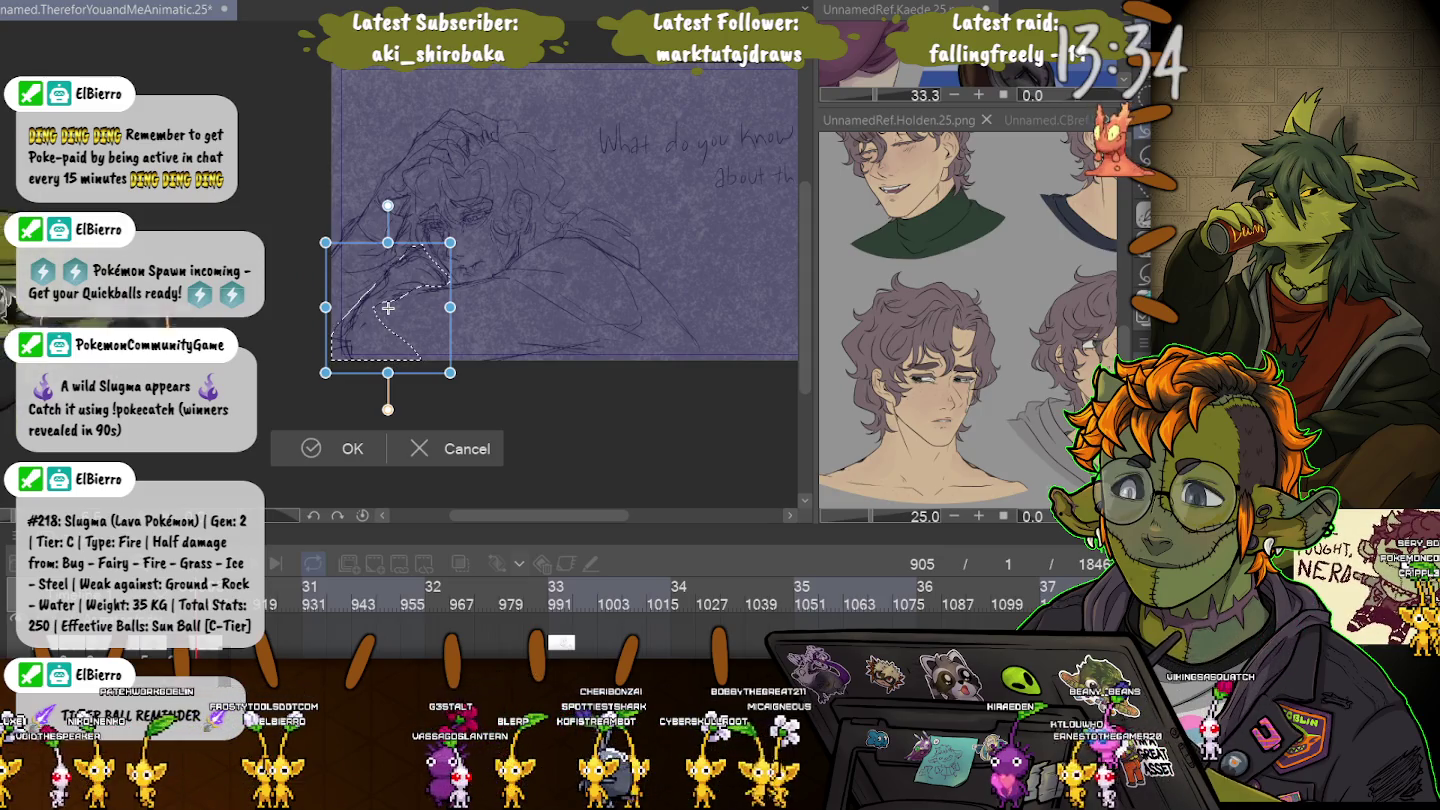
{"action": "key", "text": "Return"}
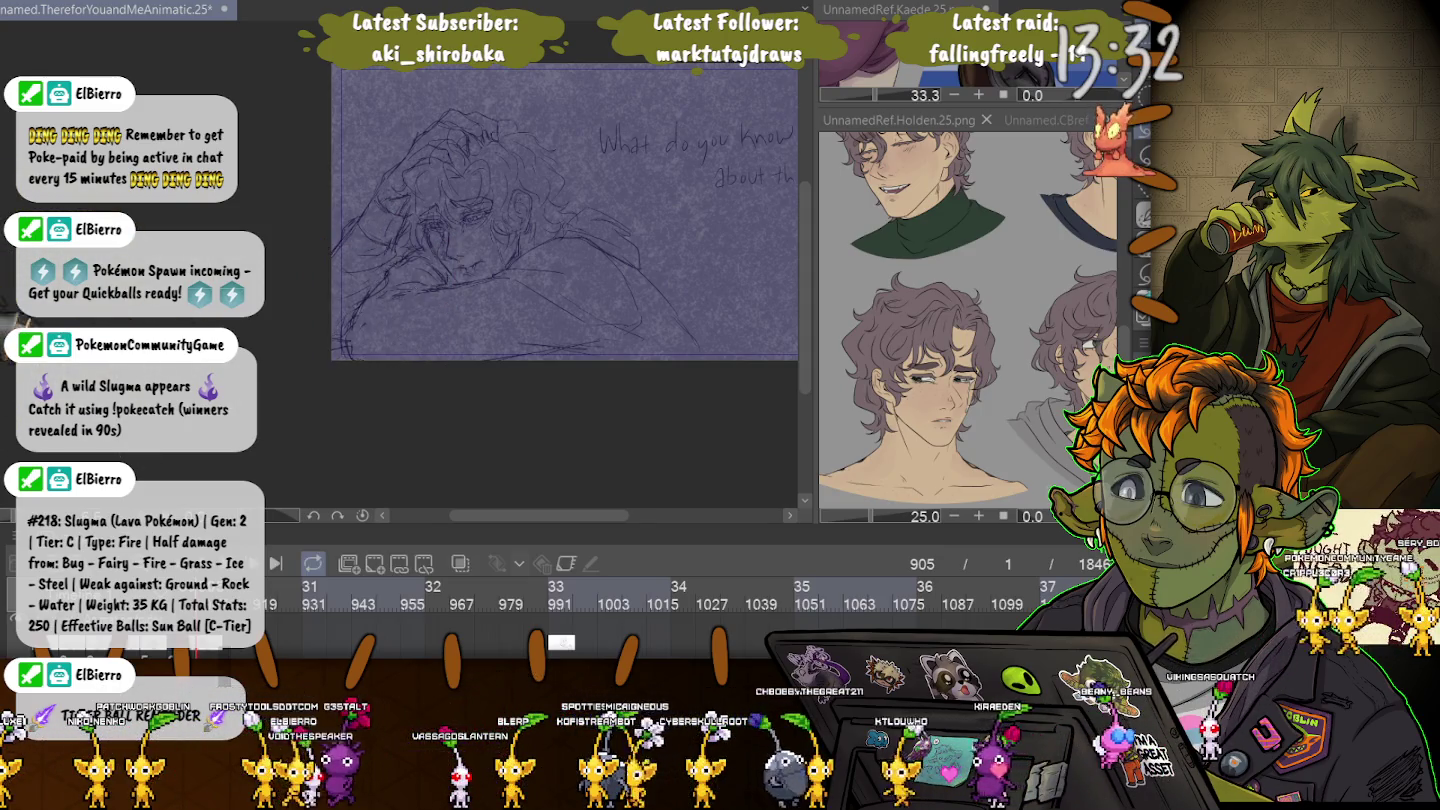
{"action": "scroll", "coordinate": [352, 326], "scroll_direction": "up", "scroll_amount": 3}
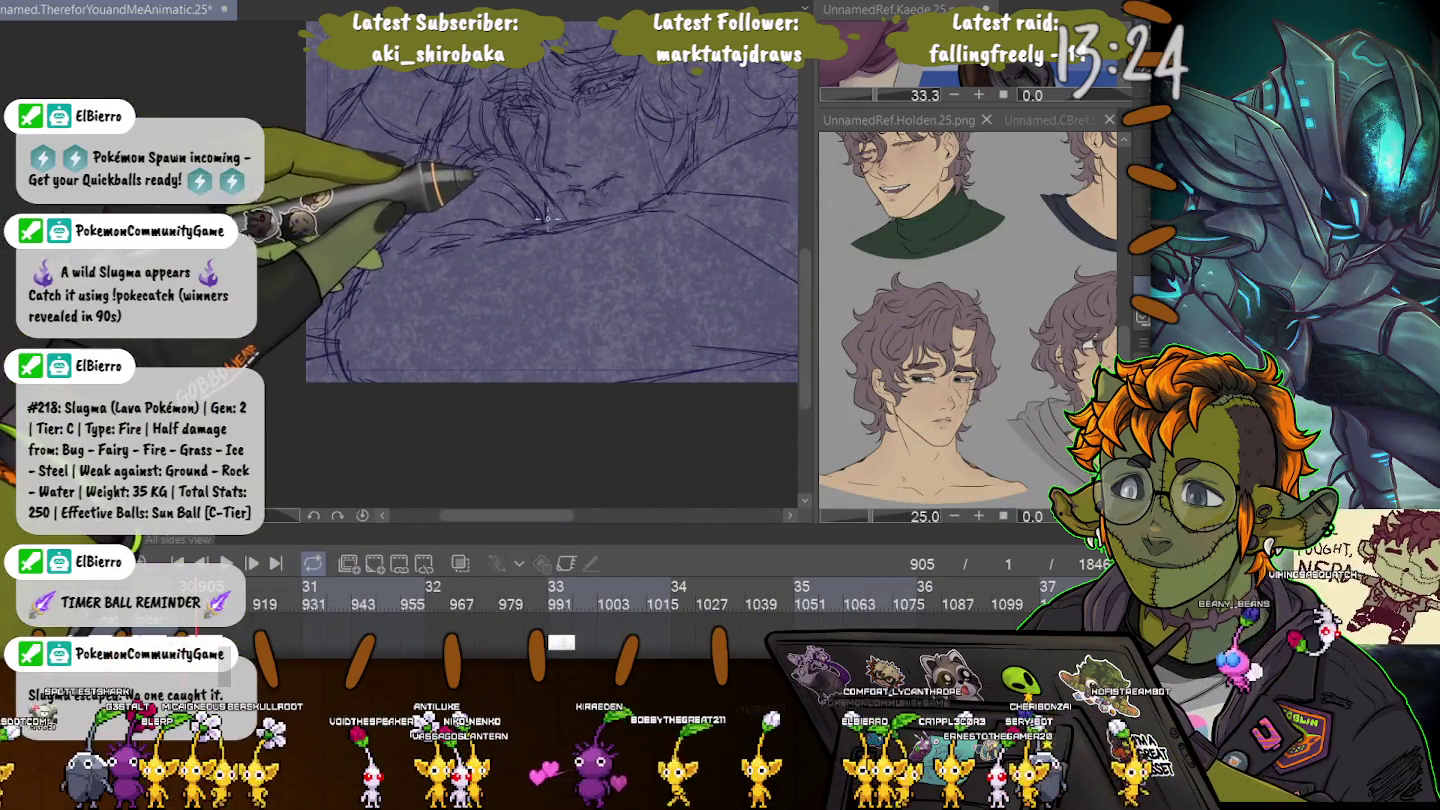
{"action": "scroll", "coordinate": [346, 167], "scroll_direction": "down", "scroll_amount": 2}
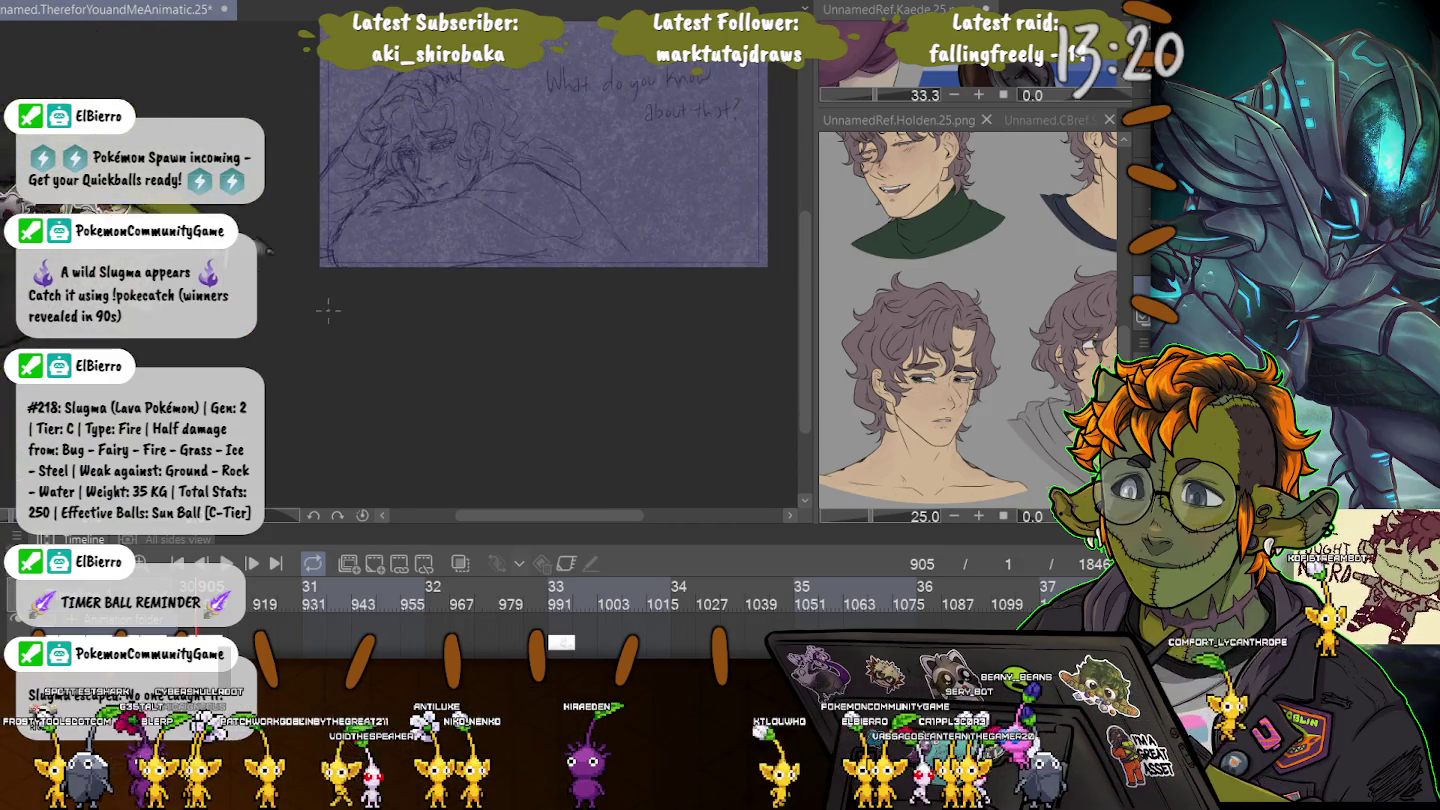
{"action": "scroll", "coordinate": [329, 190], "scroll_direction": "up", "scroll_amount": 2}
{"action": "scroll", "coordinate": [370, 180], "scroll_direction": "up", "scroll_amount": 2}
{"action": "scroll", "coordinate": [402, 172], "scroll_direction": "up", "scroll_amount": 2}
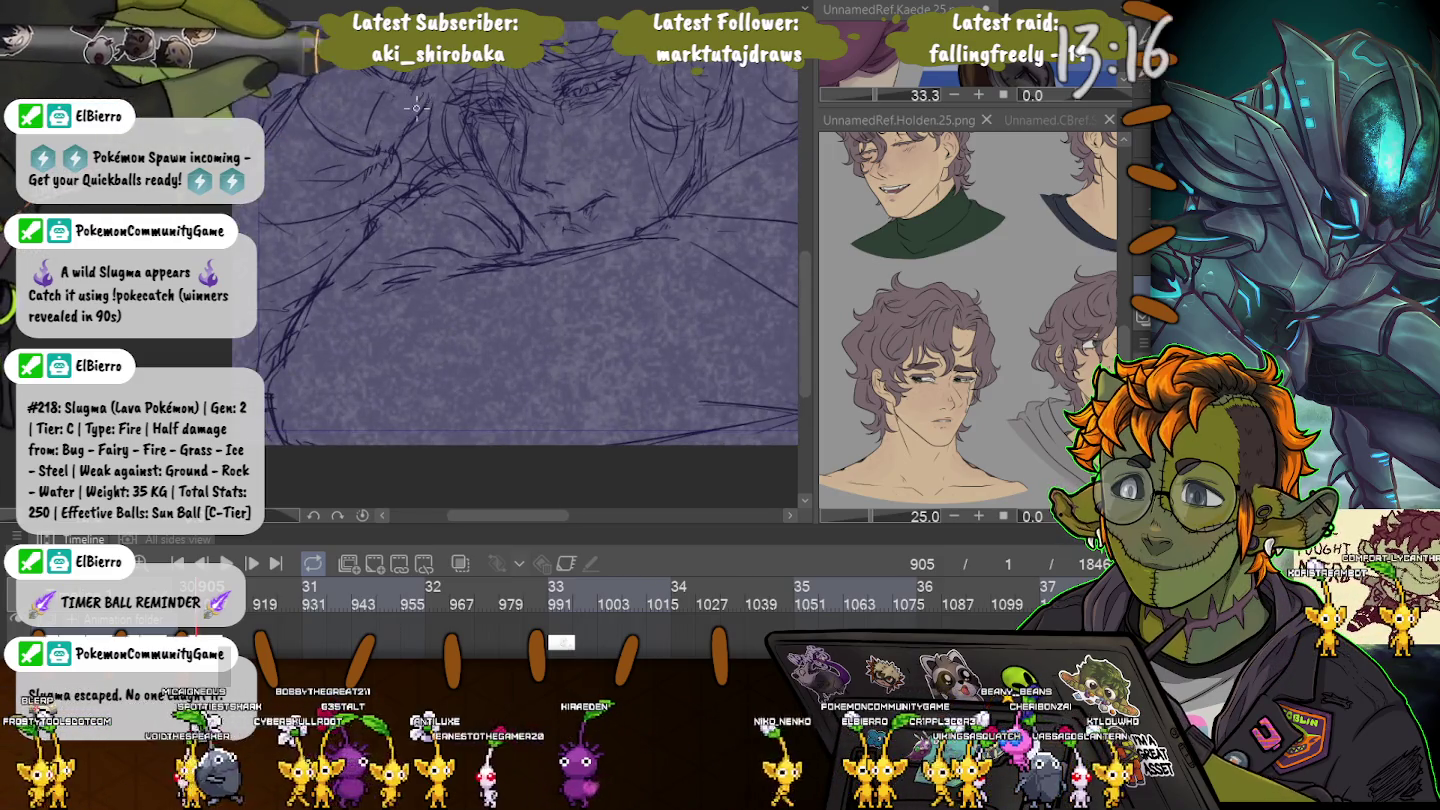
{"action": "scroll", "coordinate": [275, 333], "scroll_direction": "down", "scroll_amount": 1}
{"action": "scroll", "coordinate": [275, 334], "scroll_direction": "down", "scroll_amount": 1}
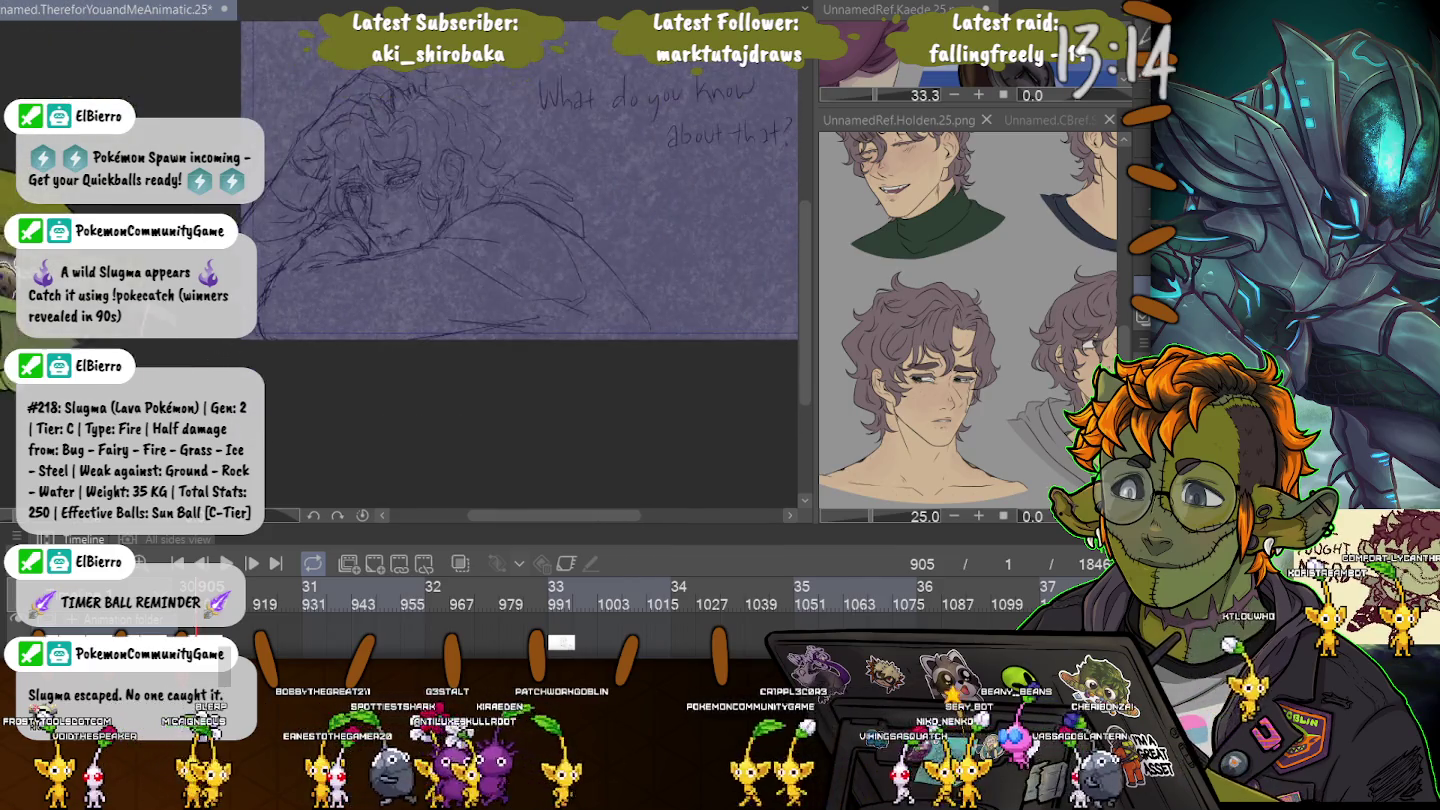
{"action": "scroll", "coordinate": [338, 321], "scroll_direction": "down", "scroll_amount": 1}
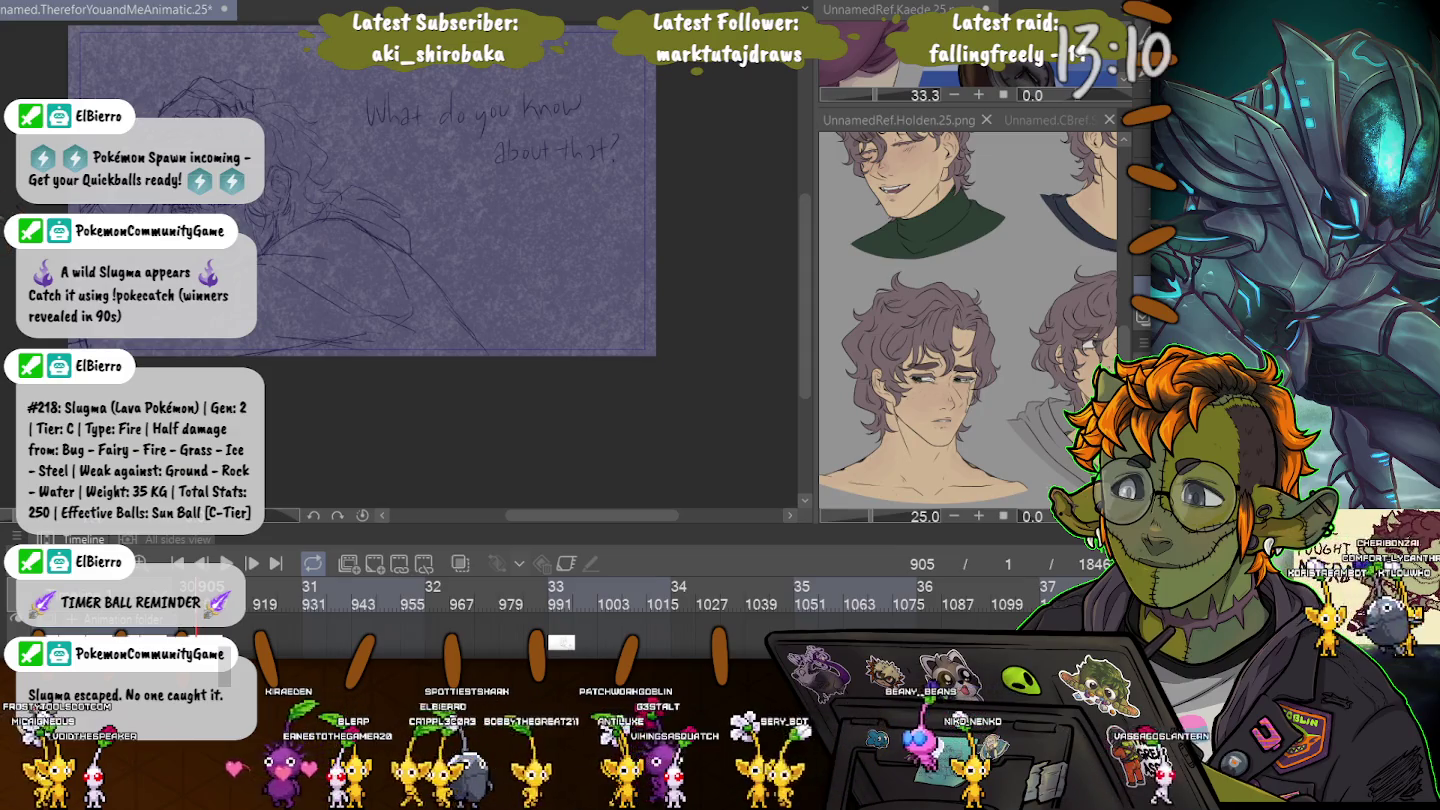
{"action": "scroll", "coordinate": [110, 150], "scroll_direction": "up", "scroll_amount": 2}
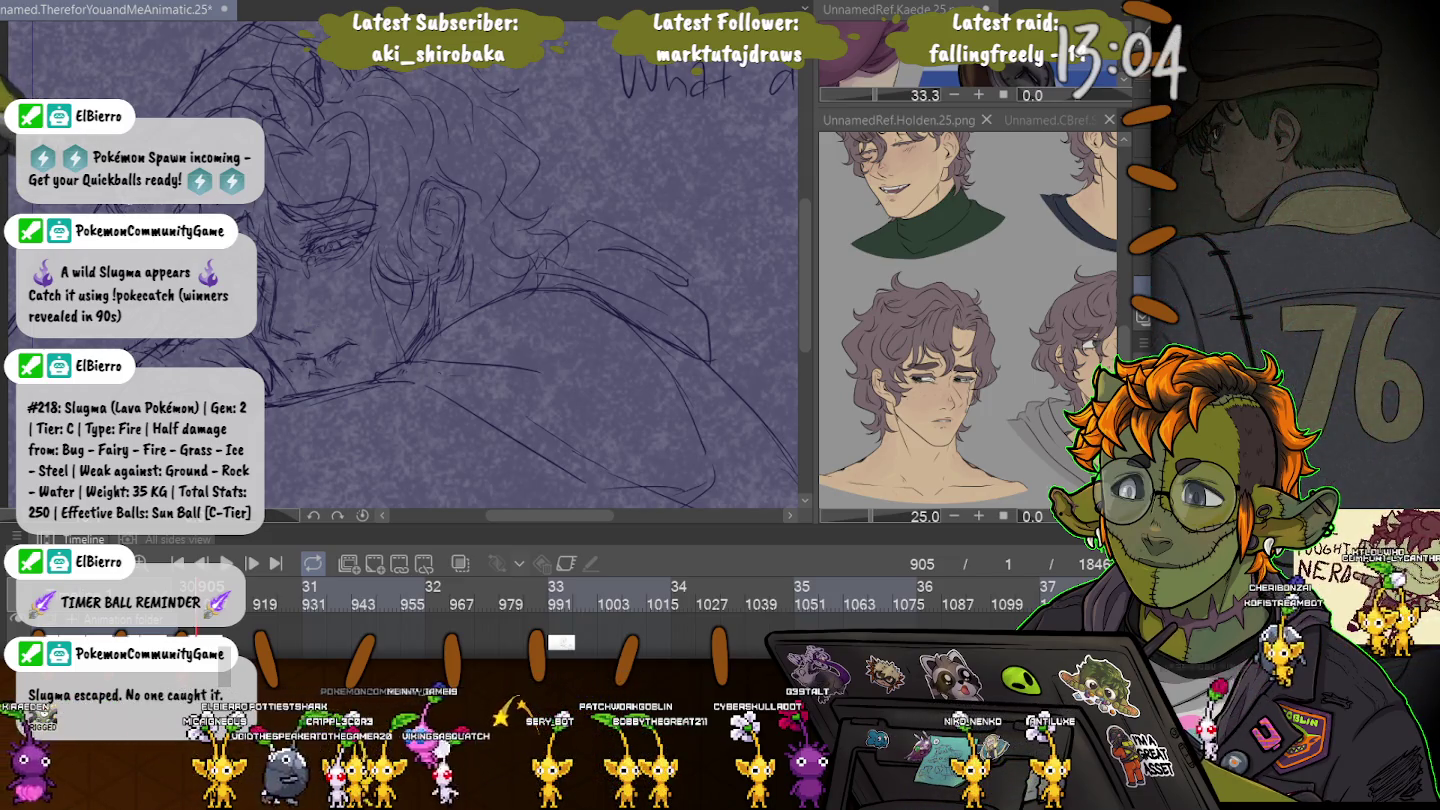
{"action": "scroll", "coordinate": [310, 381], "scroll_direction": "down", "scroll_amount": 1}
{"action": "scroll", "coordinate": [311, 380], "scroll_direction": "down", "scroll_amount": 1}
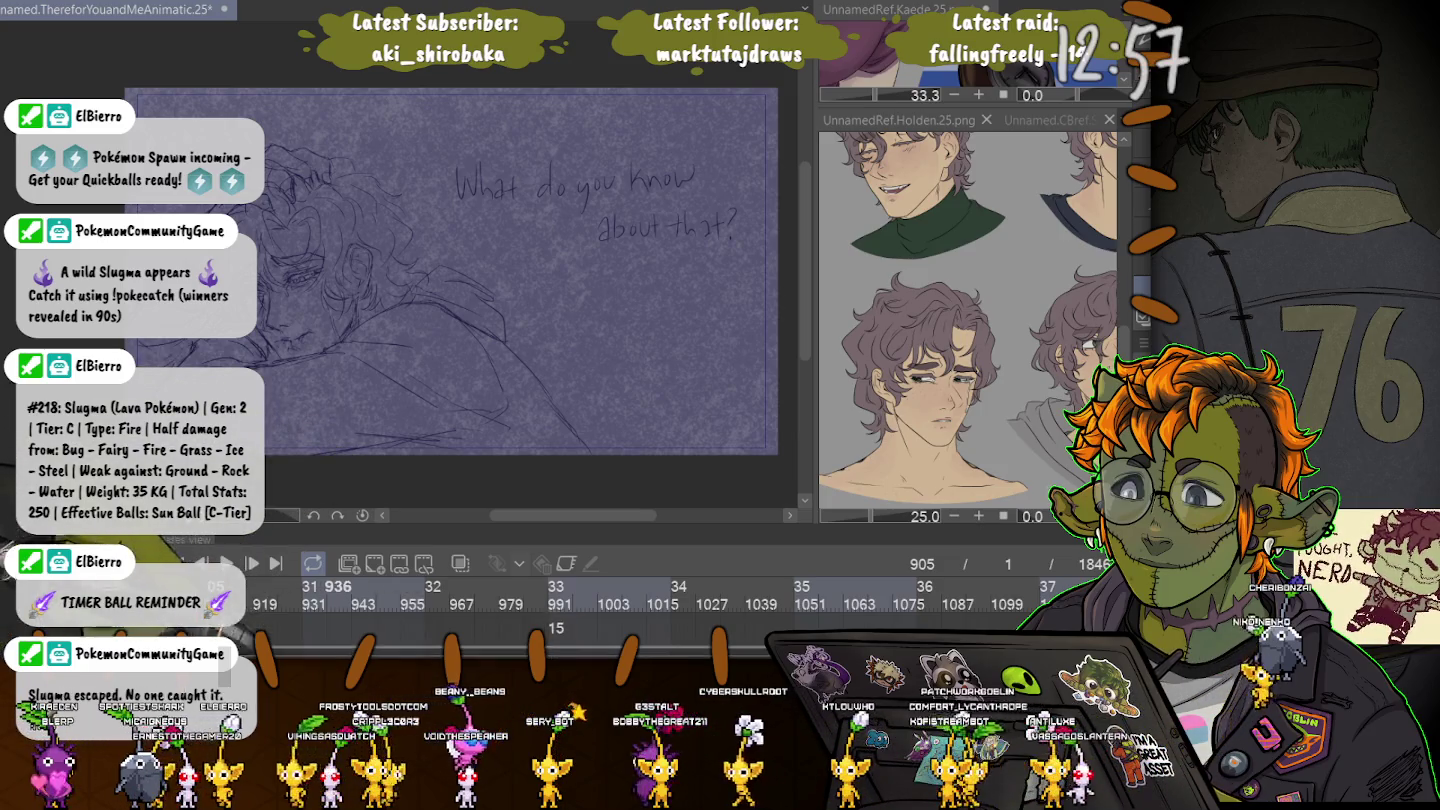
{"action": "scroll", "coordinate": [650, 600], "scroll_direction": "right", "scroll_amount": 1}
{"action": "scroll", "coordinate": [650, 600], "scroll_direction": "left", "scroll_amount": 3}
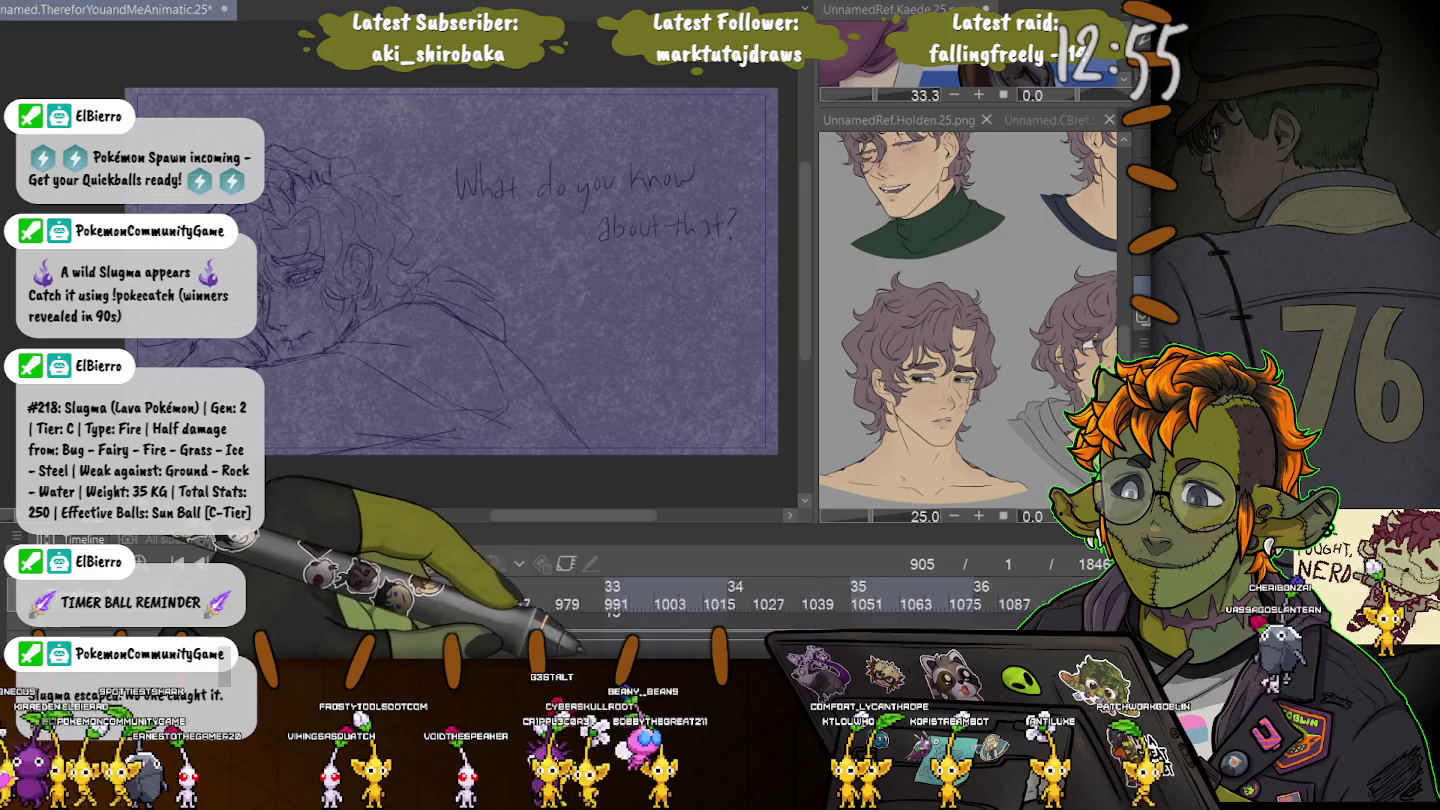
Move the playhead to frame 1141 with the cloaked silhouette and zoom in on it.
{"action": "left_click", "coordinate": [631, 589]}
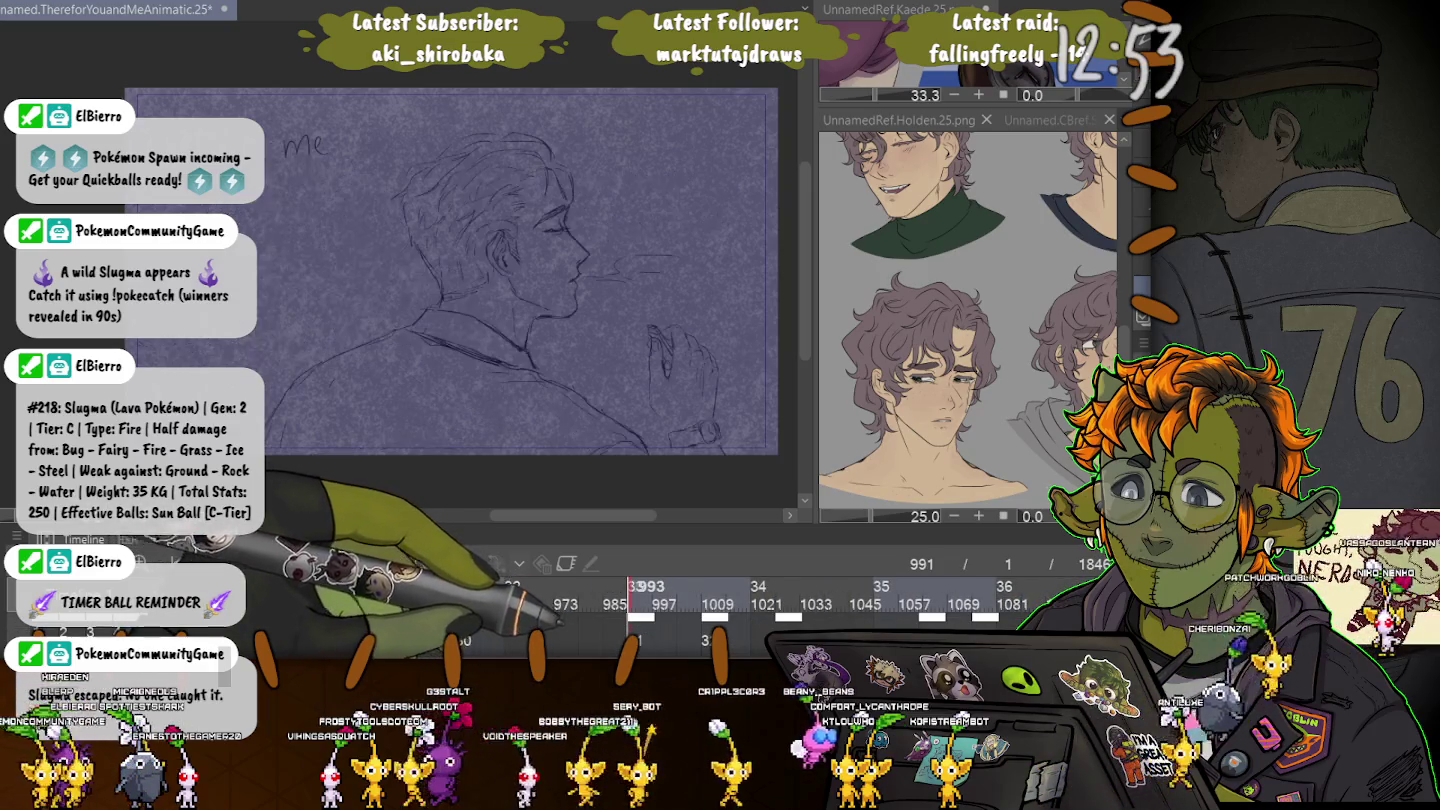
{"action": "scroll", "coordinate": [700, 600], "scroll_direction": "right", "scroll_amount": 3}
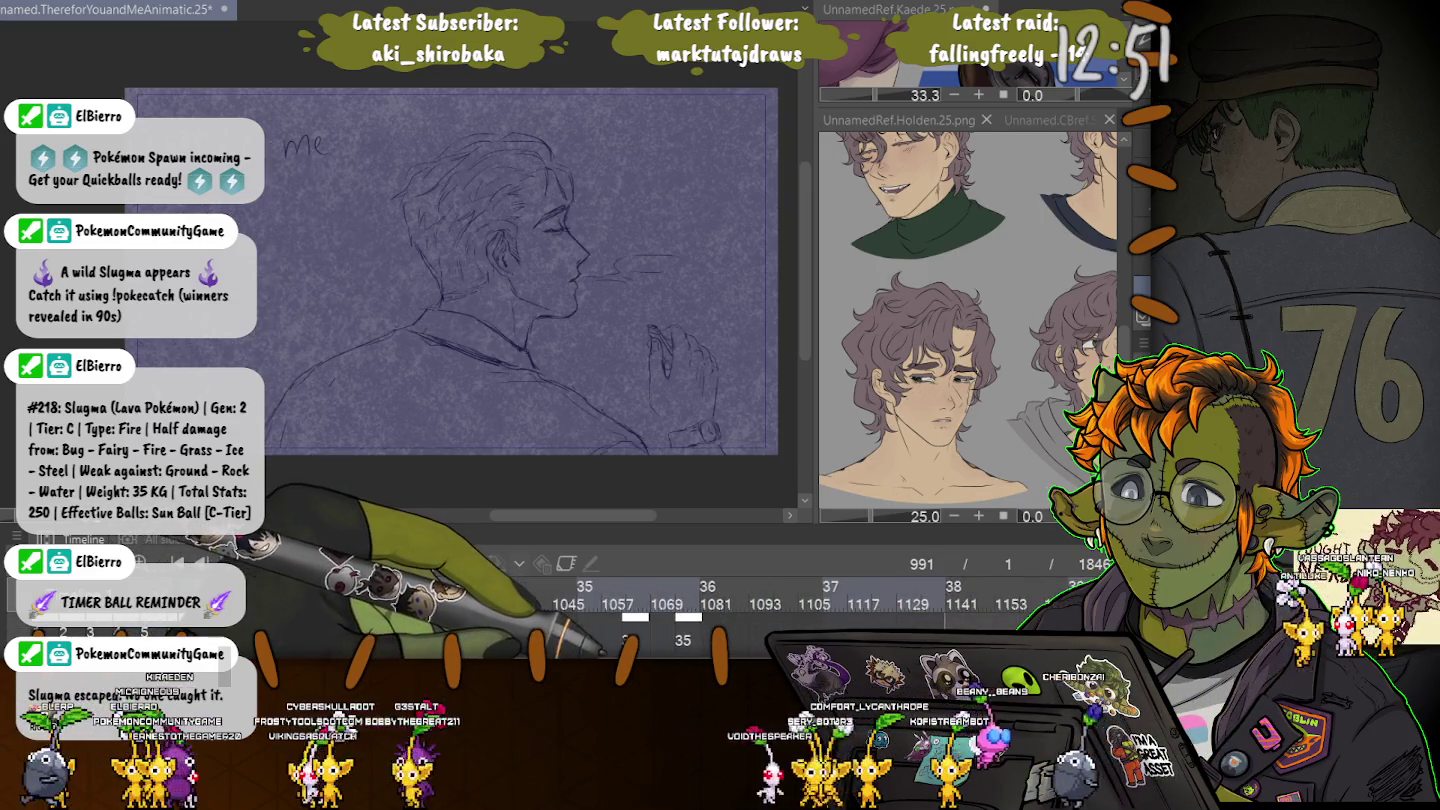
{"action": "scroll", "coordinate": [699, 600], "scroll_direction": "right", "scroll_amount": 3}
{"action": "scroll", "coordinate": [699, 600], "scroll_direction": "right", "scroll_amount": 10}
{"action": "left_click", "coordinate": [668, 589]}
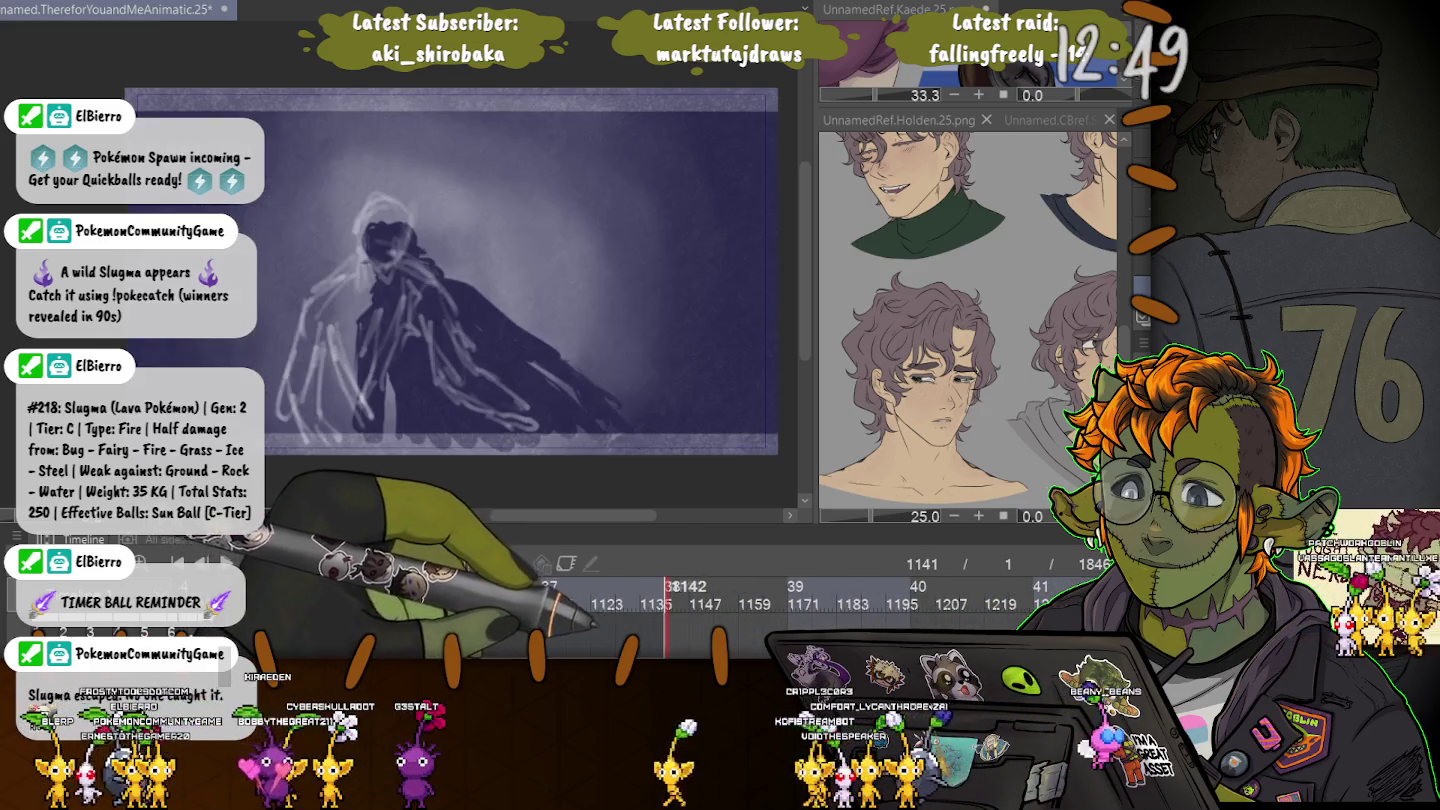
{"action": "scroll", "coordinate": [600, 595], "scroll_direction": "left", "scroll_amount": 2}
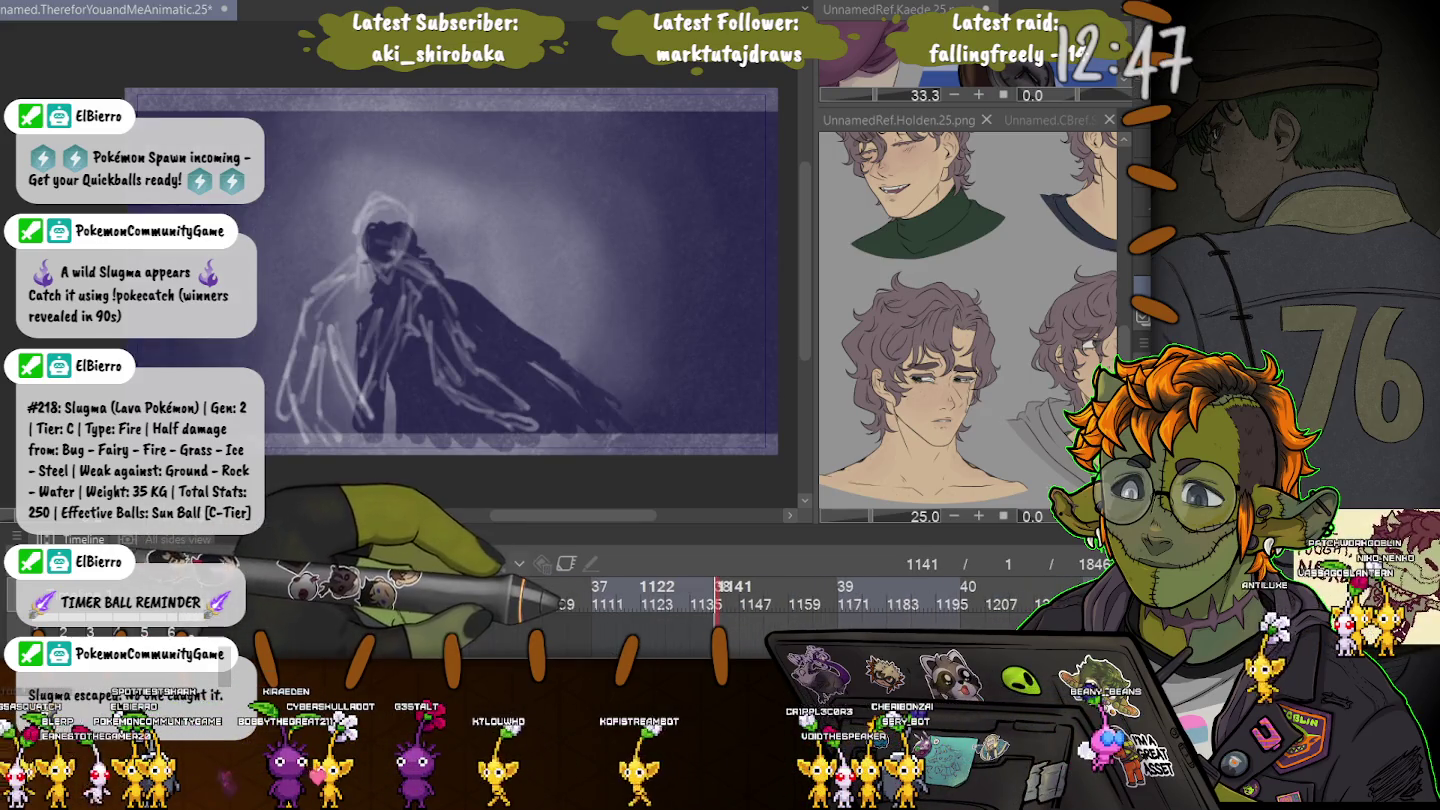
{"action": "scroll", "coordinate": [599, 596], "scroll_direction": "left", "scroll_amount": 1}
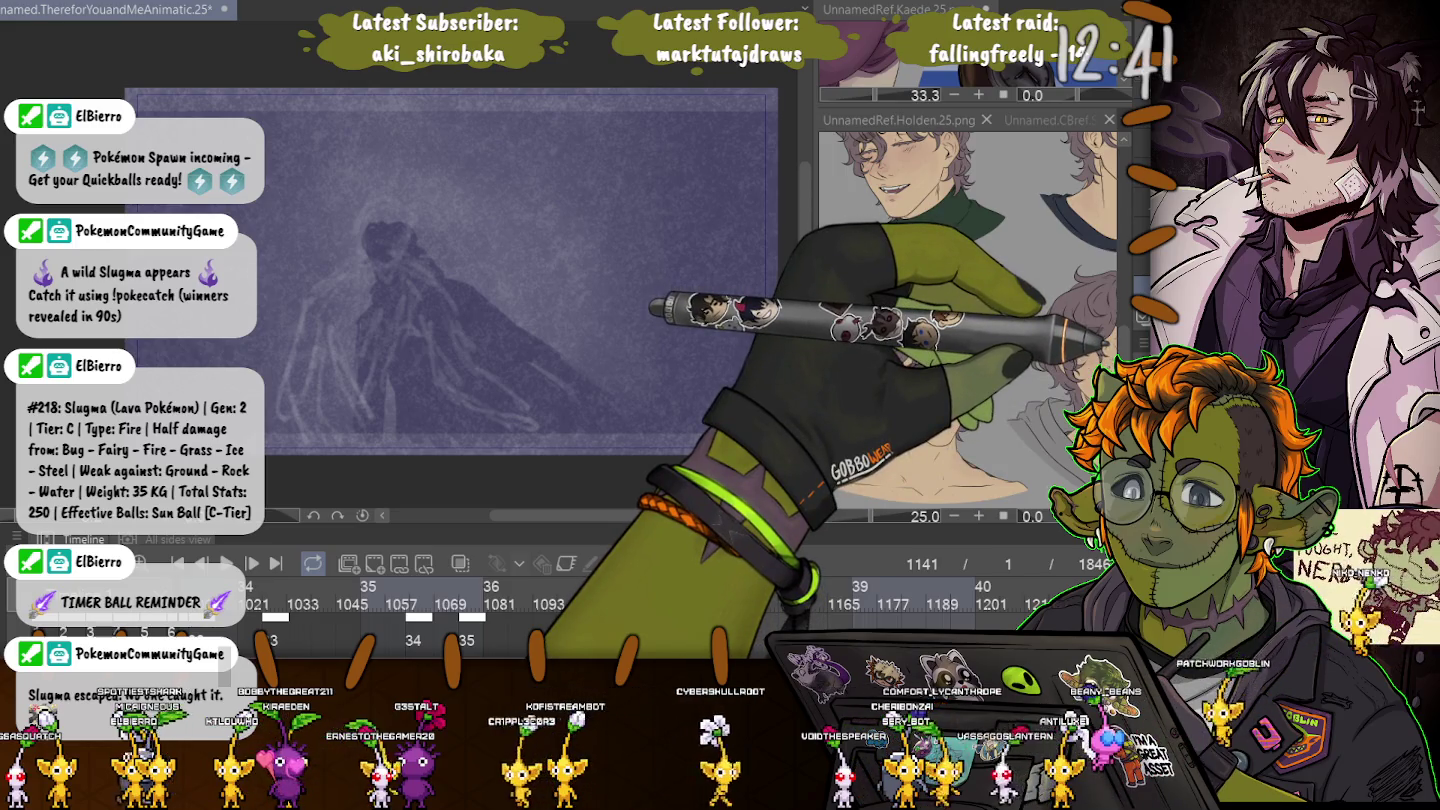
{"action": "scroll", "coordinate": [320, 230], "scroll_direction": "up", "scroll_amount": 3}
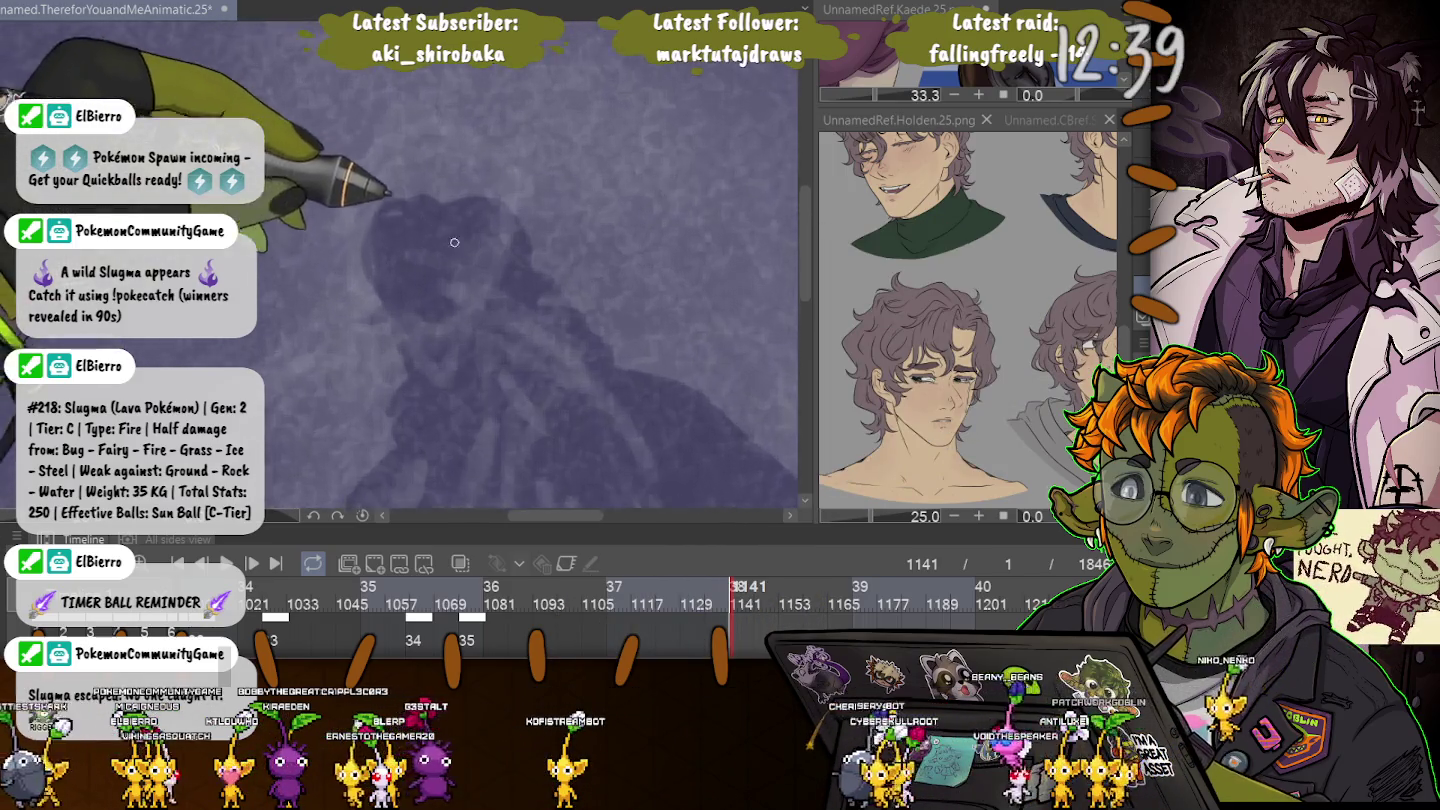
Sketch the face profile curve, brow line and eye strokes, enlarging the Kaede reference.
{"action": "left_click_drag", "start_coordinate": [516, 206], "coordinate": [509, 268]}
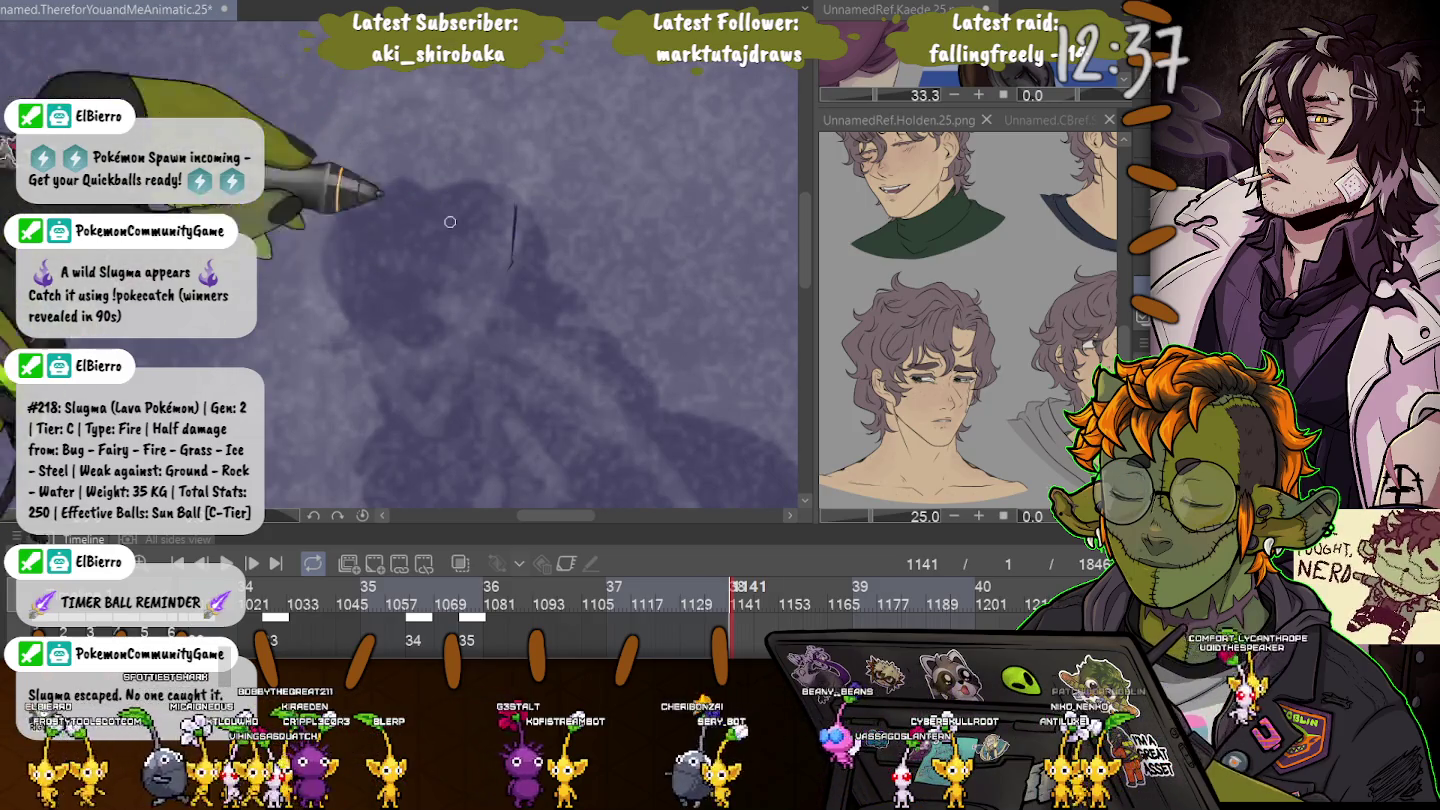
{"action": "mouse_move", "coordinate": [486, 216]}
{"action": "left_mouse_down"}
{"action": "mouse_move", "coordinate": [444, 376]}
{"action": "mouse_move", "coordinate": [368, 336]}
{"action": "left_mouse_up"}
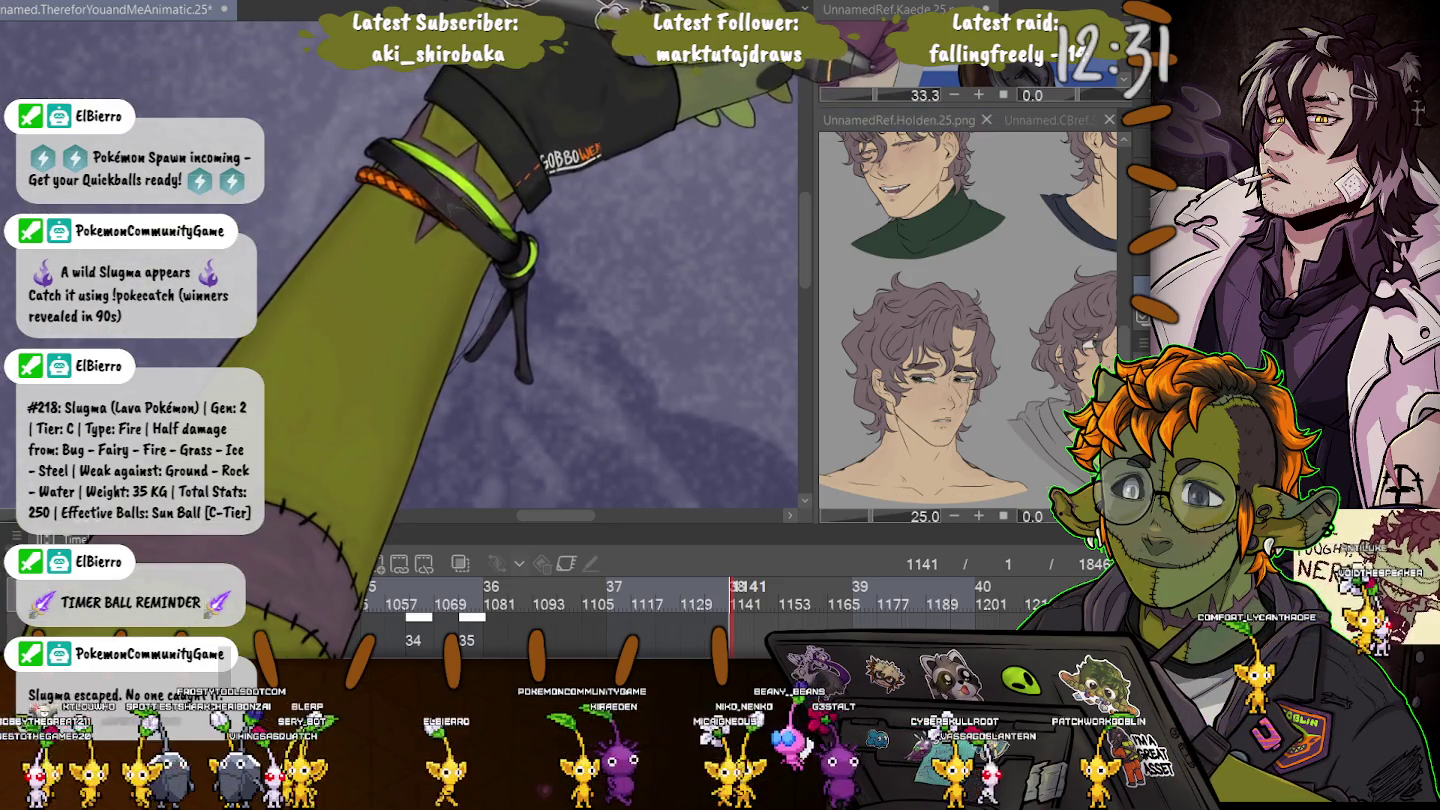
{"action": "left_click_drag", "start_coordinate": [967, 106], "coordinate": [968, 463]}
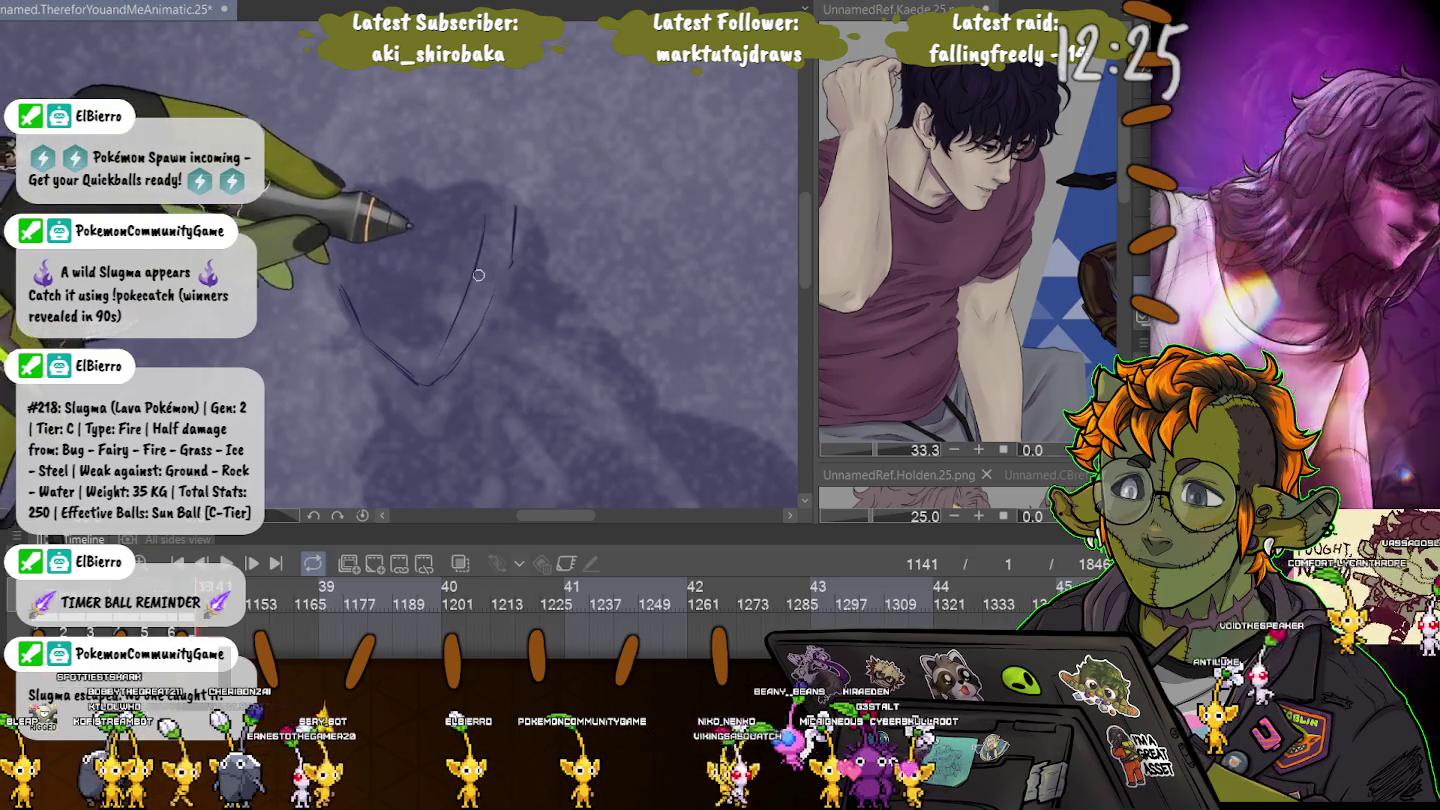
{"action": "left_click_drag", "start_coordinate": [405, 262], "coordinate": [510, 270]}
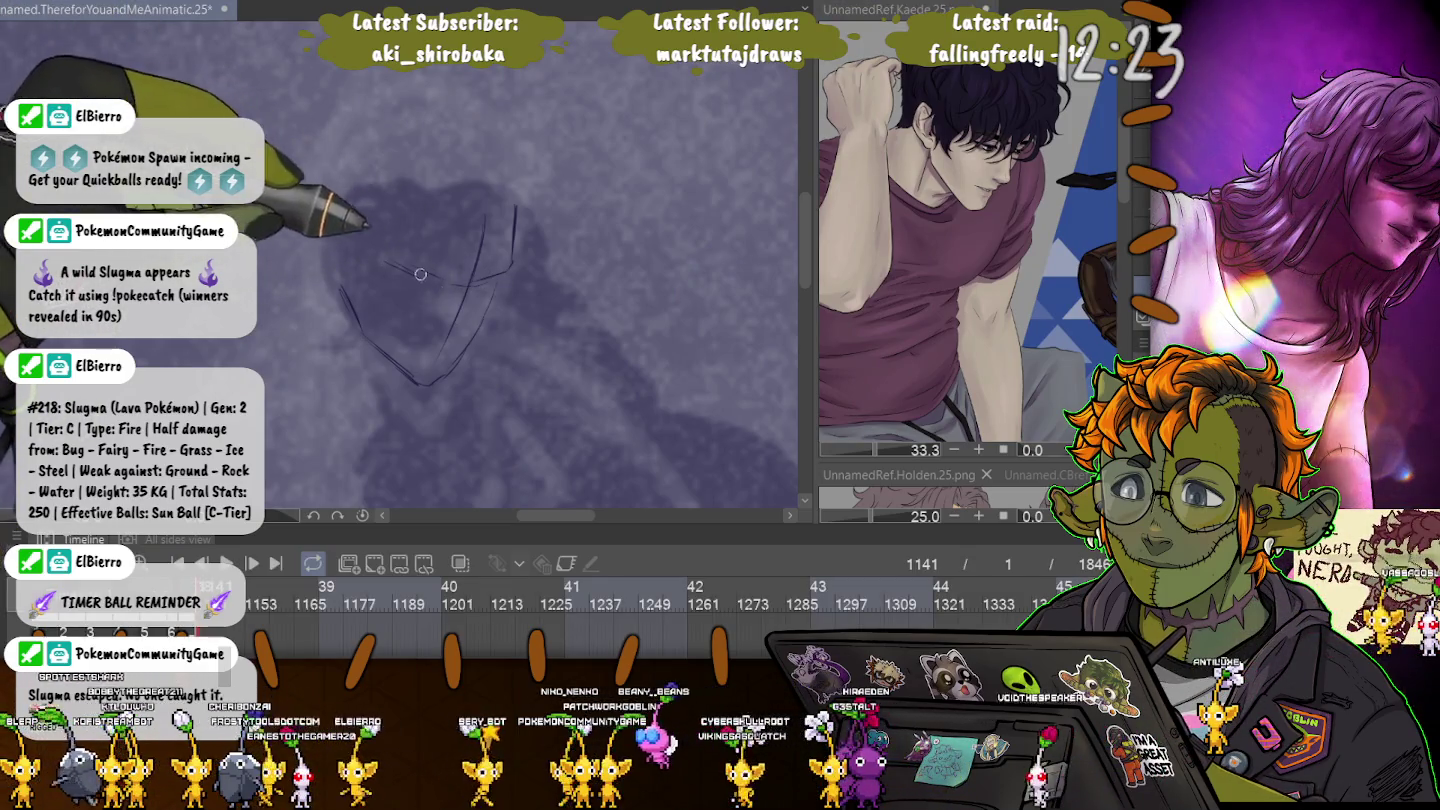
{"action": "left_click_drag", "start_coordinate": [386, 262], "coordinate": [470, 299]}
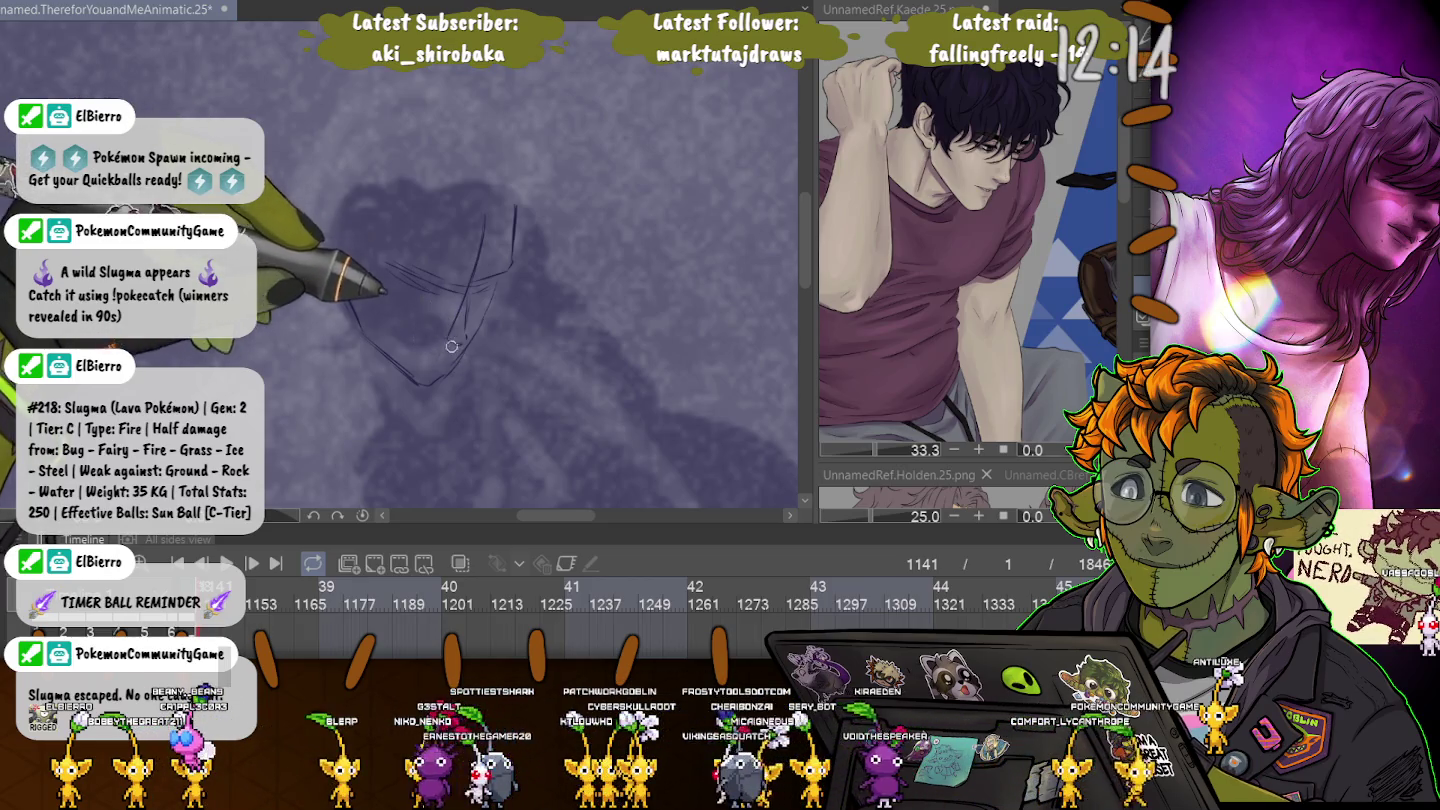
With a larger brush, add mouth, chin and jawline strokes up toward the cheek.
{"action": "key", "text": "e"}
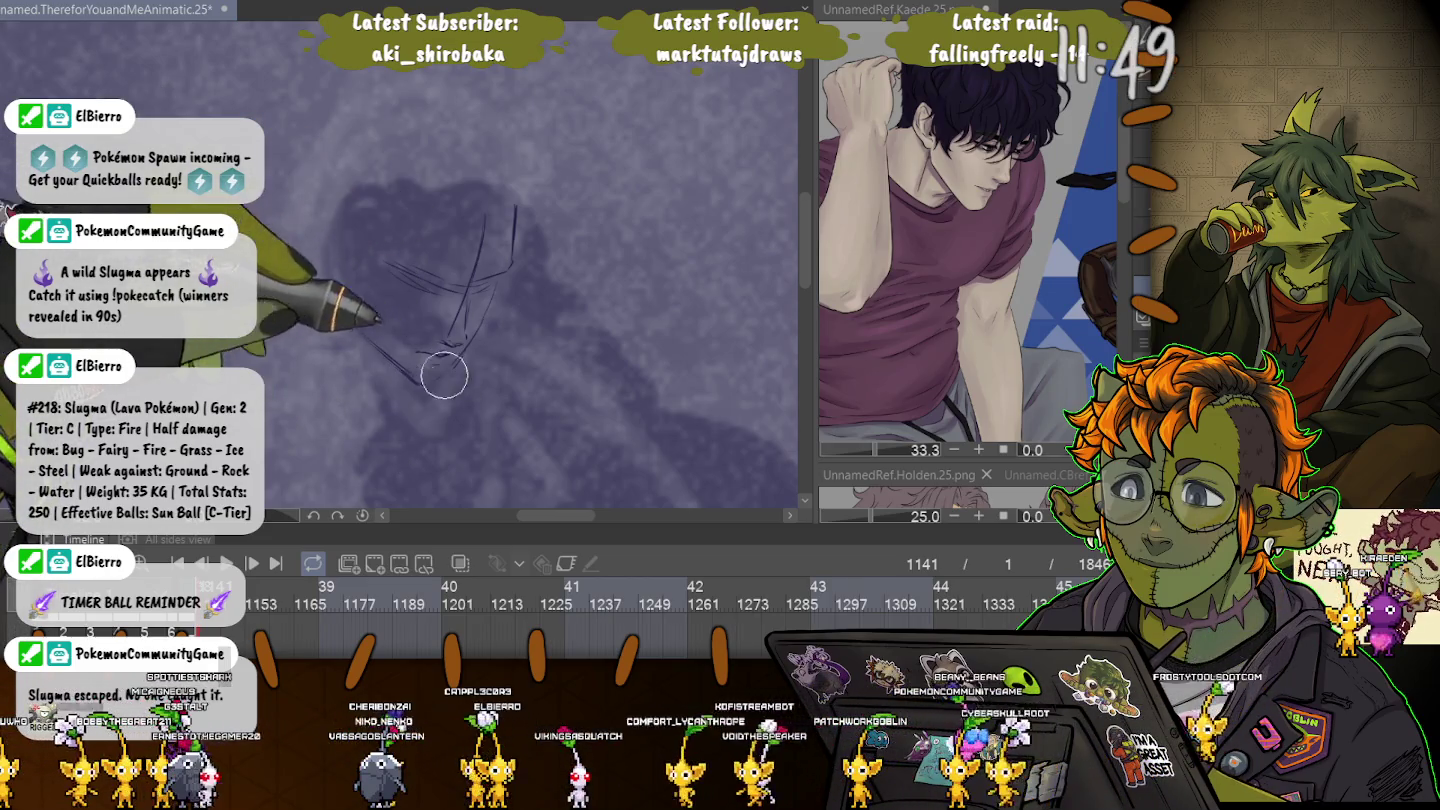
{"action": "left_click_drag", "start_coordinate": [443, 376], "coordinate": [464, 352]}
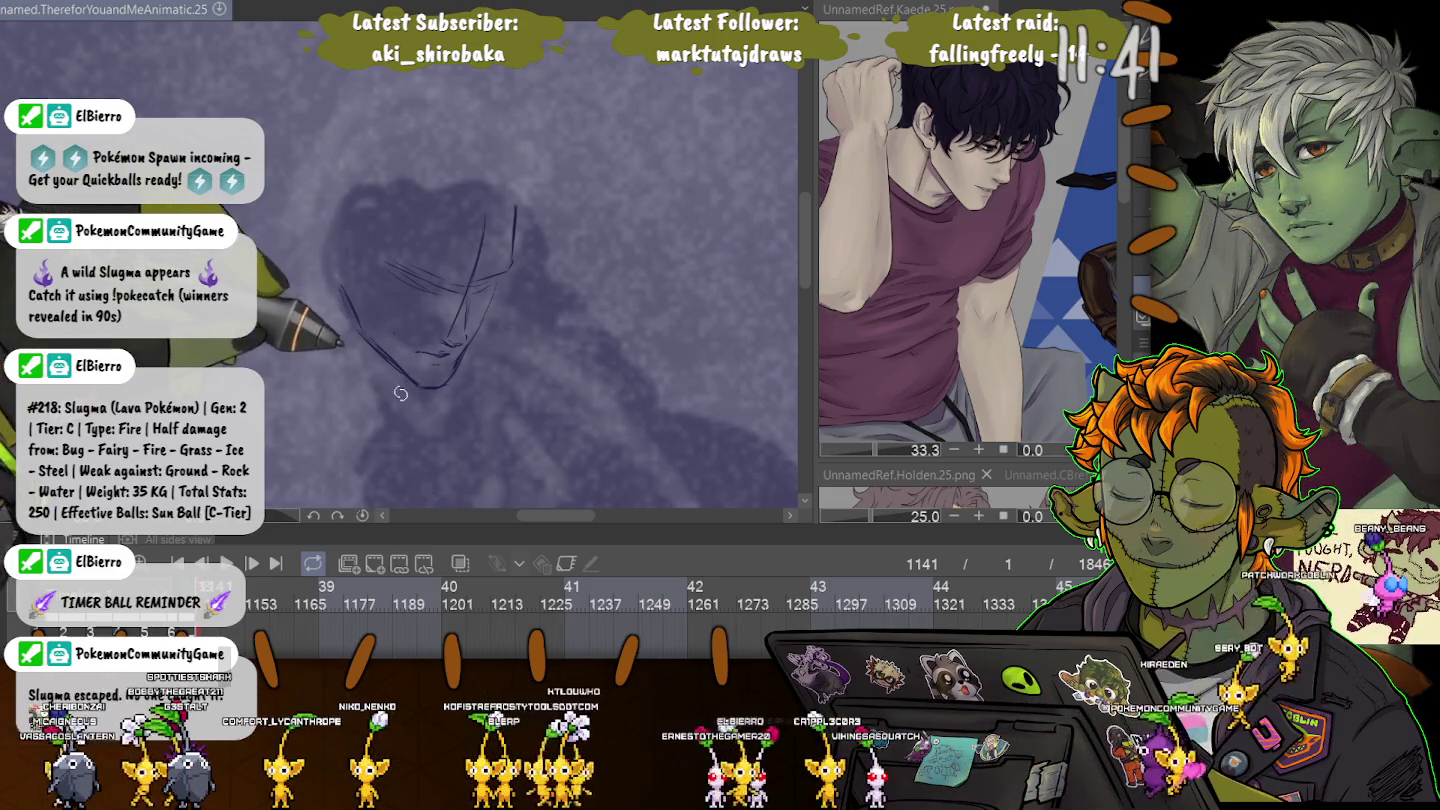
{"action": "left_click_drag", "start_coordinate": [408, 383], "coordinate": [343, 293]}
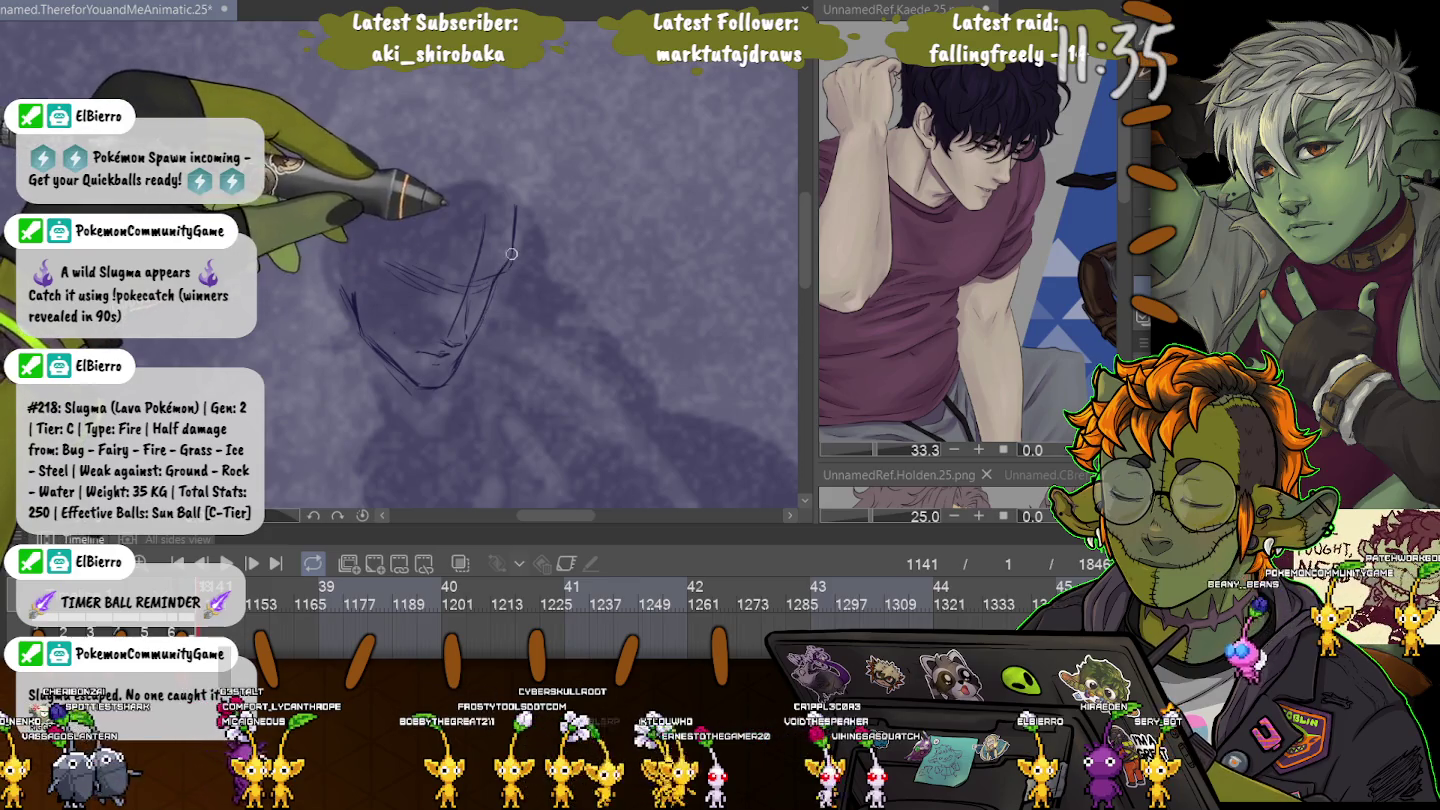
Add lip, ear-side and closed-eye strokes, alternating between the large brush and small pen.
{"action": "key", "text": "e"}
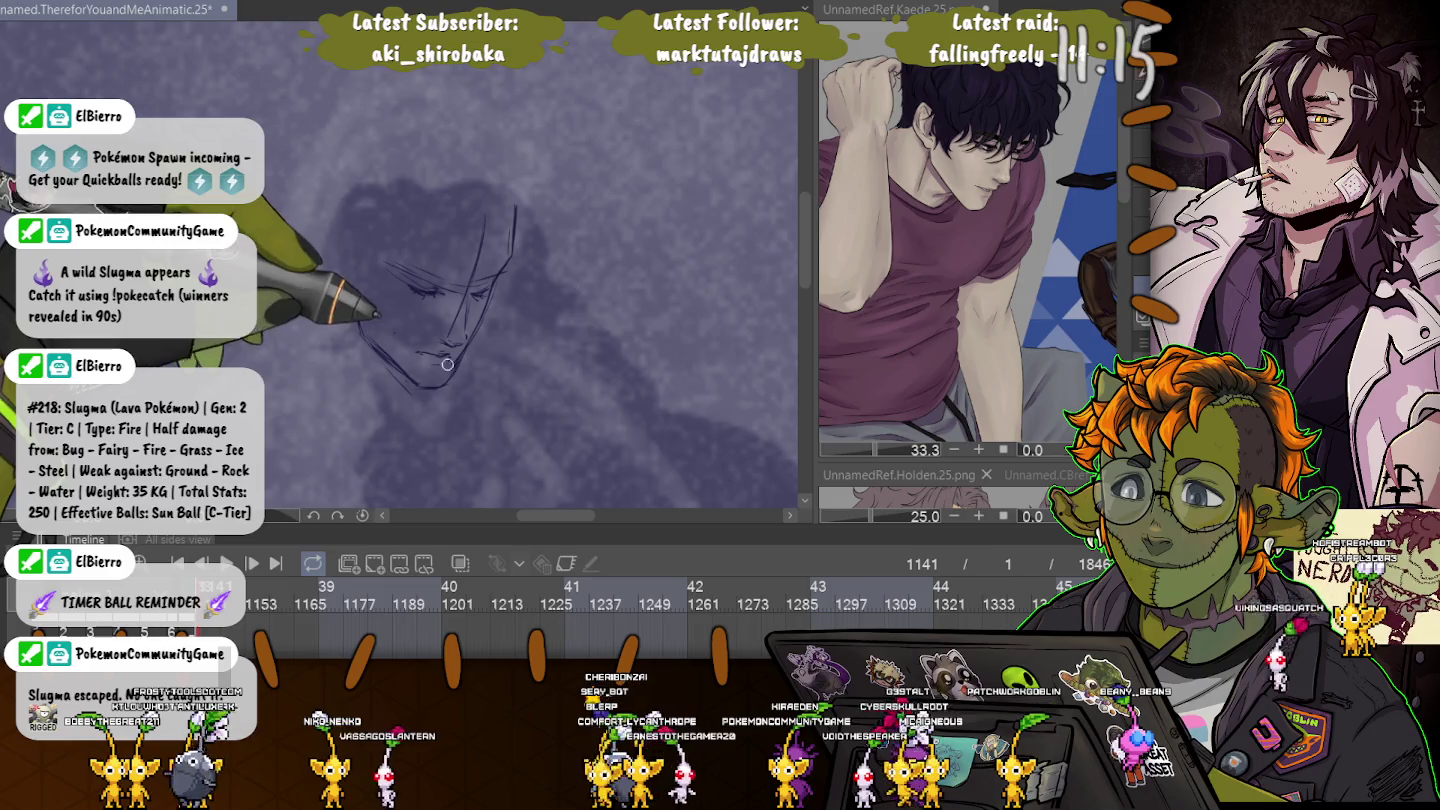
{"action": "left_click_drag", "start_coordinate": [434, 349], "coordinate": [448, 356]}
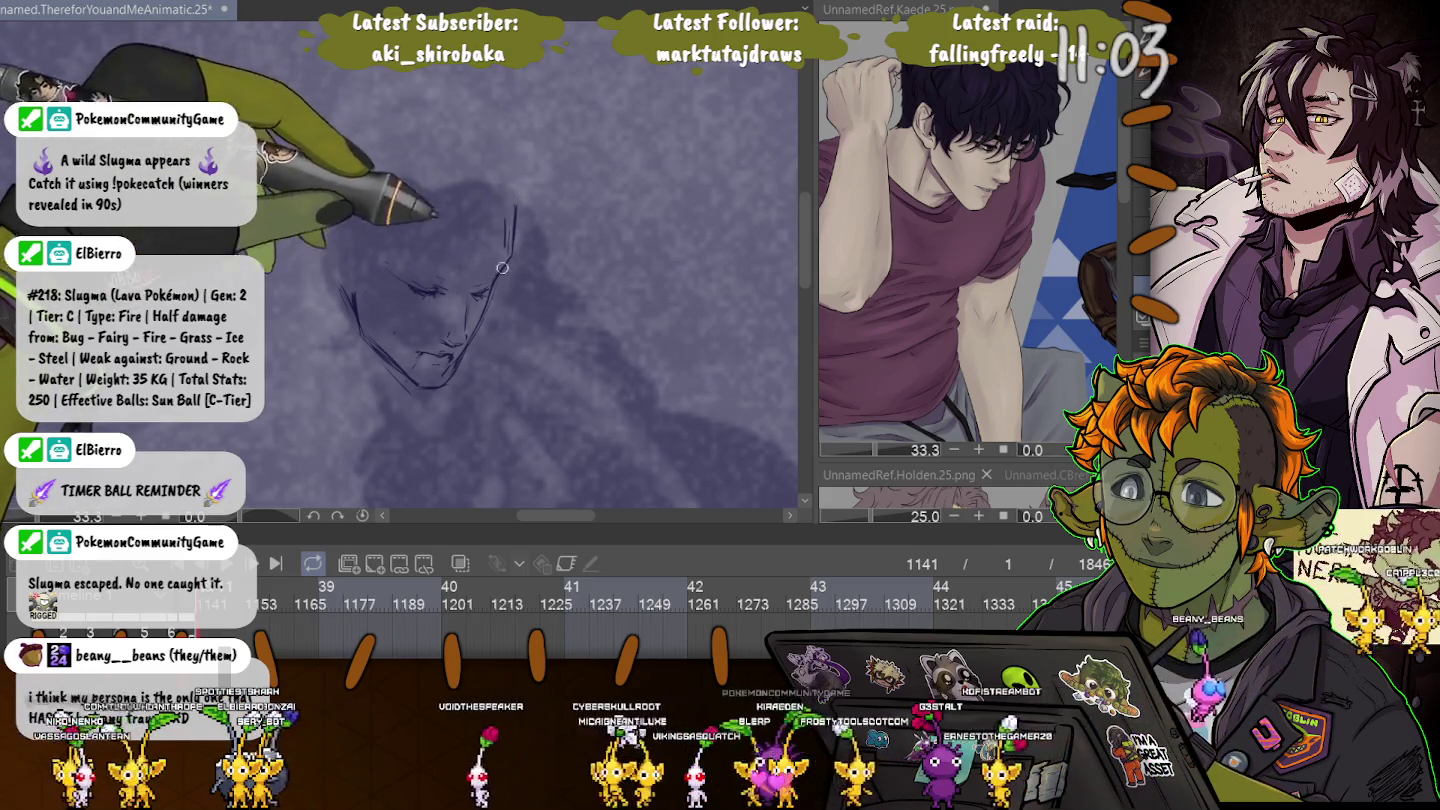
{"action": "left_click_drag", "start_coordinate": [508, 209], "coordinate": [509, 256]}
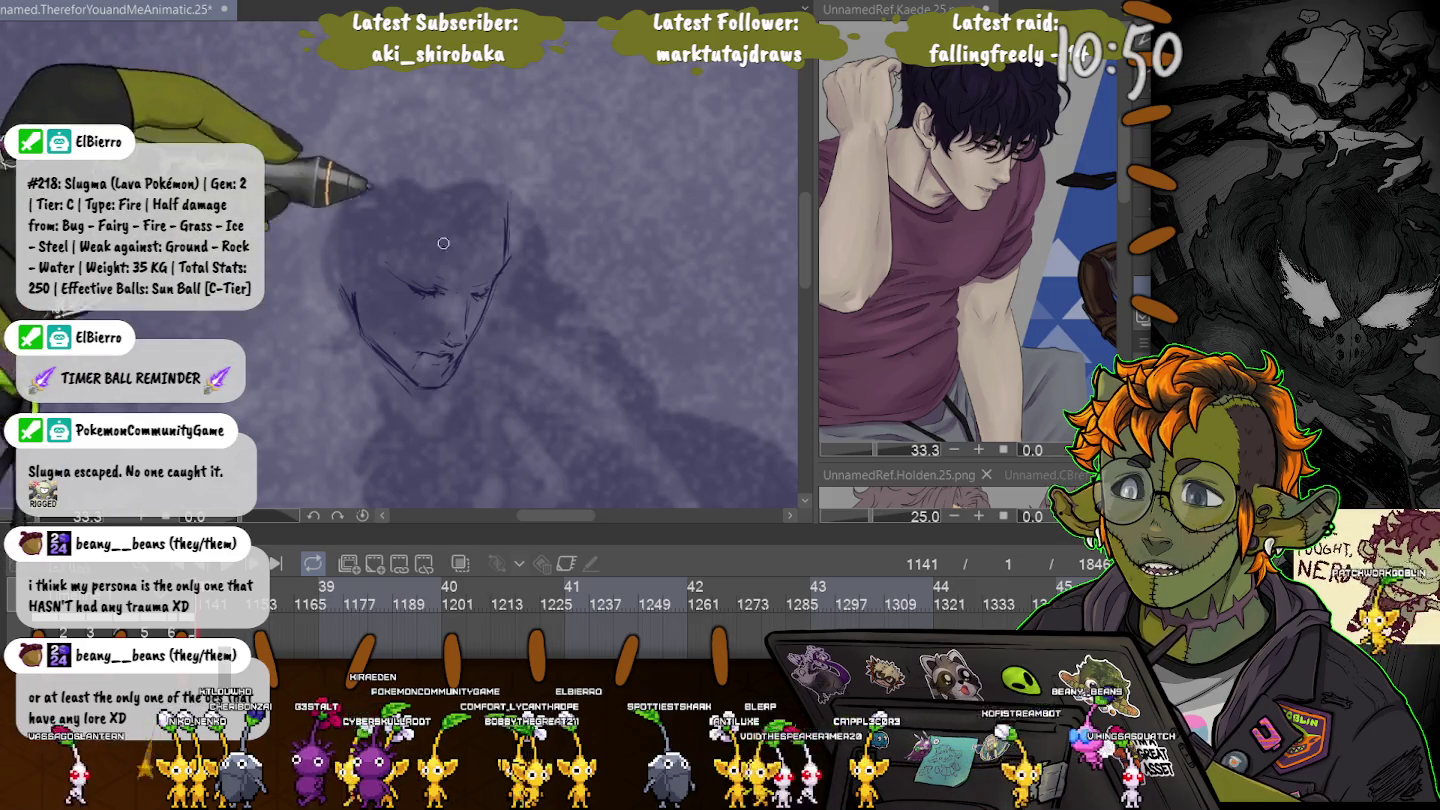
{"action": "key", "text": "e"}
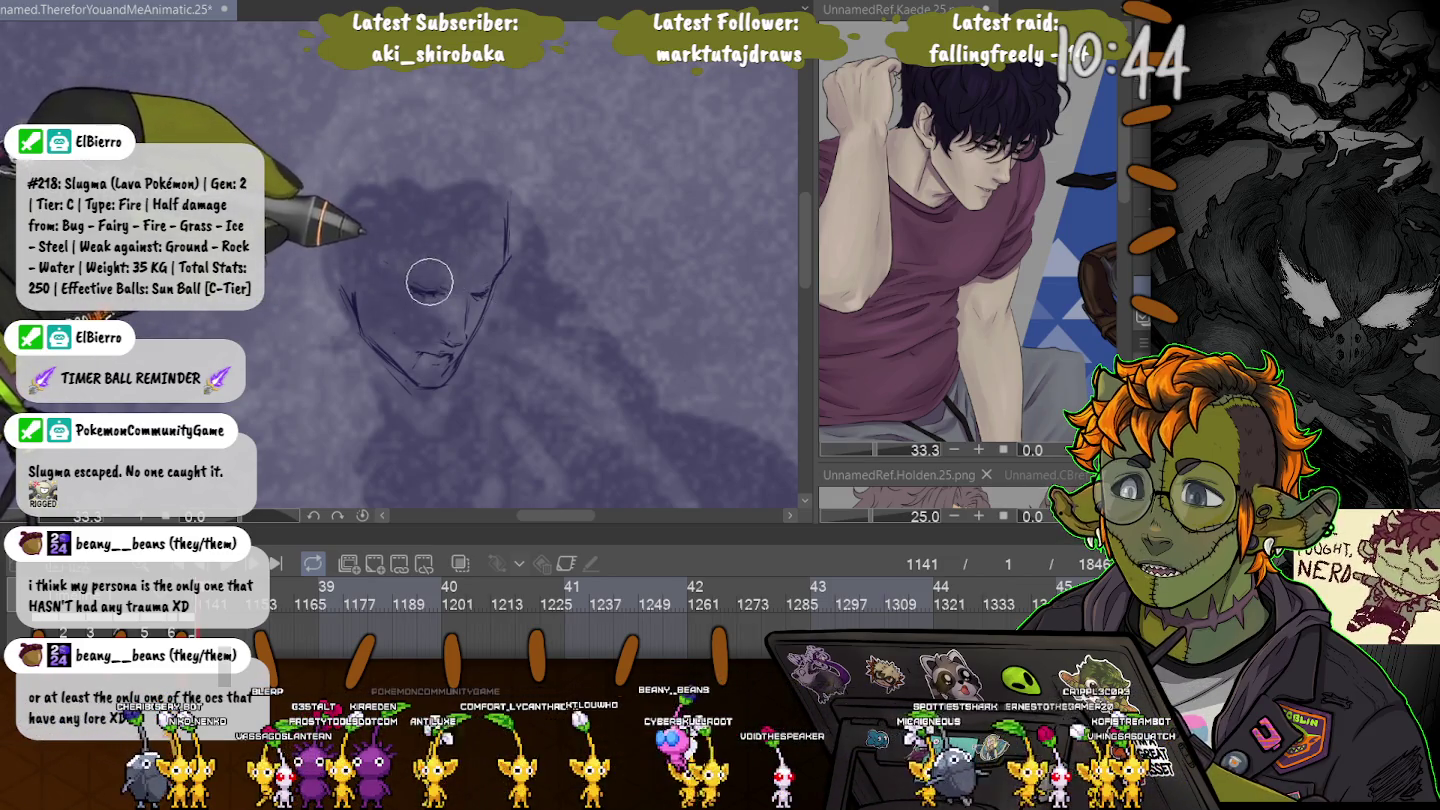
{"action": "key", "text": "p"}
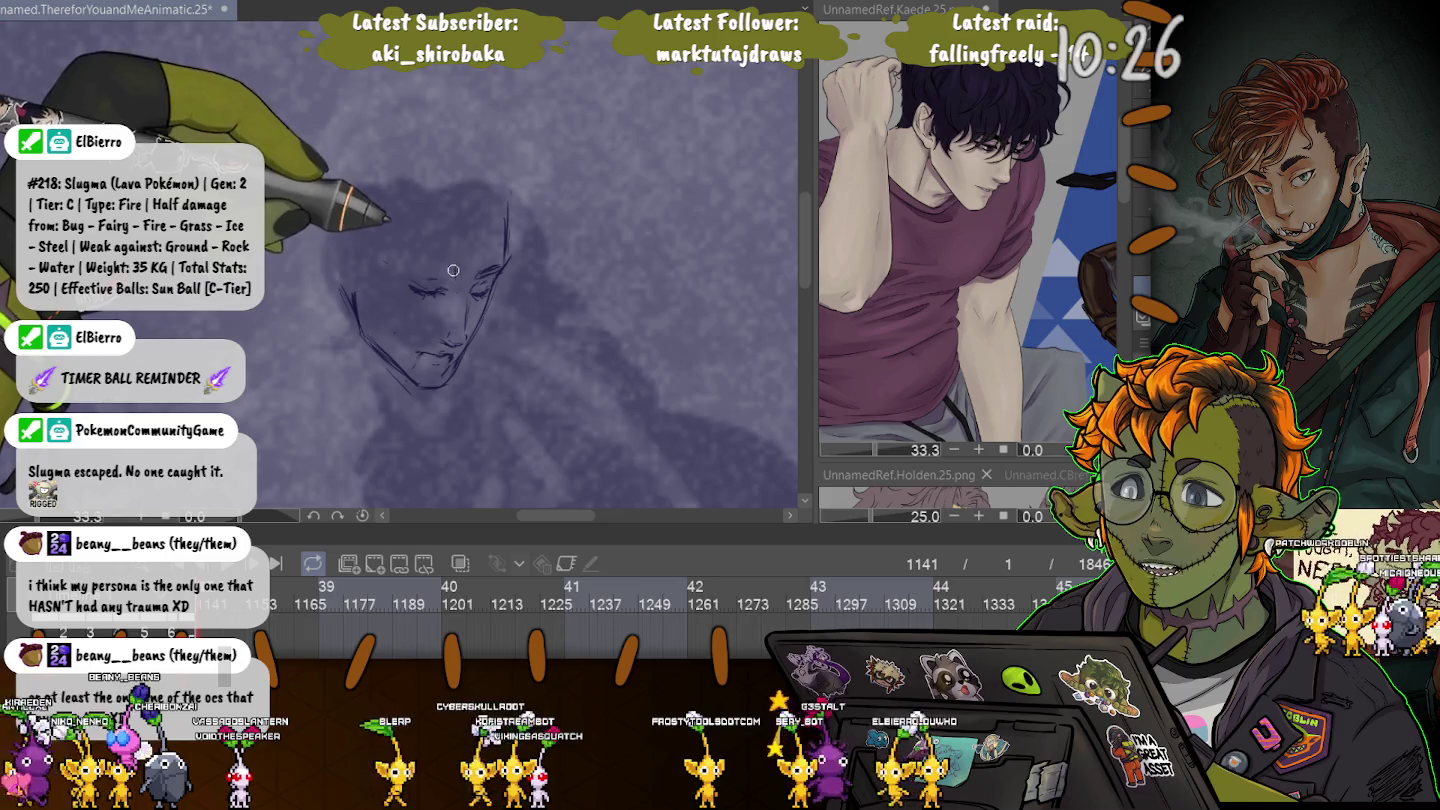
{"action": "left_click_drag", "start_coordinate": [445, 266], "coordinate": [454, 269]}
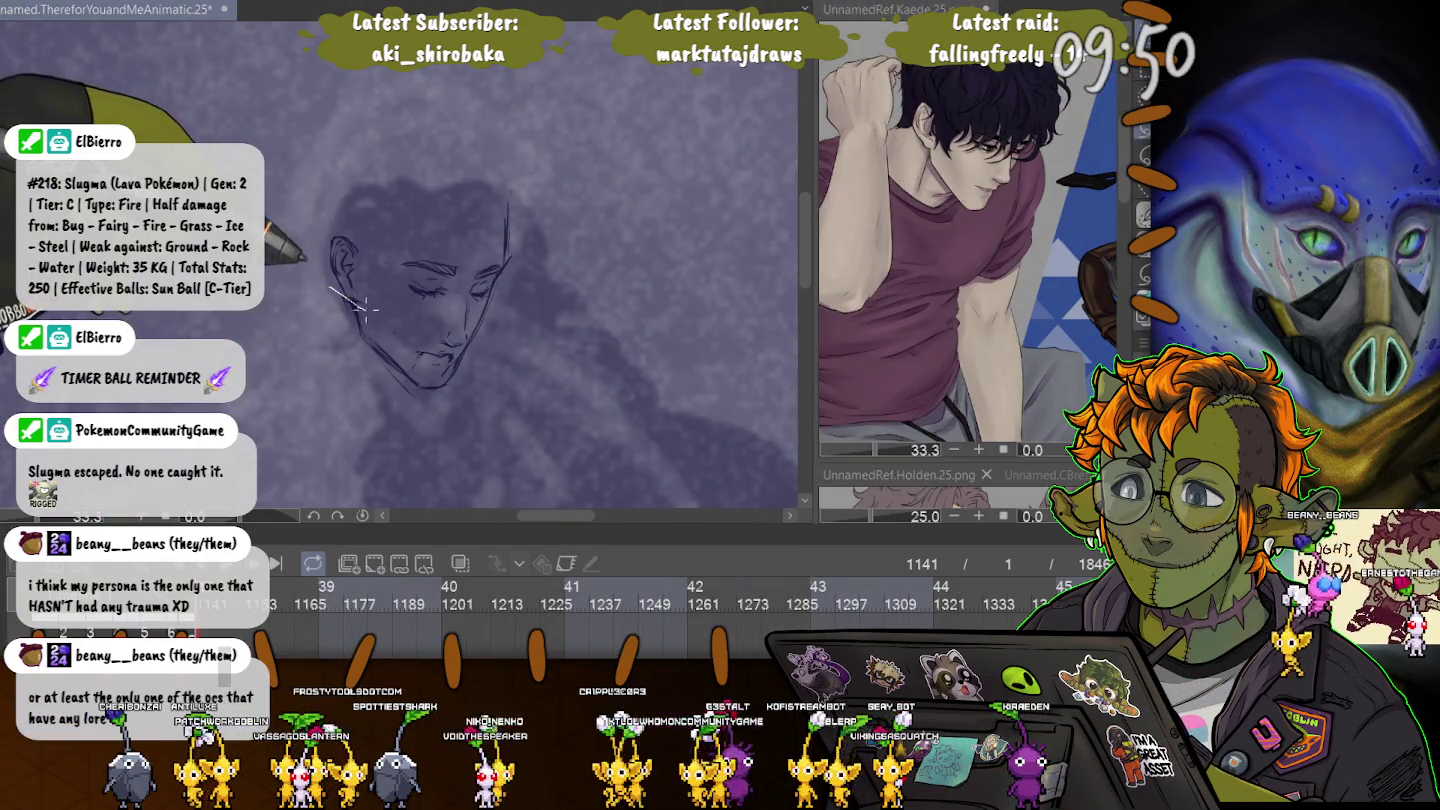
Skew and nudge the lassoed ear, deselect, then draw a rounded outline over the head.
{"action": "left_click_drag", "start_coordinate": [345, 200], "coordinate": [368, 295]}
{"action": "key", "text": "ctrl+t"}
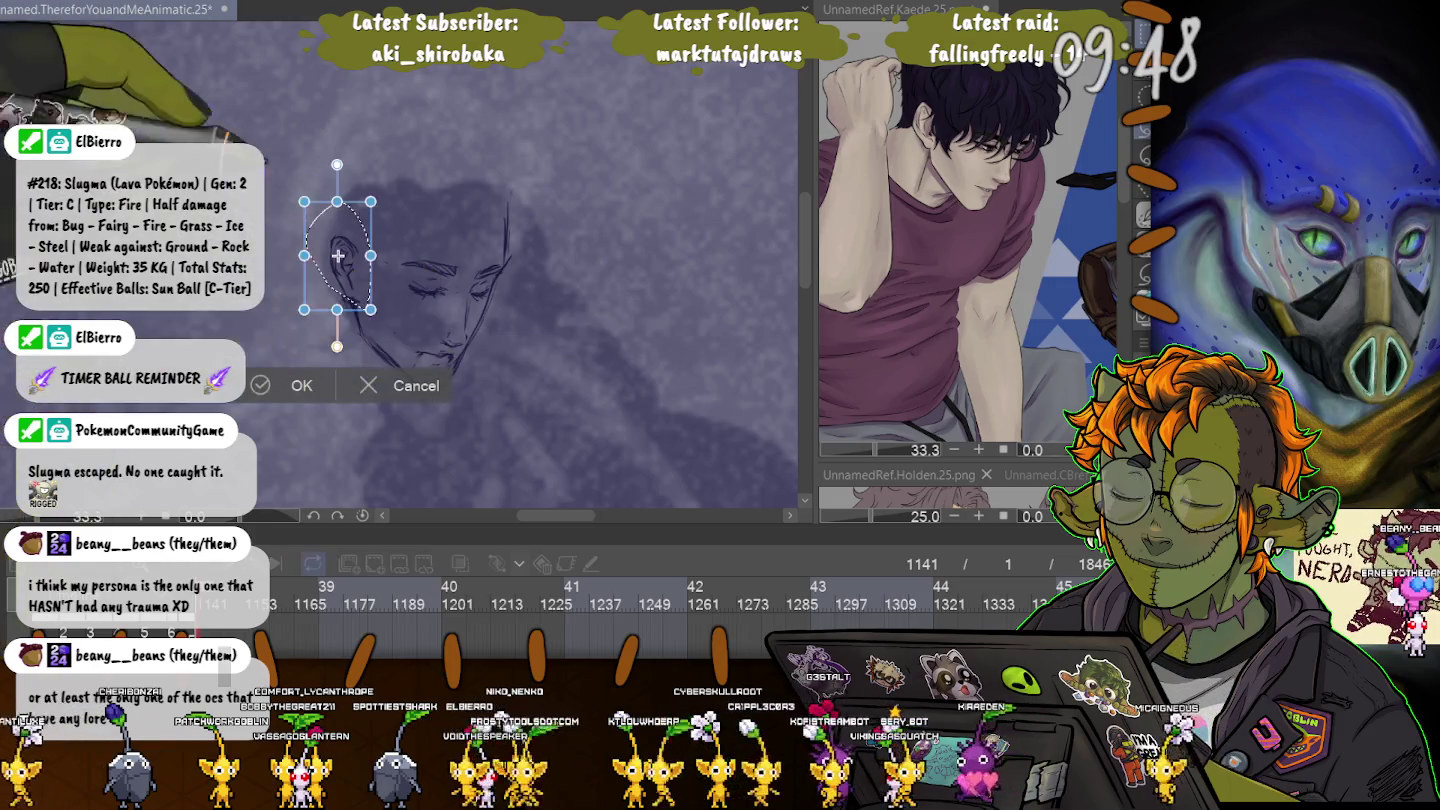
{"action": "left_click_drag", "start_coordinate": [303, 201], "coordinate": [272, 211]}
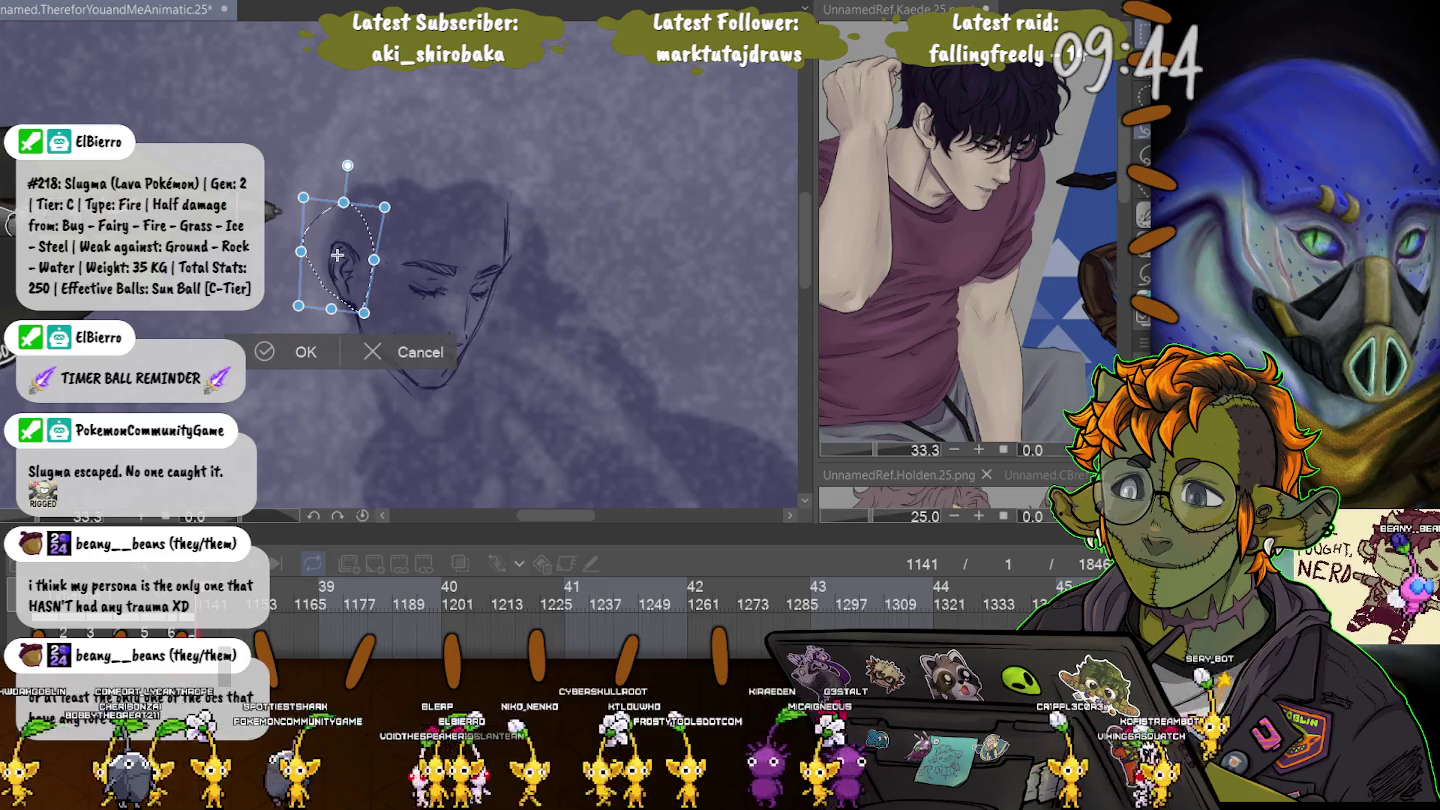
{"action": "left_click_drag", "start_coordinate": [338, 255], "coordinate": [339, 255]}
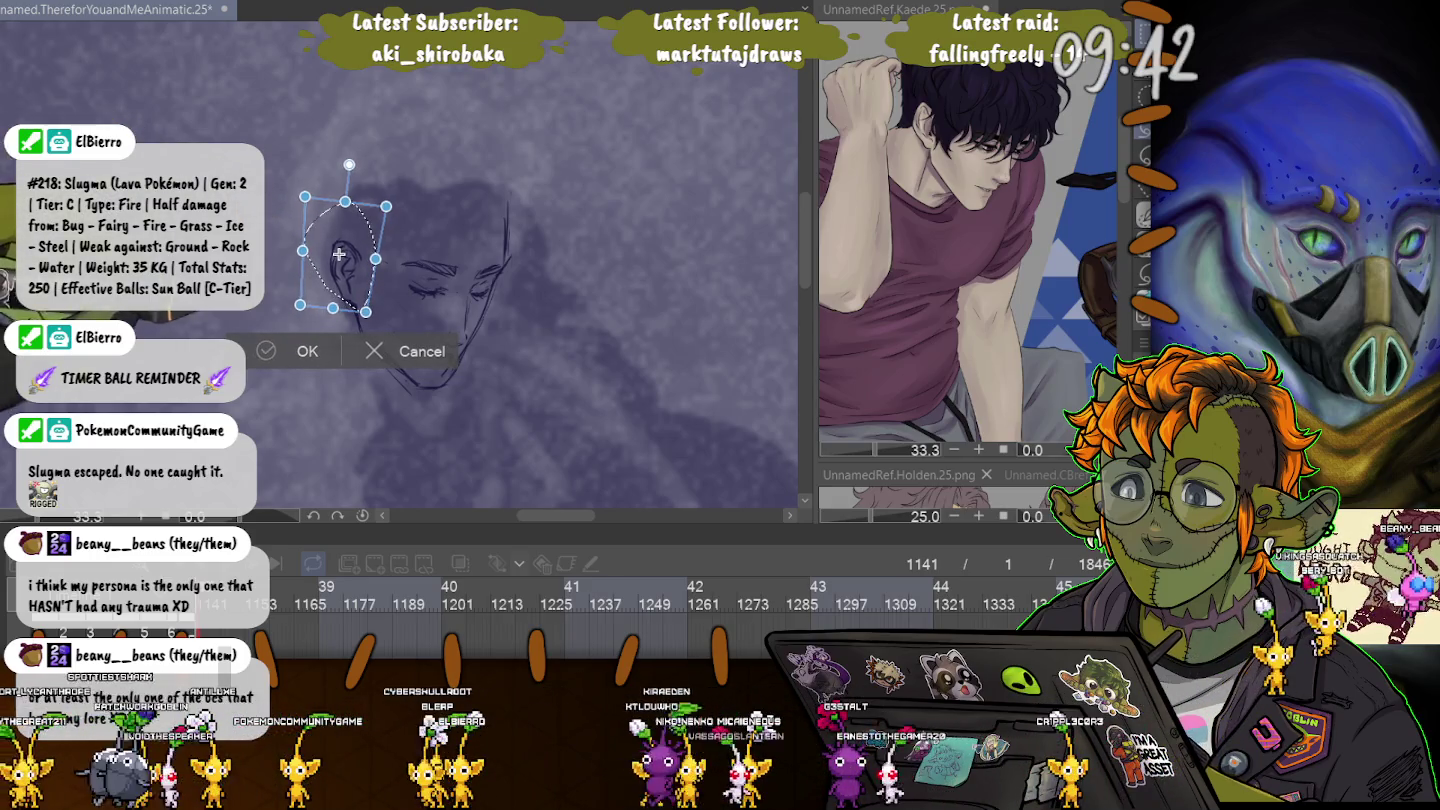
{"action": "key", "text": "Return"}
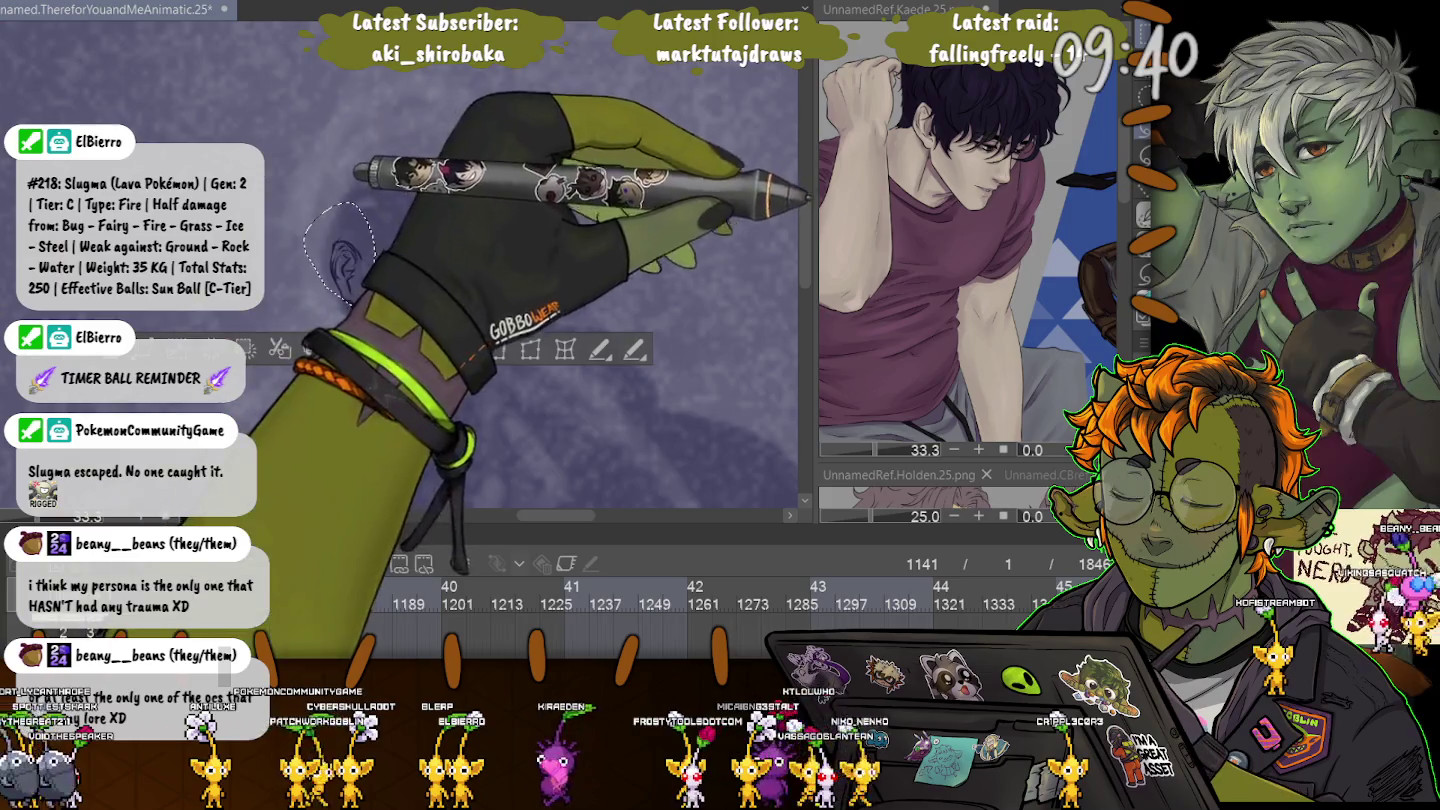
{"action": "key", "text": "ctrl+d"}
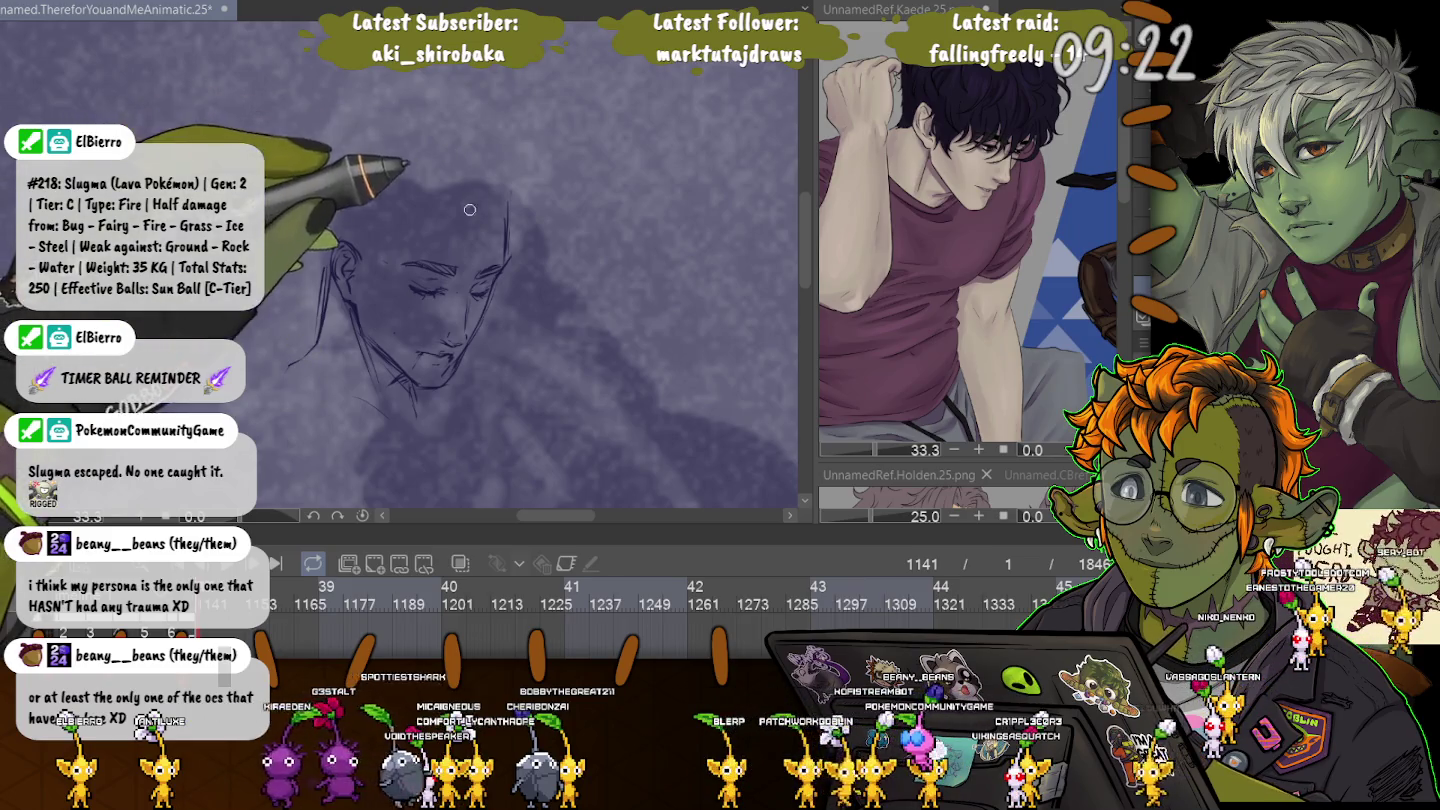
{"action": "left_click_drag", "start_coordinate": [508, 215], "coordinate": [324, 256]}
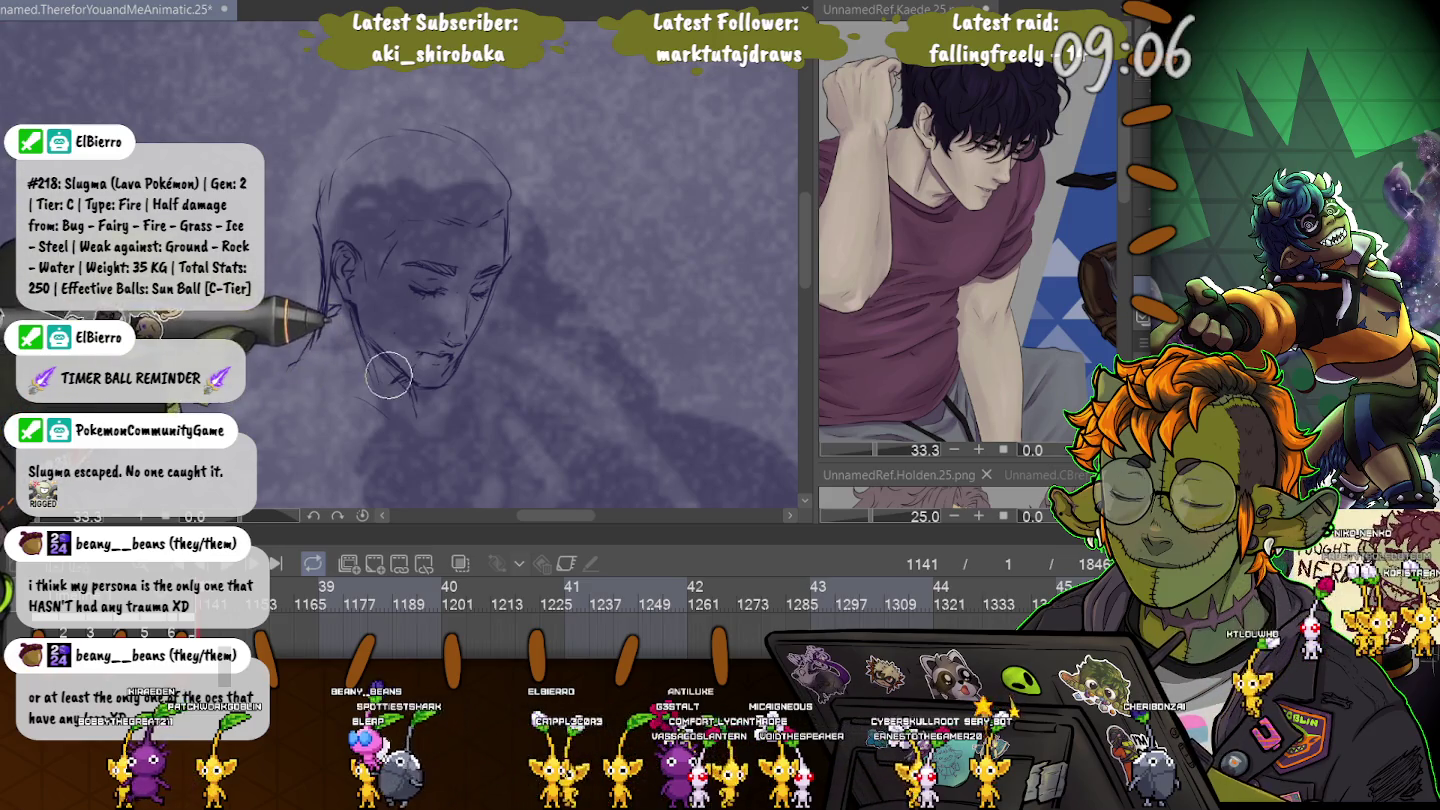
{"action": "key", "text": "e"}
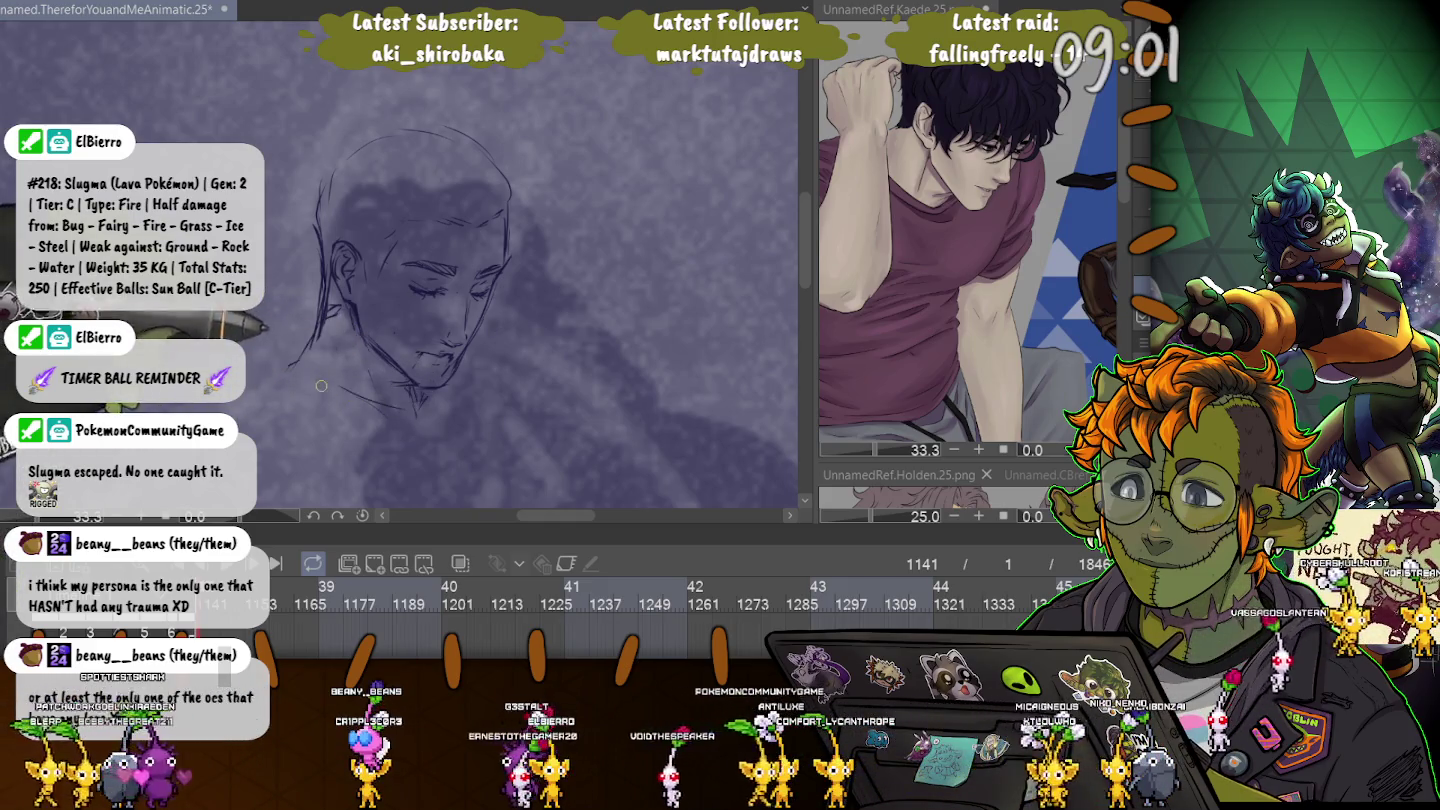
Draw the left and right shoulder lines out from the neck.
{"action": "scroll", "coordinate": [376, 401], "scroll_direction": "down", "scroll_amount": 2}
{"action": "scroll", "coordinate": [401, 270], "scroll_direction": "down", "scroll_amount": 1}
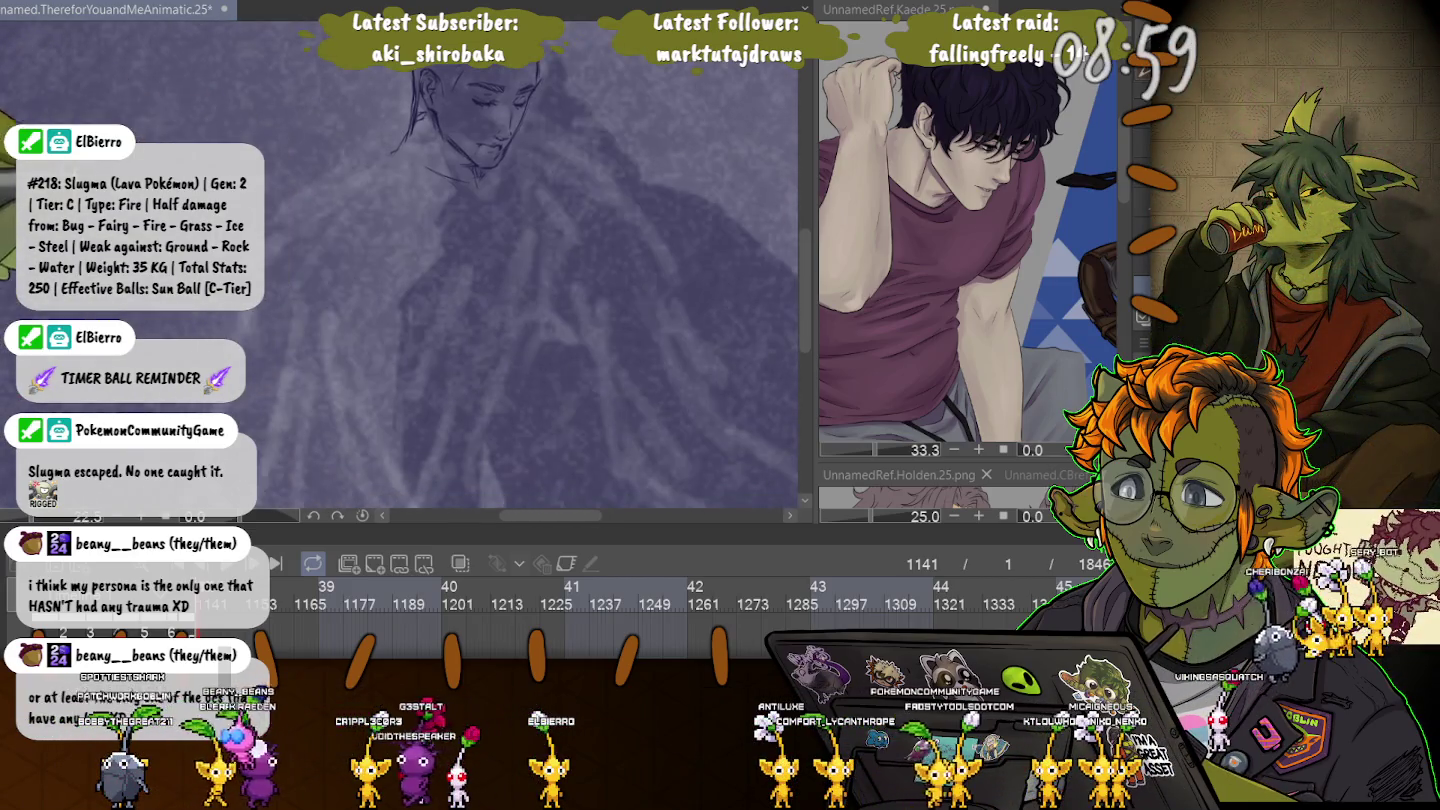
{"action": "scroll", "coordinate": [450, 260], "scroll_direction": "up", "scroll_amount": 1}
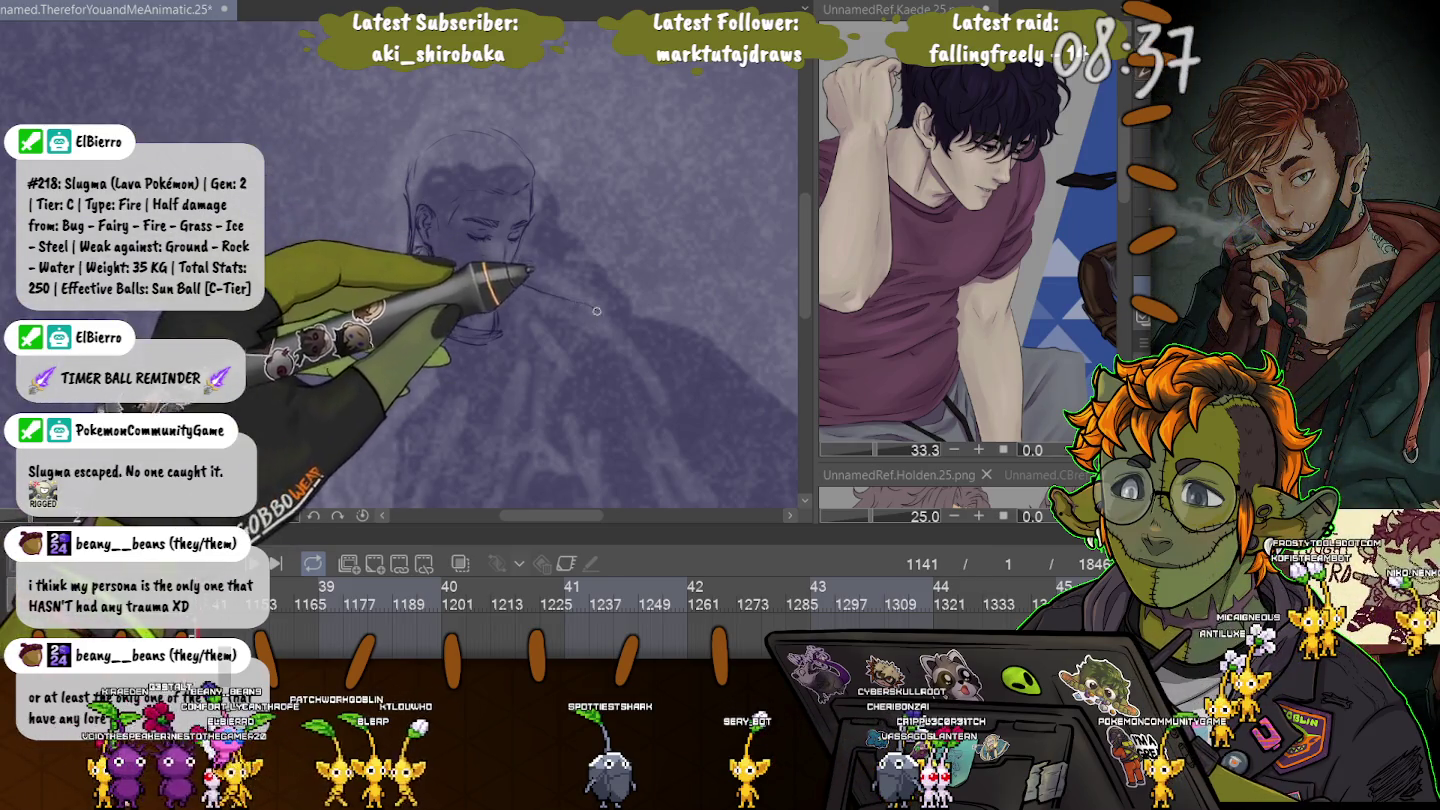
{"action": "left_click_drag", "start_coordinate": [515, 287], "coordinate": [613, 346]}
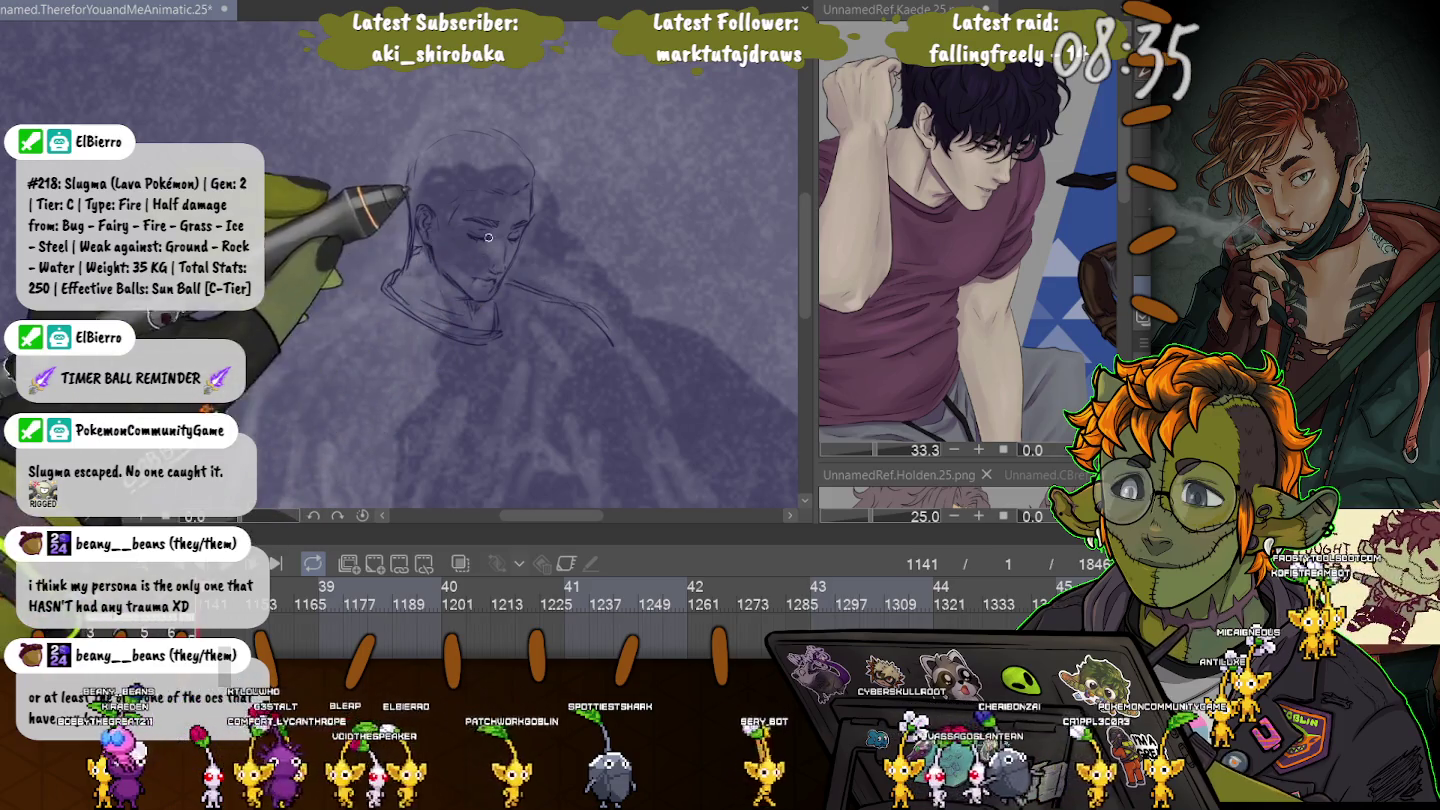
{"action": "left_click_drag", "start_coordinate": [412, 262], "coordinate": [289, 338]}
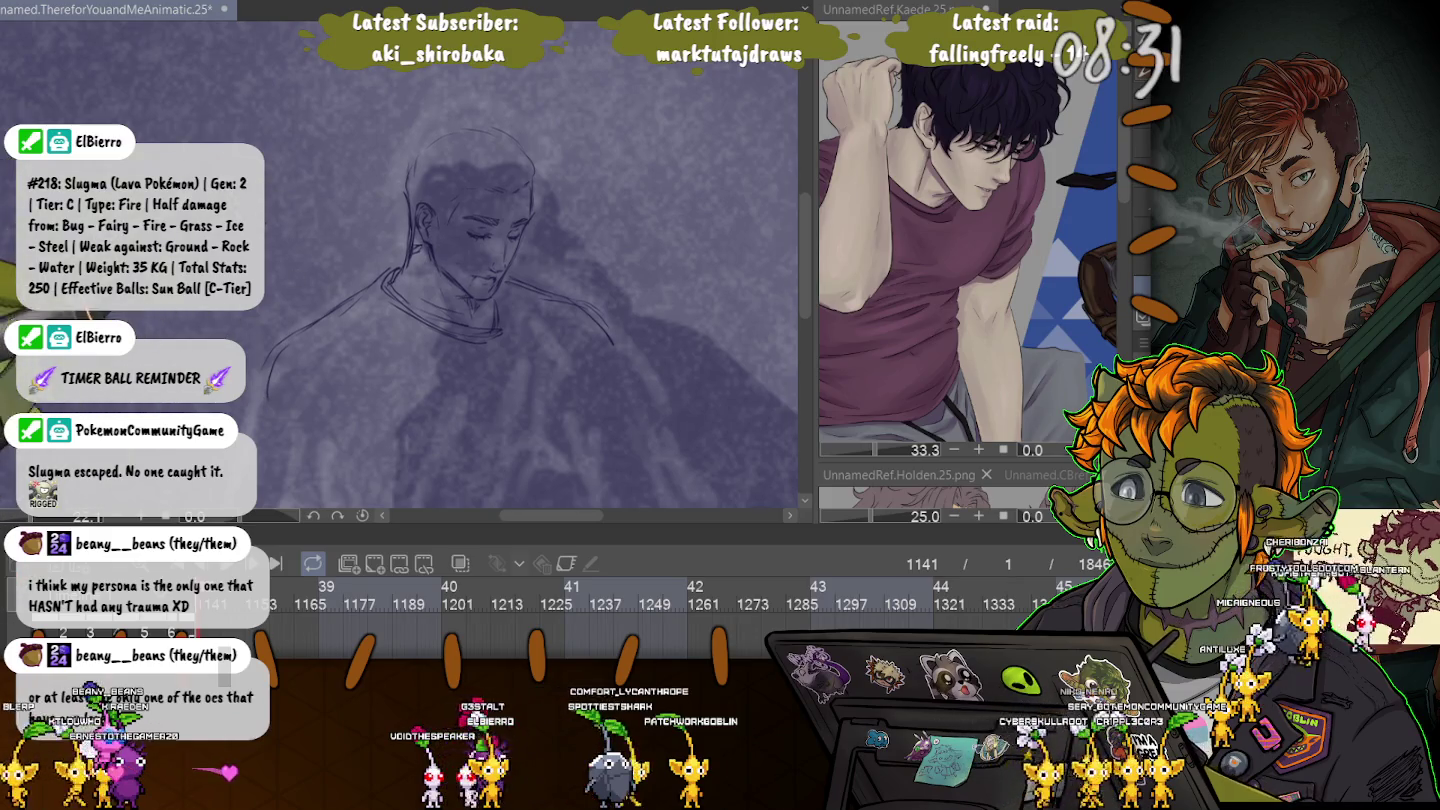
Extend the torso, body side, shirt collar and robe lines down the figure.
{"action": "left_click_drag", "start_coordinate": [570, 374], "coordinate": [554, 227]}
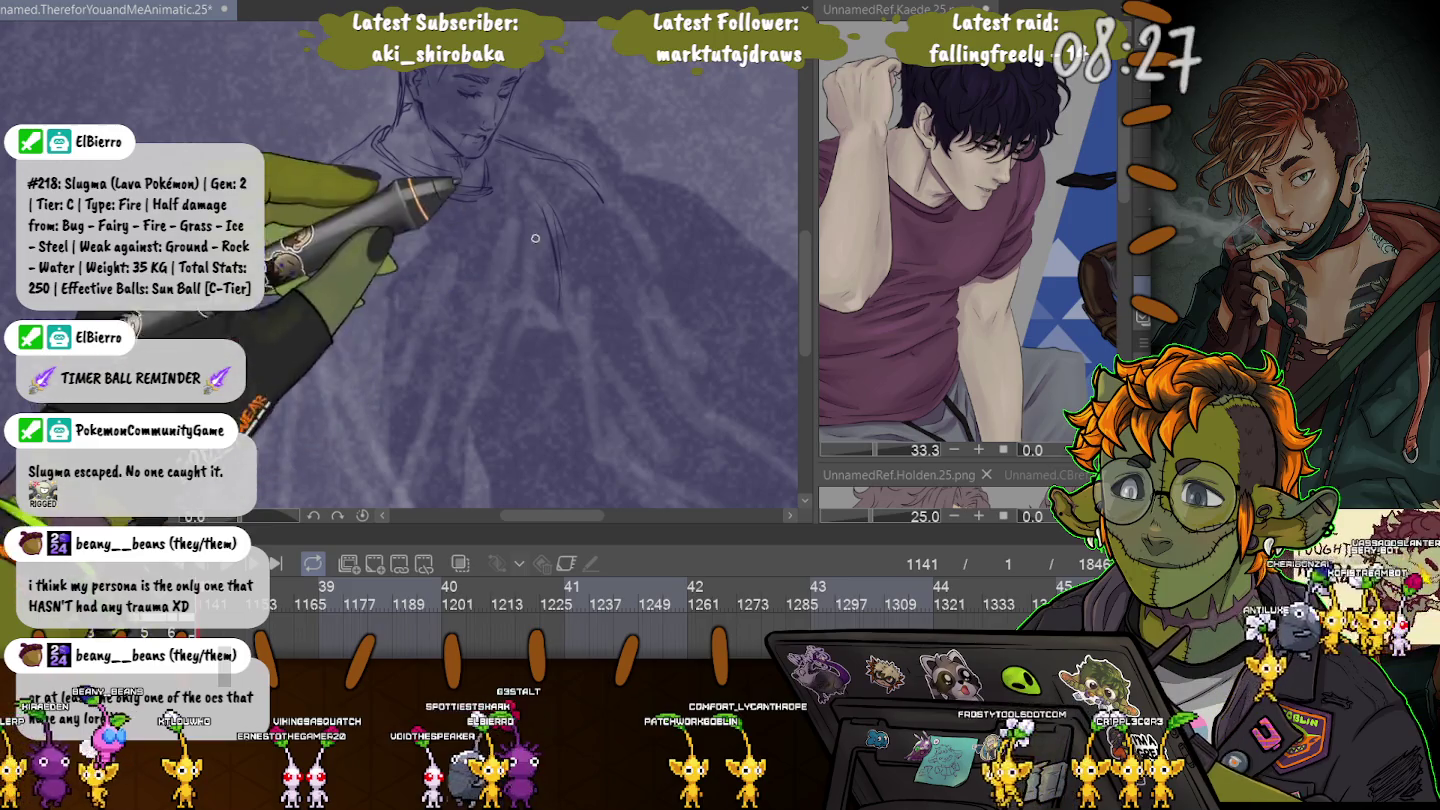
{"action": "left_click_drag", "start_coordinate": [552, 300], "coordinate": [590, 450]}
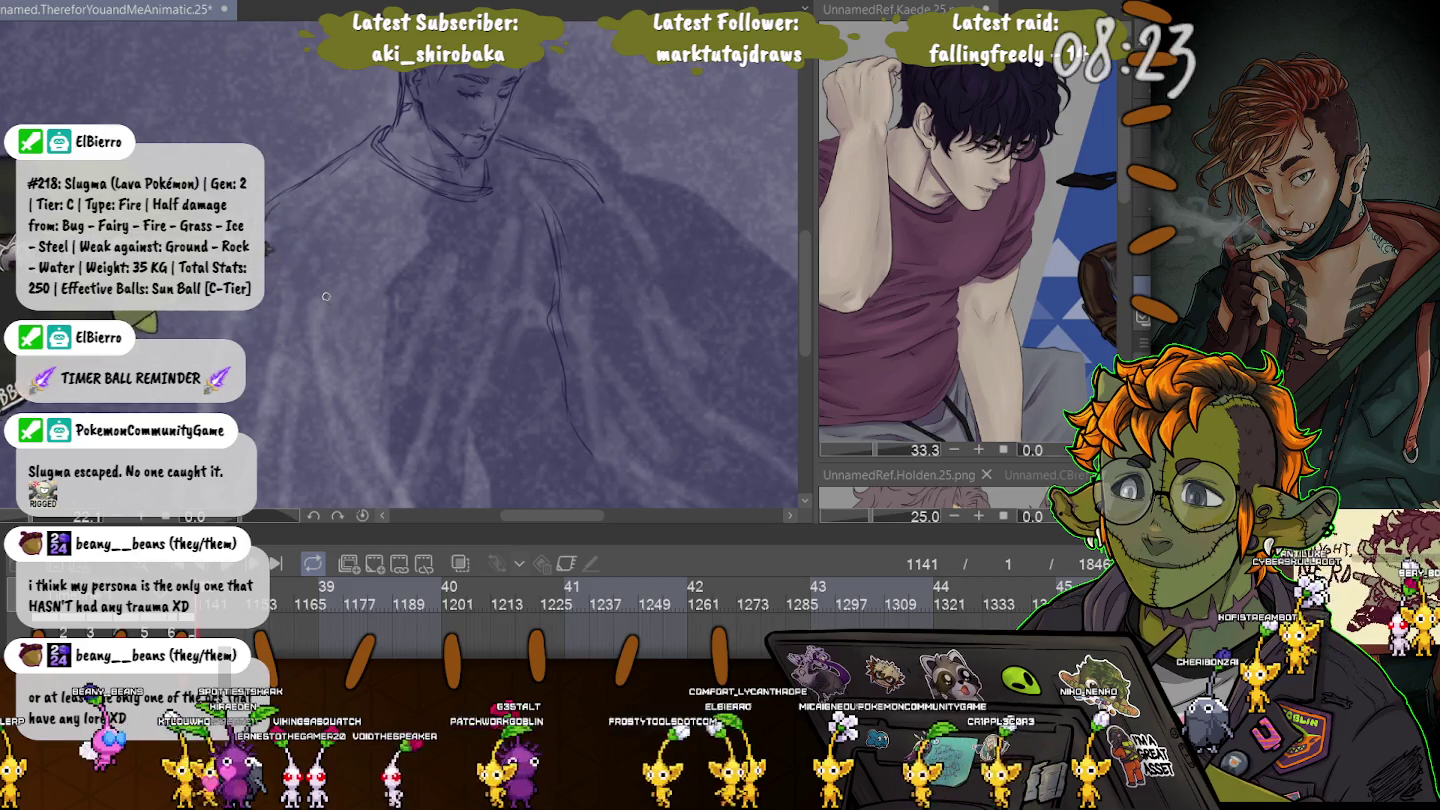
{"action": "left_click_drag", "start_coordinate": [322, 291], "coordinate": [370, 391]}
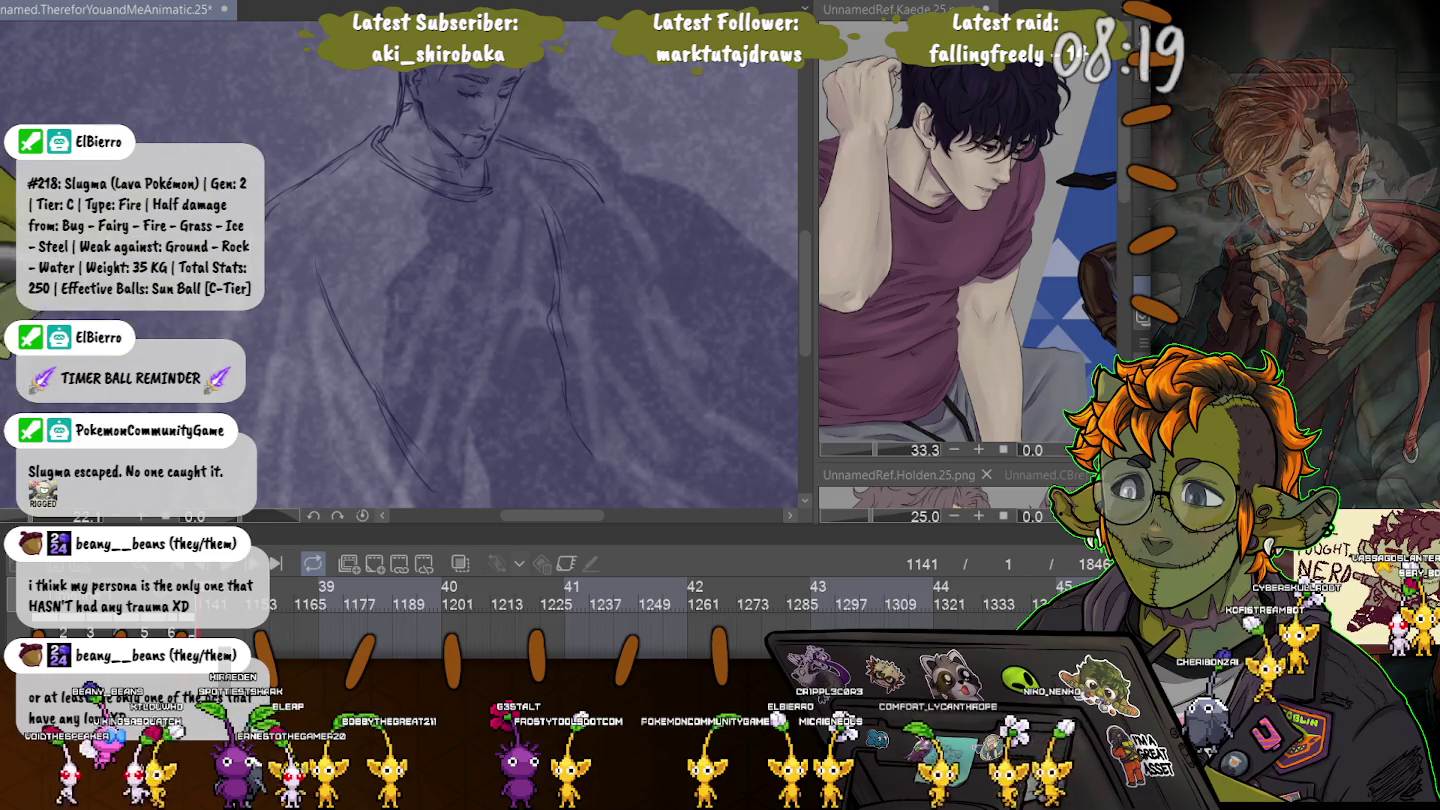
{"action": "scroll", "coordinate": [461, 280], "scroll_direction": "down", "scroll_amount": 1}
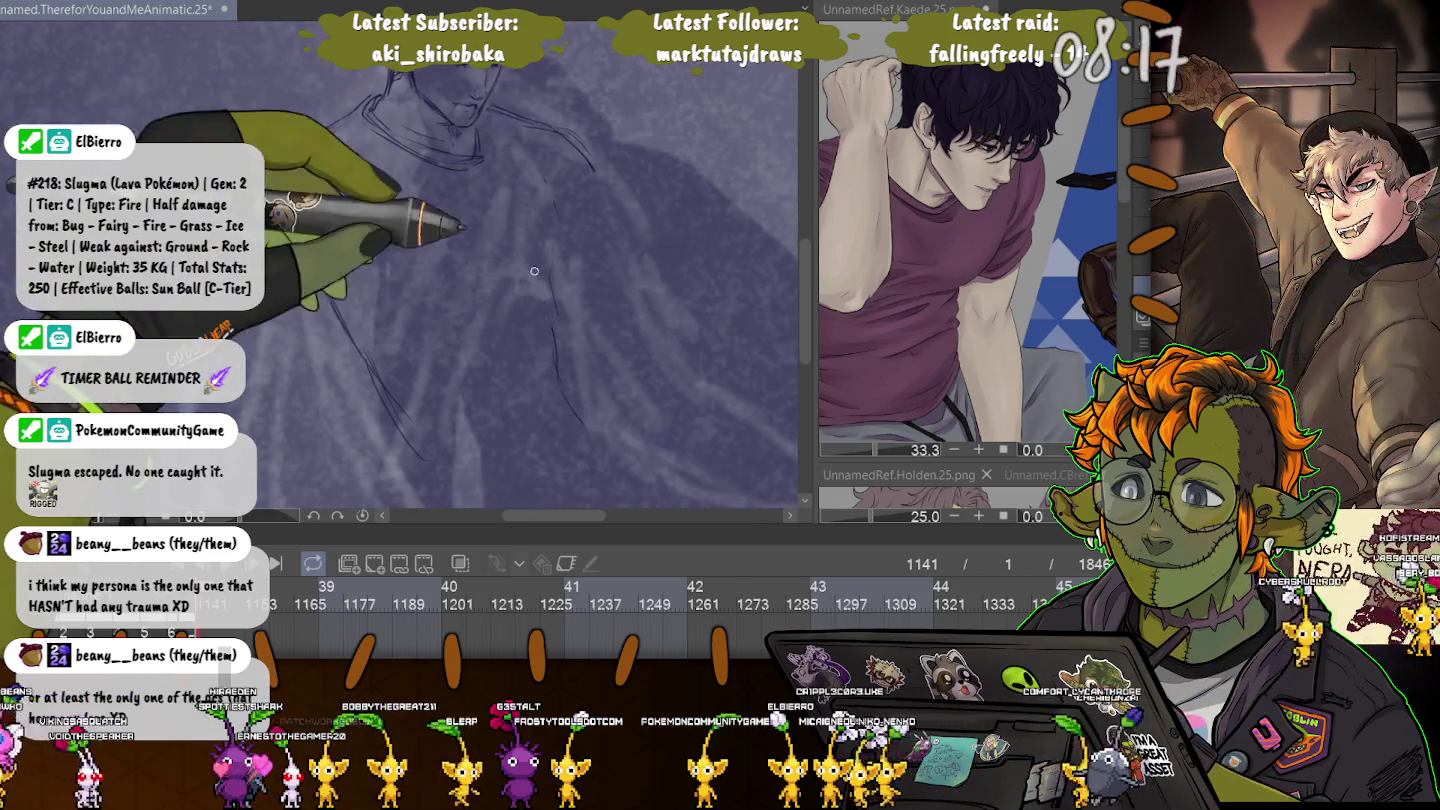
{"action": "mouse_move", "coordinate": [481, 149]}
{"action": "left_mouse_down"}
{"action": "mouse_move", "coordinate": [365, 110]}
{"action": "mouse_move", "coordinate": [266, 165]}
{"action": "left_mouse_up"}
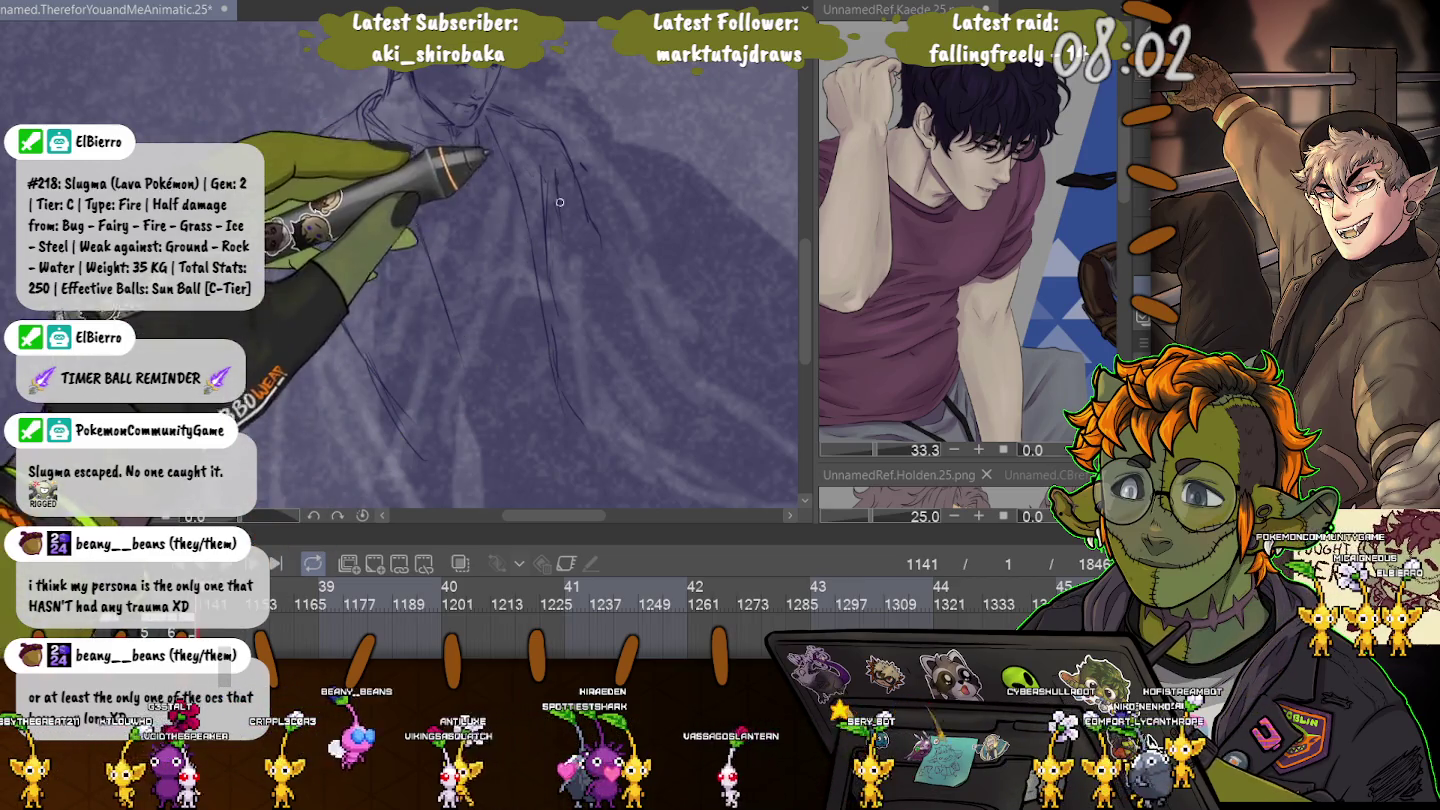
{"action": "left_click_drag", "start_coordinate": [560, 300], "coordinate": [588, 420]}
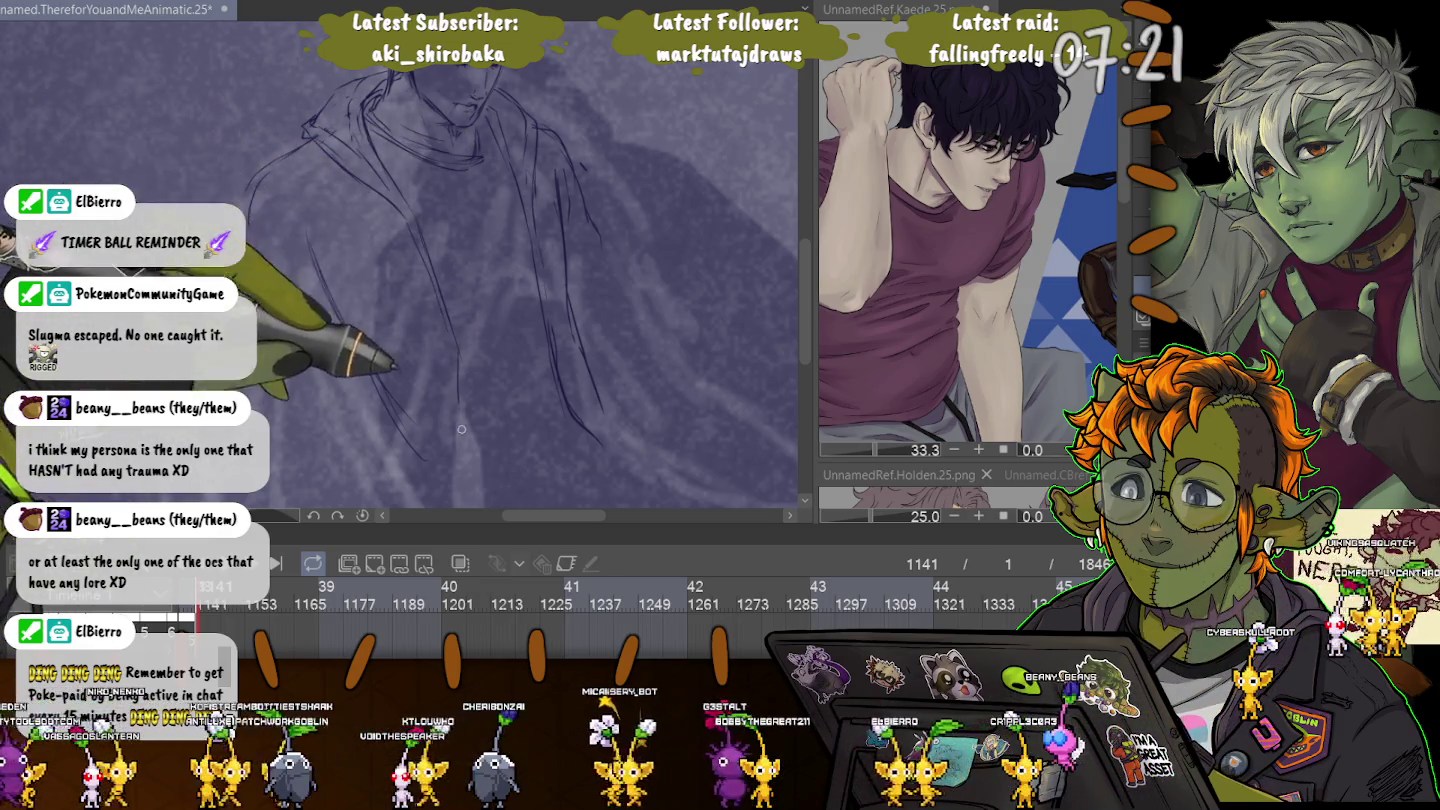
{"action": "left_click_drag", "start_coordinate": [459, 401], "coordinate": [465, 478]}
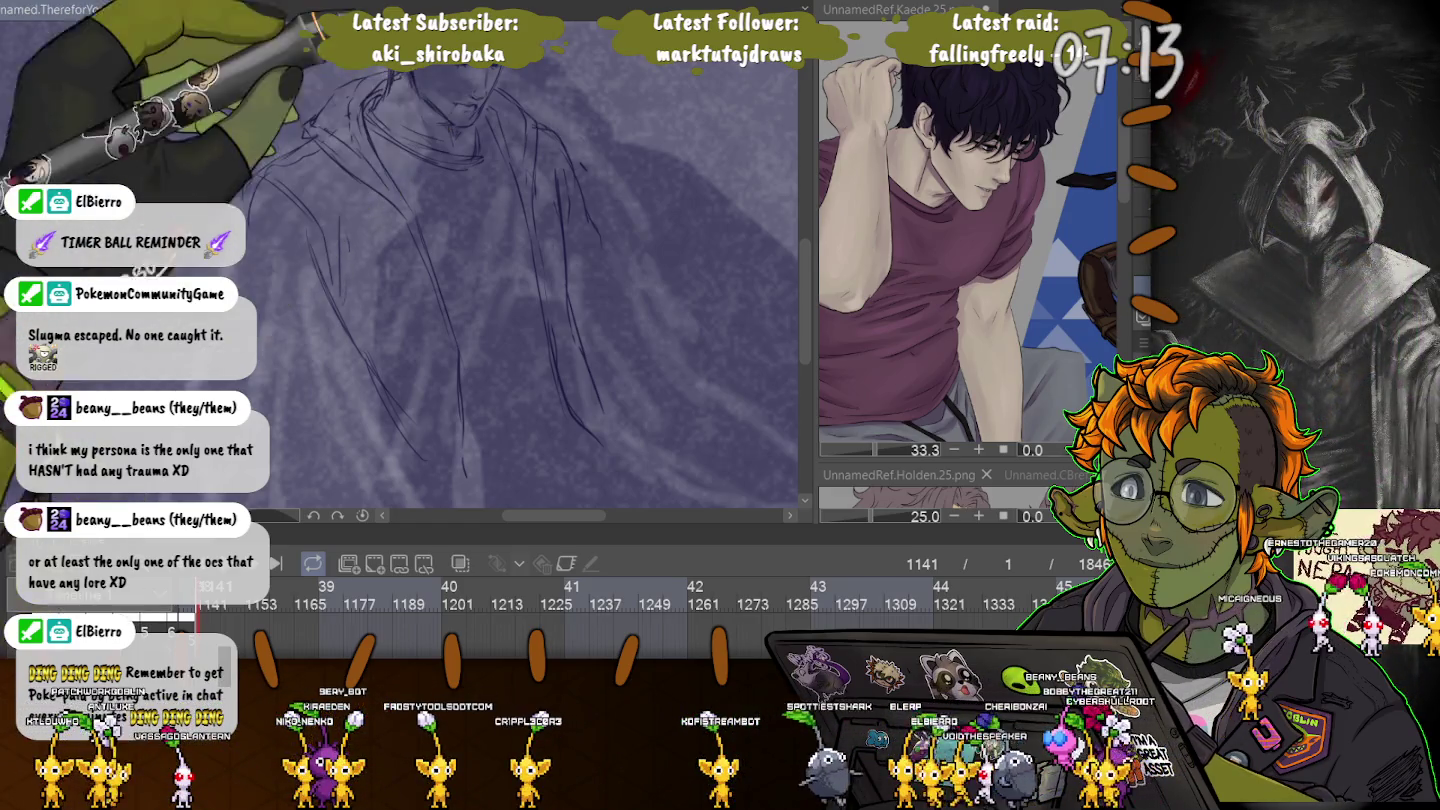
Step to the next frame and back to compare the sketch.
{"action": "key", "text": "Right"}
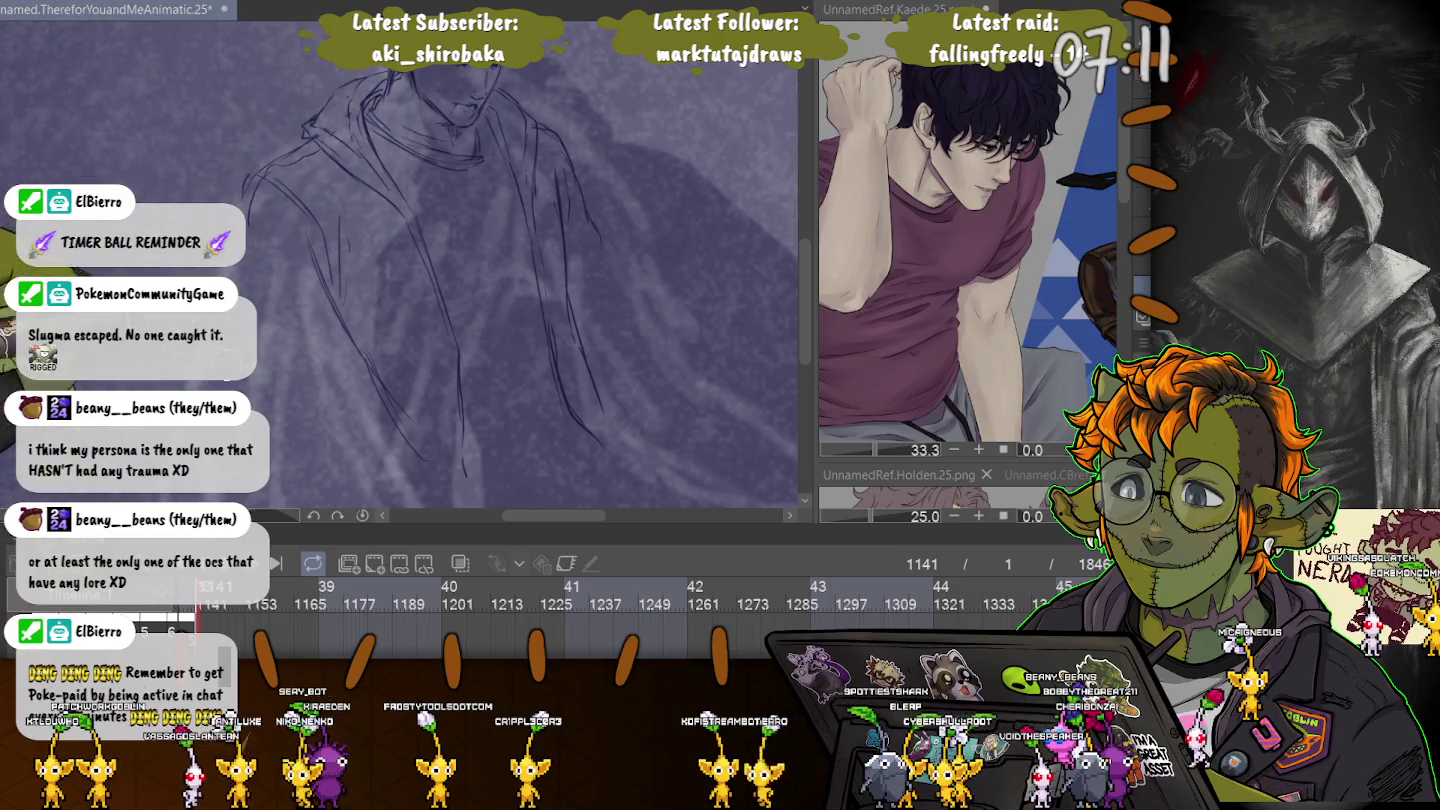
{"action": "key", "text": "Left"}
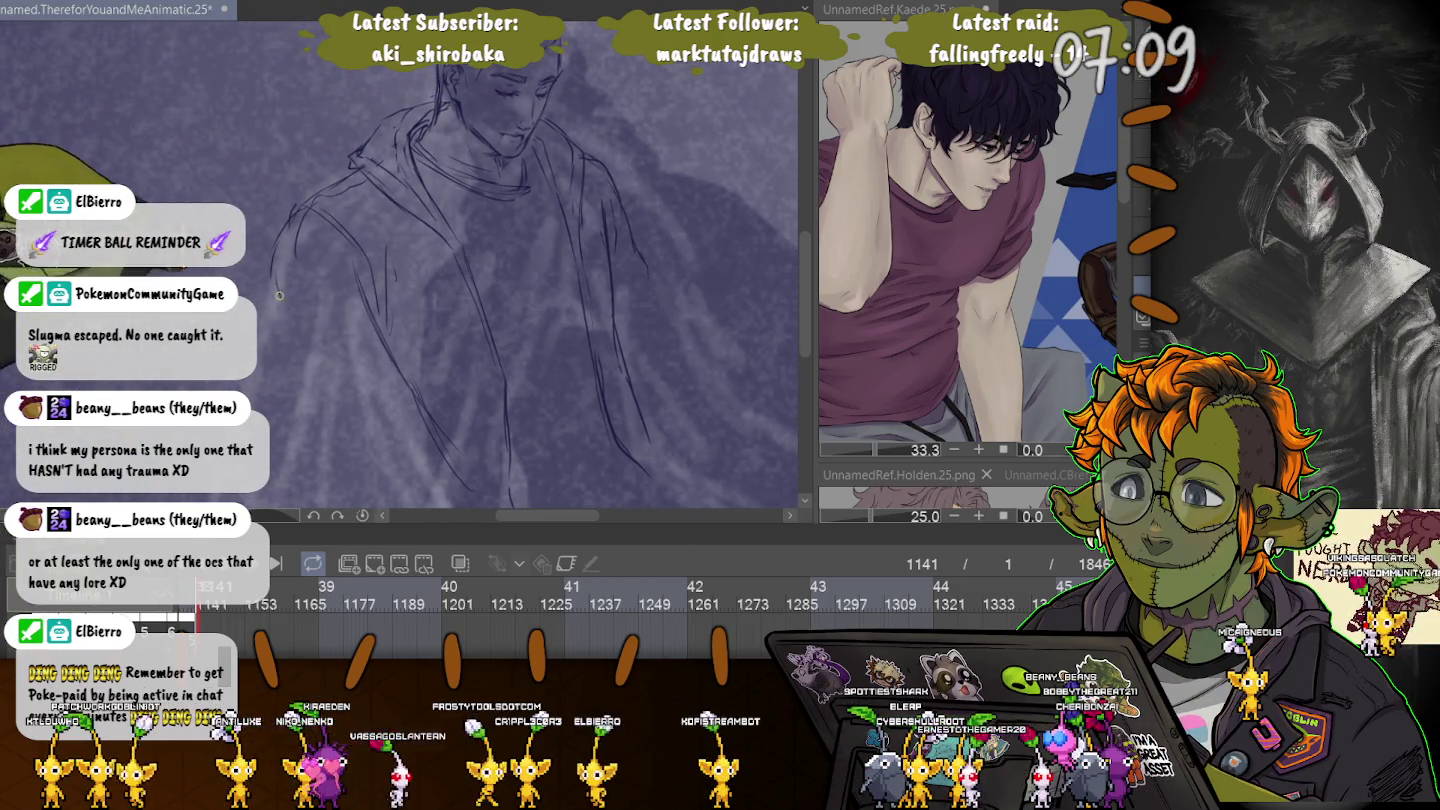
{"action": "scroll", "coordinate": [422, 216], "scroll_direction": "down", "scroll_amount": 3}
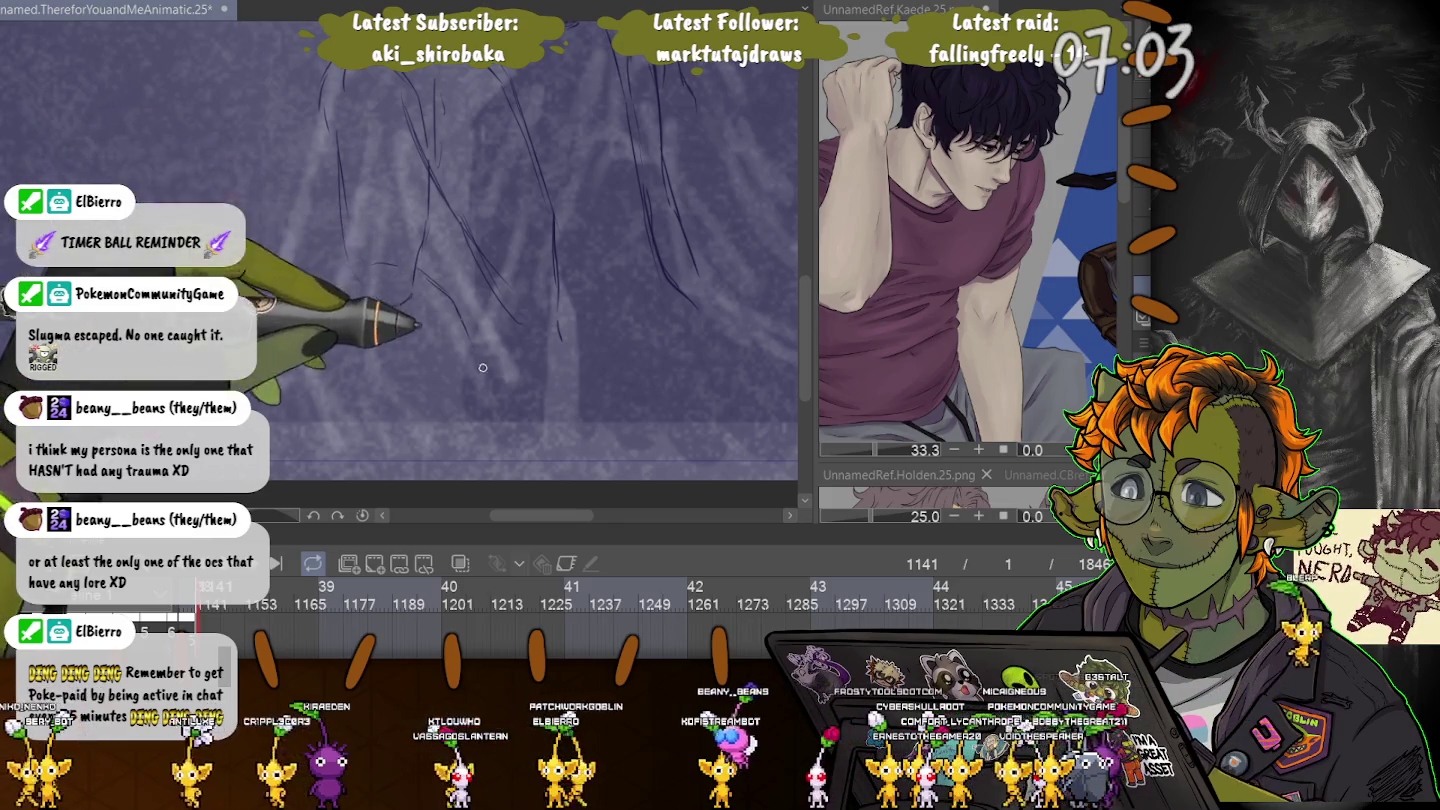
Add a long diagonal fold line and flowing strokes at the figure's lower right.
{"action": "left_click_drag", "start_coordinate": [508, 395], "coordinate": [365, 322]}
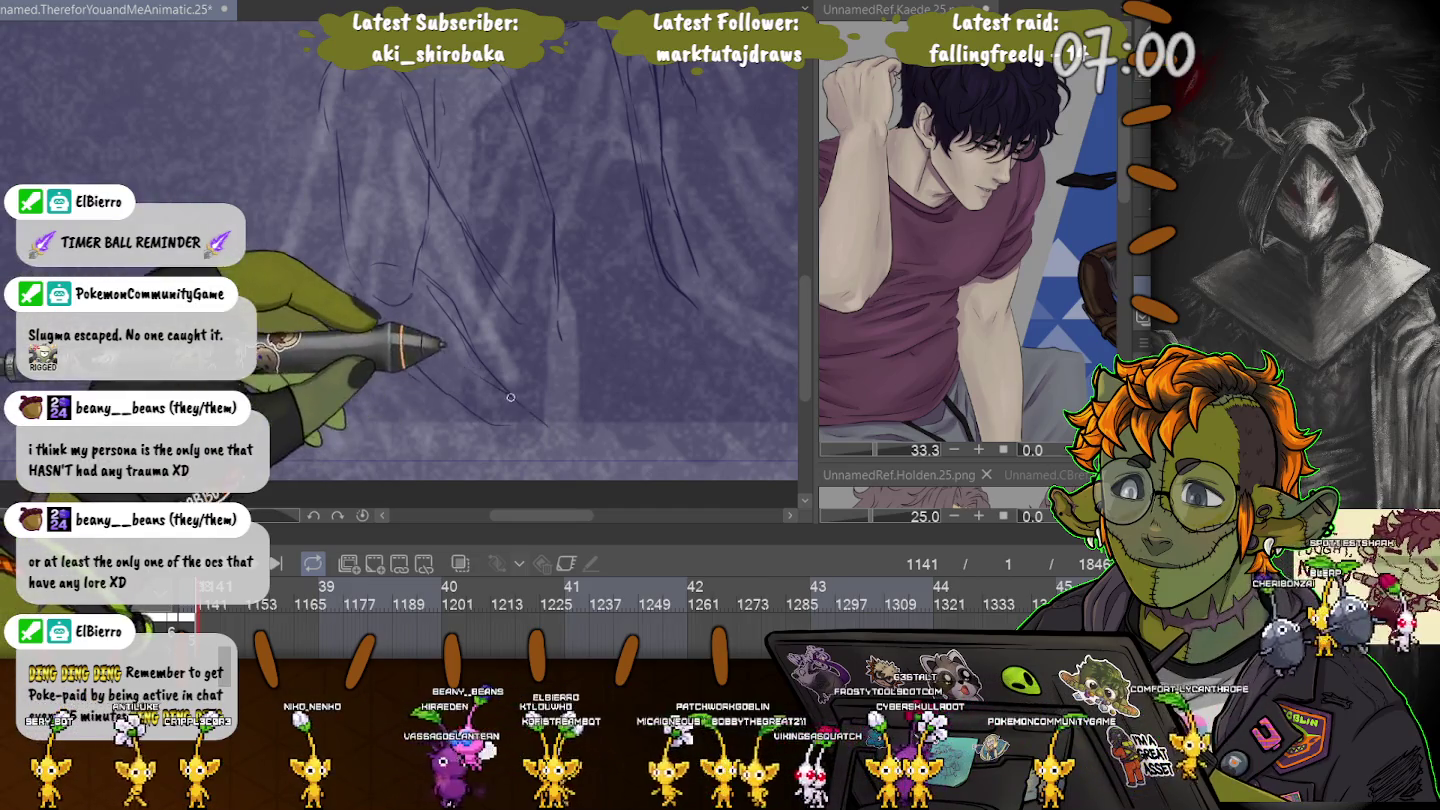
{"action": "mouse_move", "coordinate": [439, 368]}
{"action": "left_mouse_down"}
{"action": "mouse_move", "coordinate": [553, 416]}
{"action": "mouse_move", "coordinate": [606, 464]}
{"action": "left_mouse_up"}
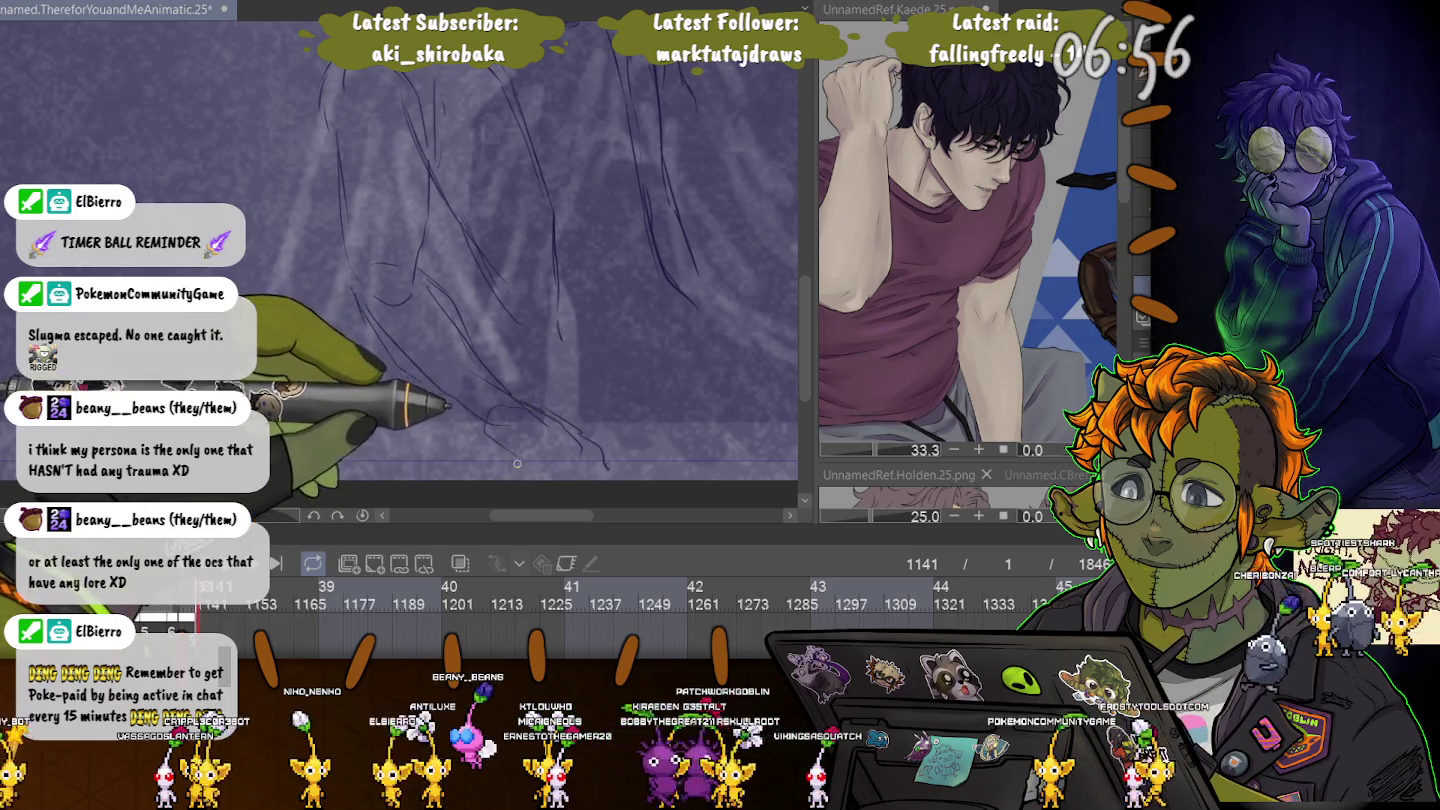
{"action": "scroll", "coordinate": [333, 209], "scroll_direction": "down", "scroll_amount": 5}
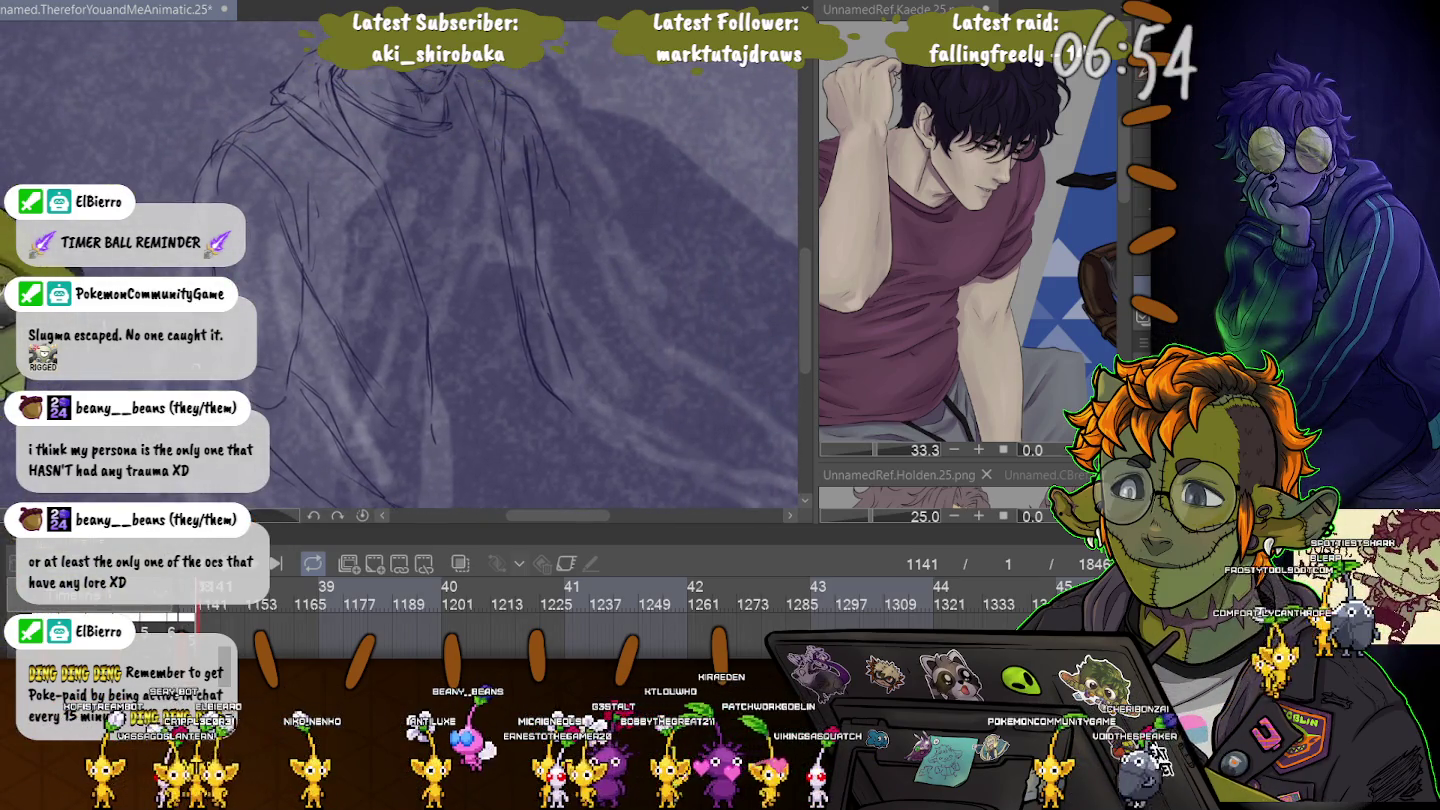
Loop a lasso selection around the figure's outstretched upper arm.
{"action": "scroll", "coordinate": [257, 207], "scroll_direction": "down", "scroll_amount": 2}
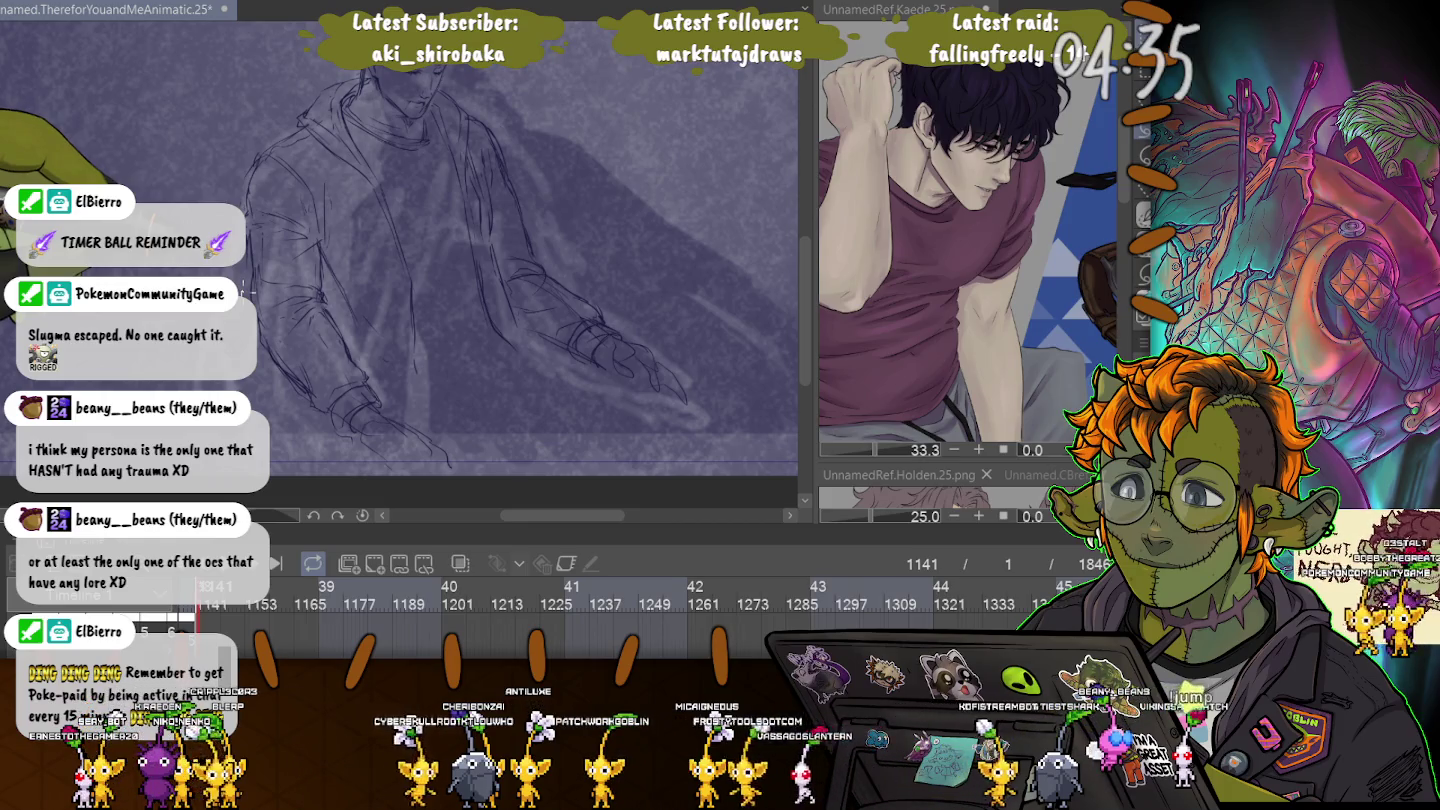
{"action": "mouse_move", "coordinate": [283, 273]}
{"action": "left_mouse_down"}
{"action": "mouse_move", "coordinate": [356, 424]}
{"action": "mouse_move", "coordinate": [290, 455]}
{"action": "left_mouse_up"}
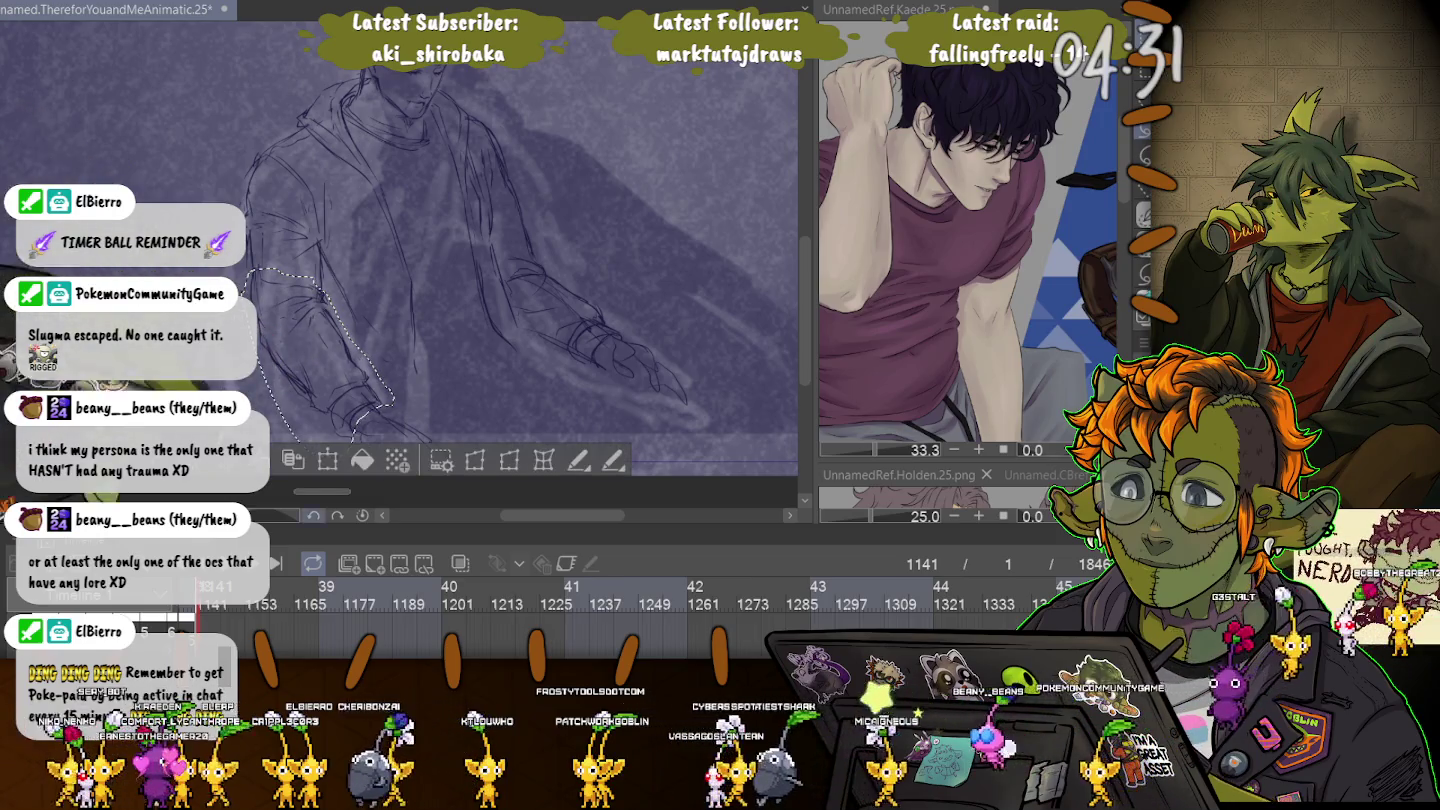
Apply and commit a free transform on the lassoed arm.
{"action": "key", "text": "ctrl+t"}
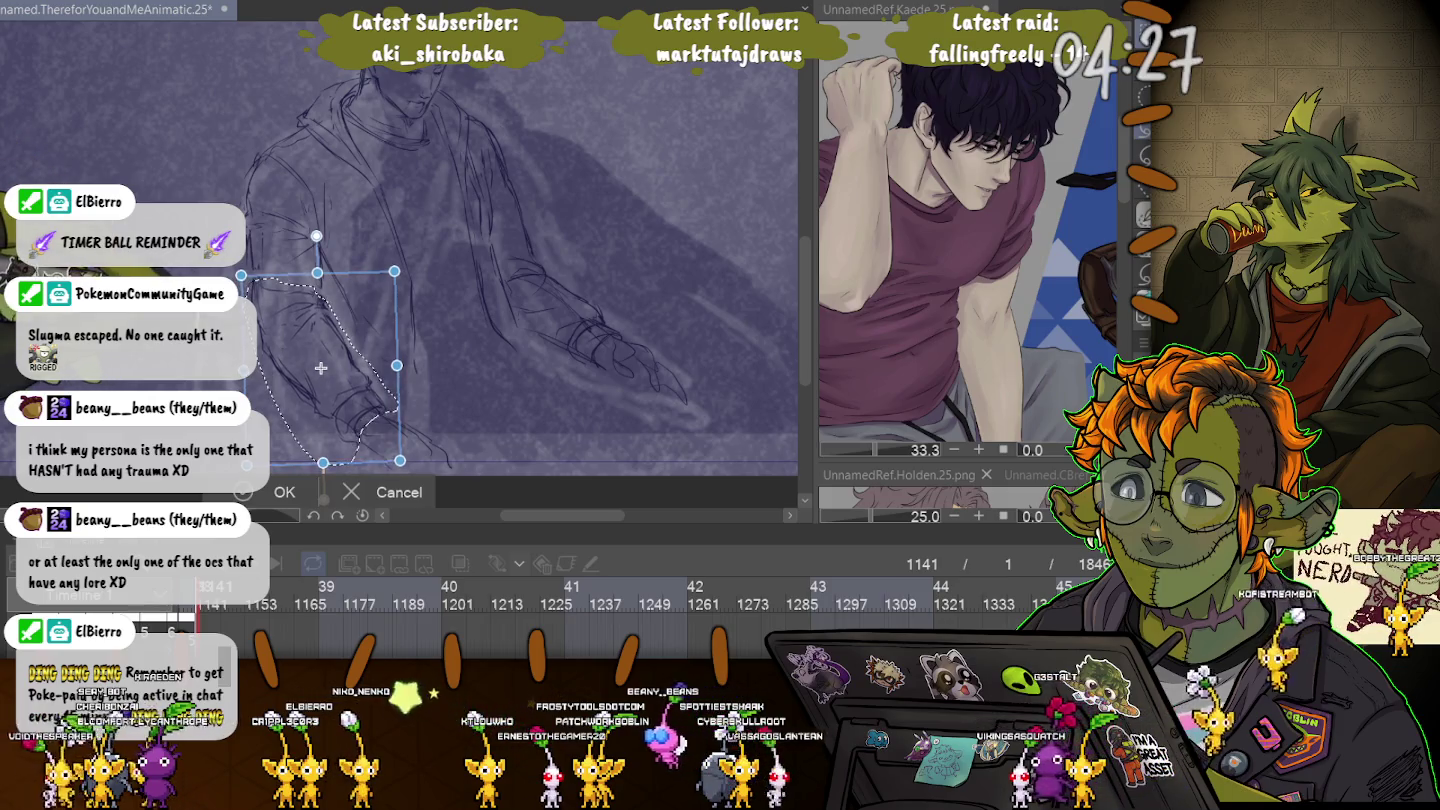
{"action": "key", "text": "Return"}
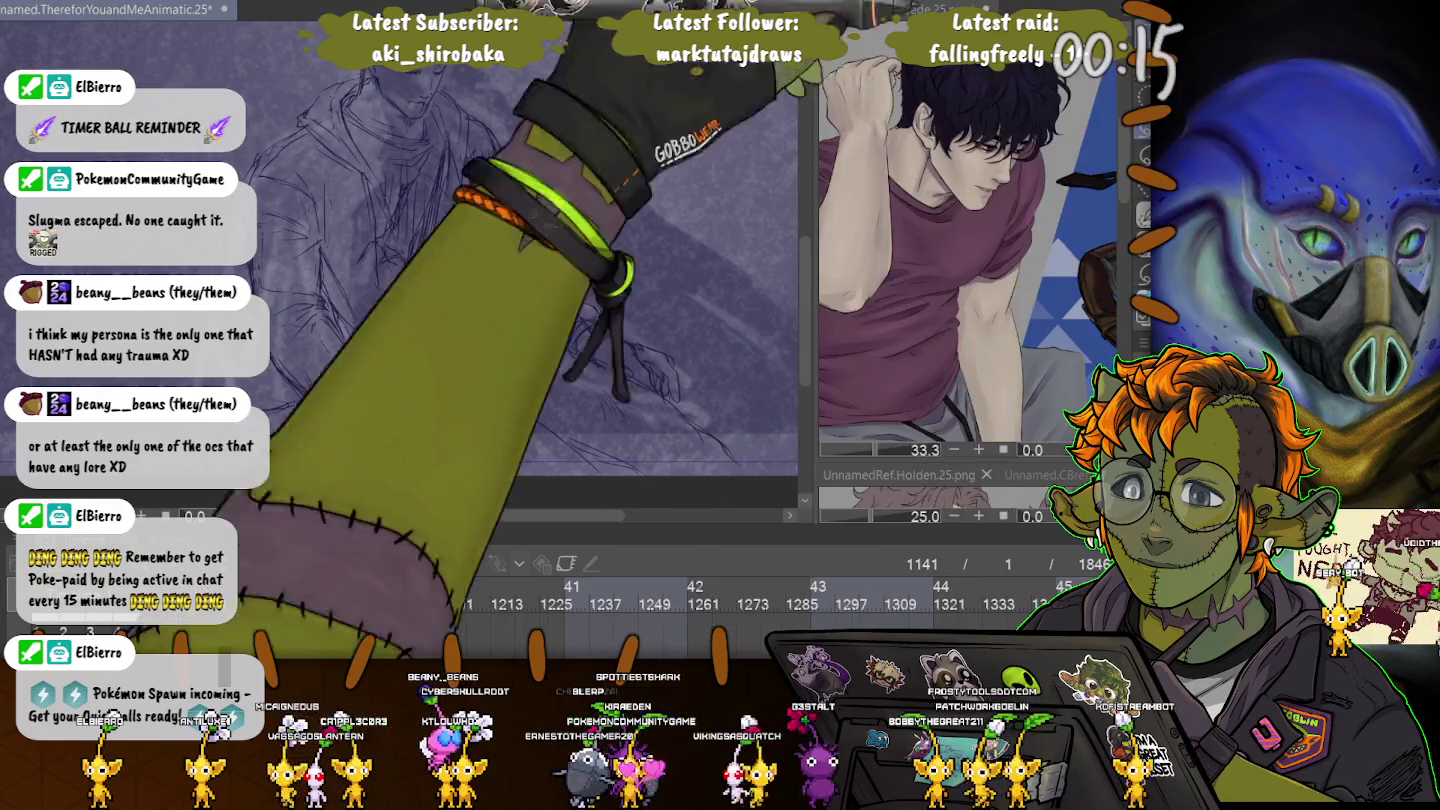
Lasso the figure's arm area and nudge it slightly right and down.
{"action": "mouse_move", "coordinate": [575, 301]}
{"action": "left_mouse_down"}
{"action": "mouse_move", "coordinate": [572, 356]}
{"action": "mouse_move", "coordinate": [541, 350]}
{"action": "left_mouse_up"}
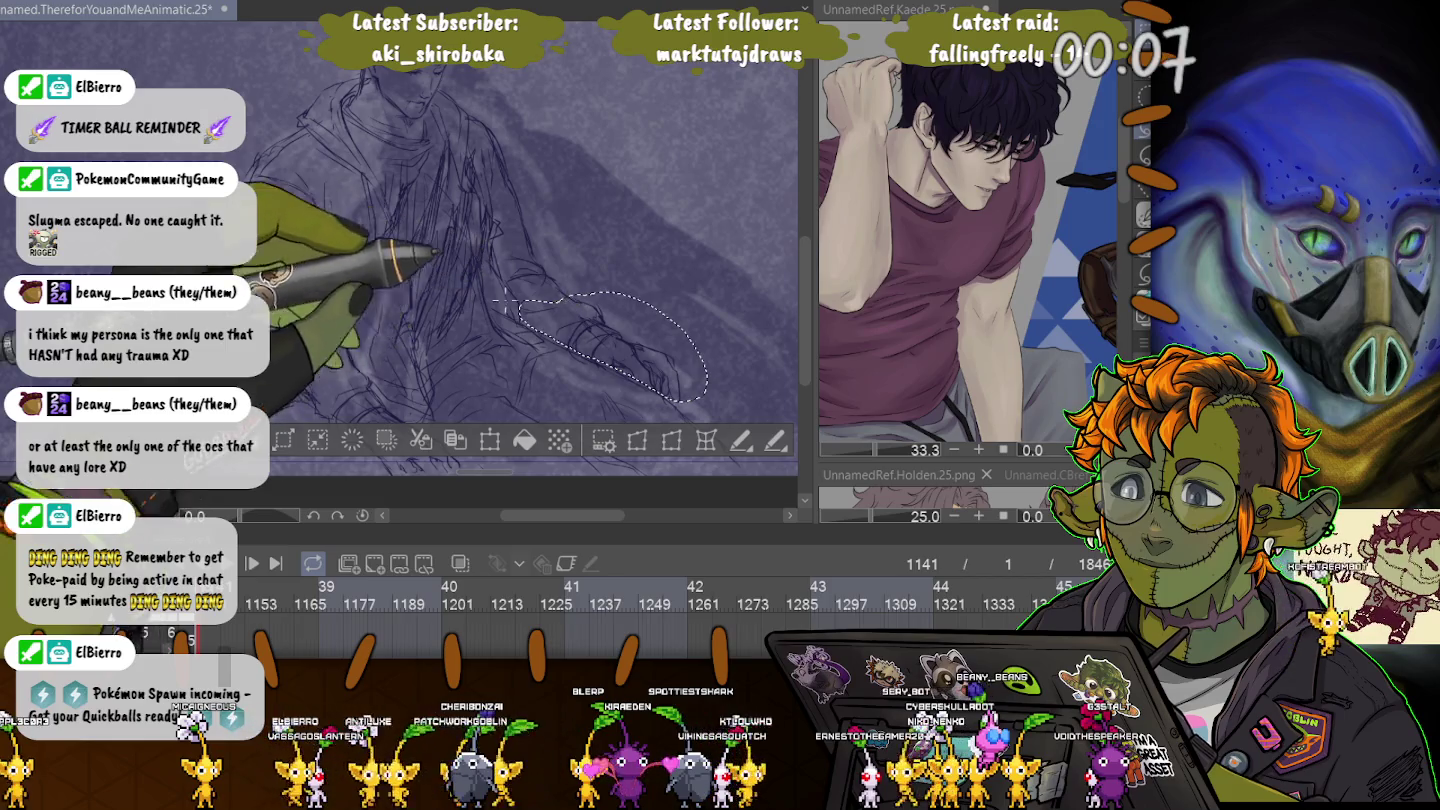
{"action": "key", "text": "ctrl+t"}
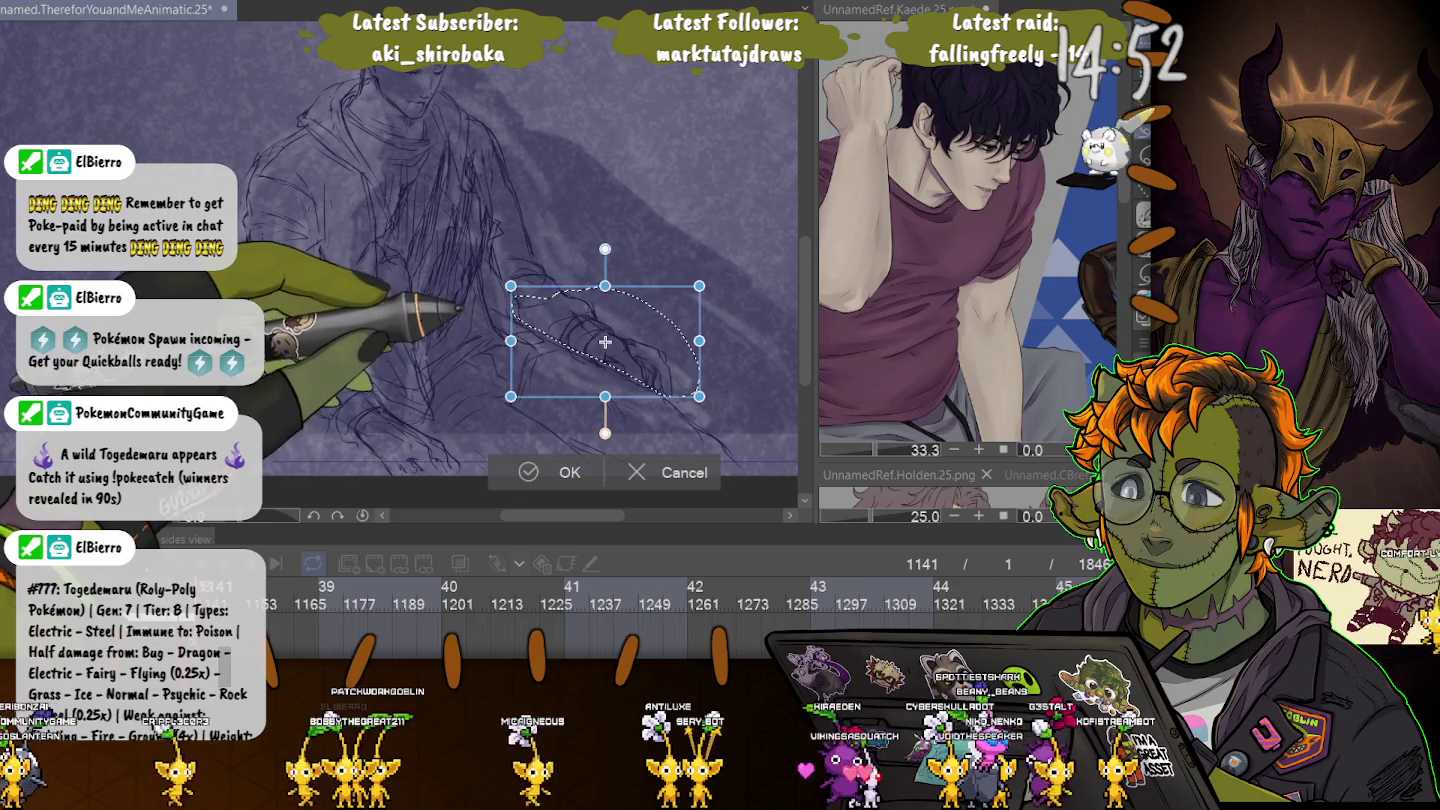
{"action": "left_click_drag", "start_coordinate": [605, 343], "coordinate": [608, 344]}
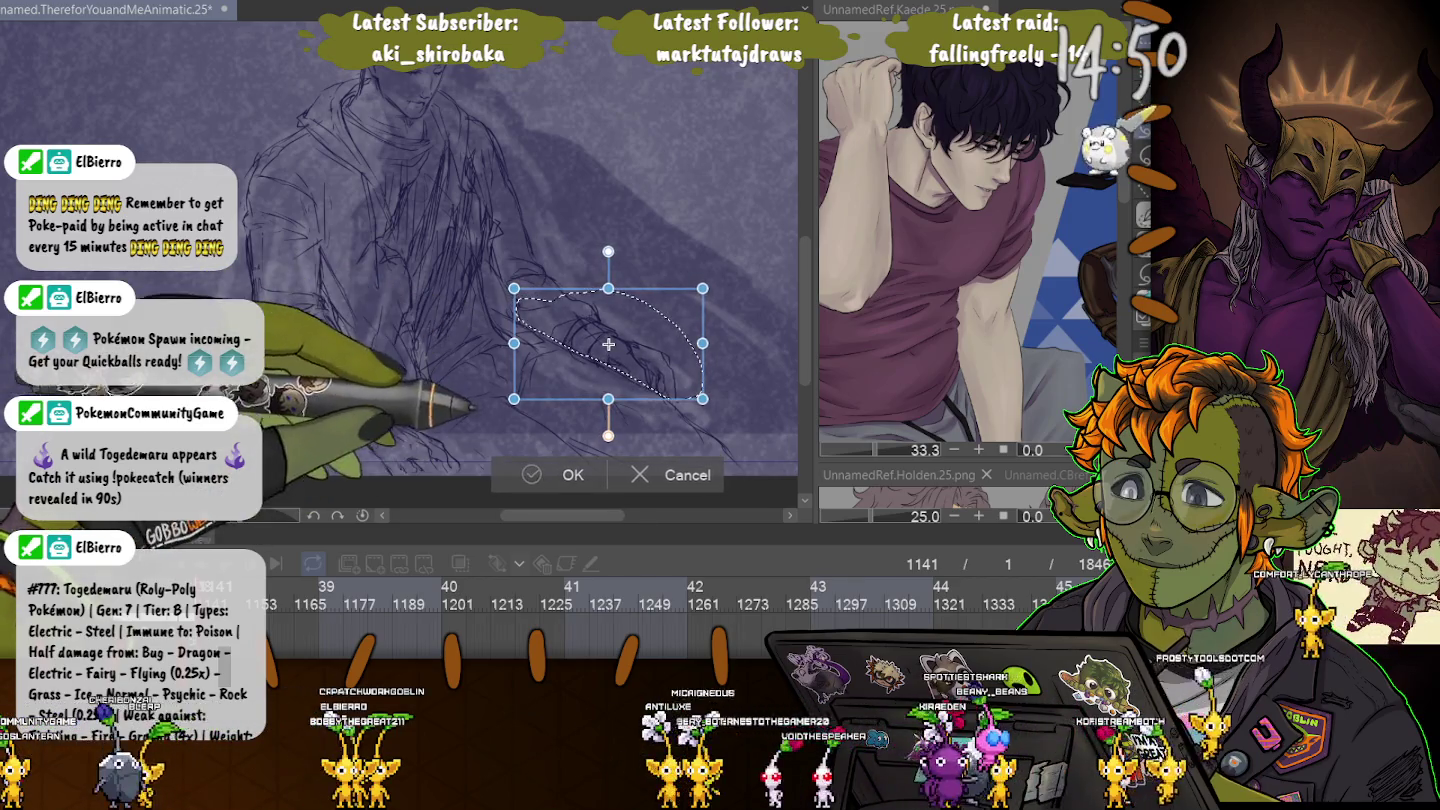
{"action": "key", "text": "Return"}
Lasso the hand area and shrink it slightly from a corner handle.
{"action": "left_click_drag", "start_coordinate": [589, 339], "coordinate": [668, 402]}
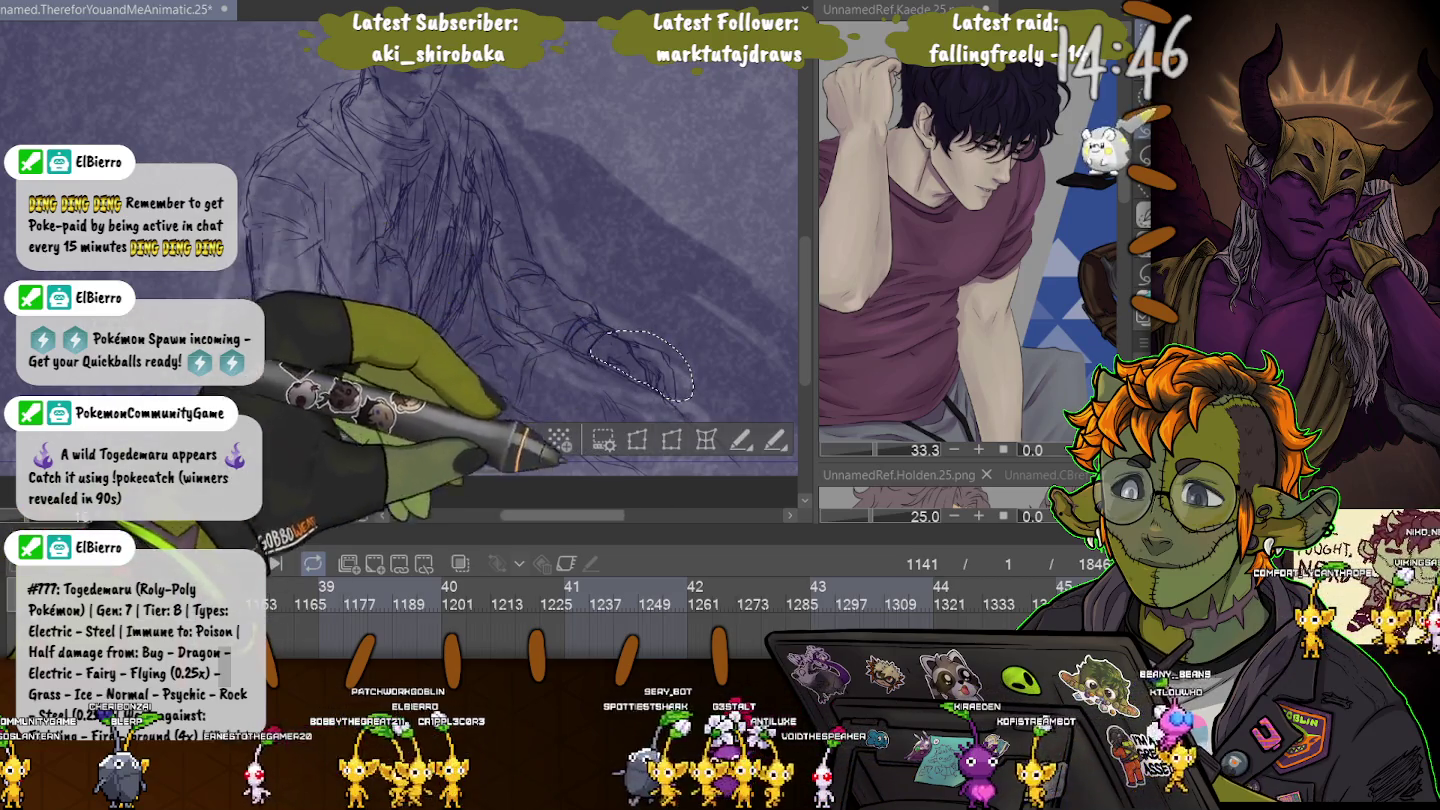
{"action": "key", "text": "ctrl+t"}
{"action": "left_click_drag", "start_coordinate": [694, 401], "coordinate": [682, 395]}
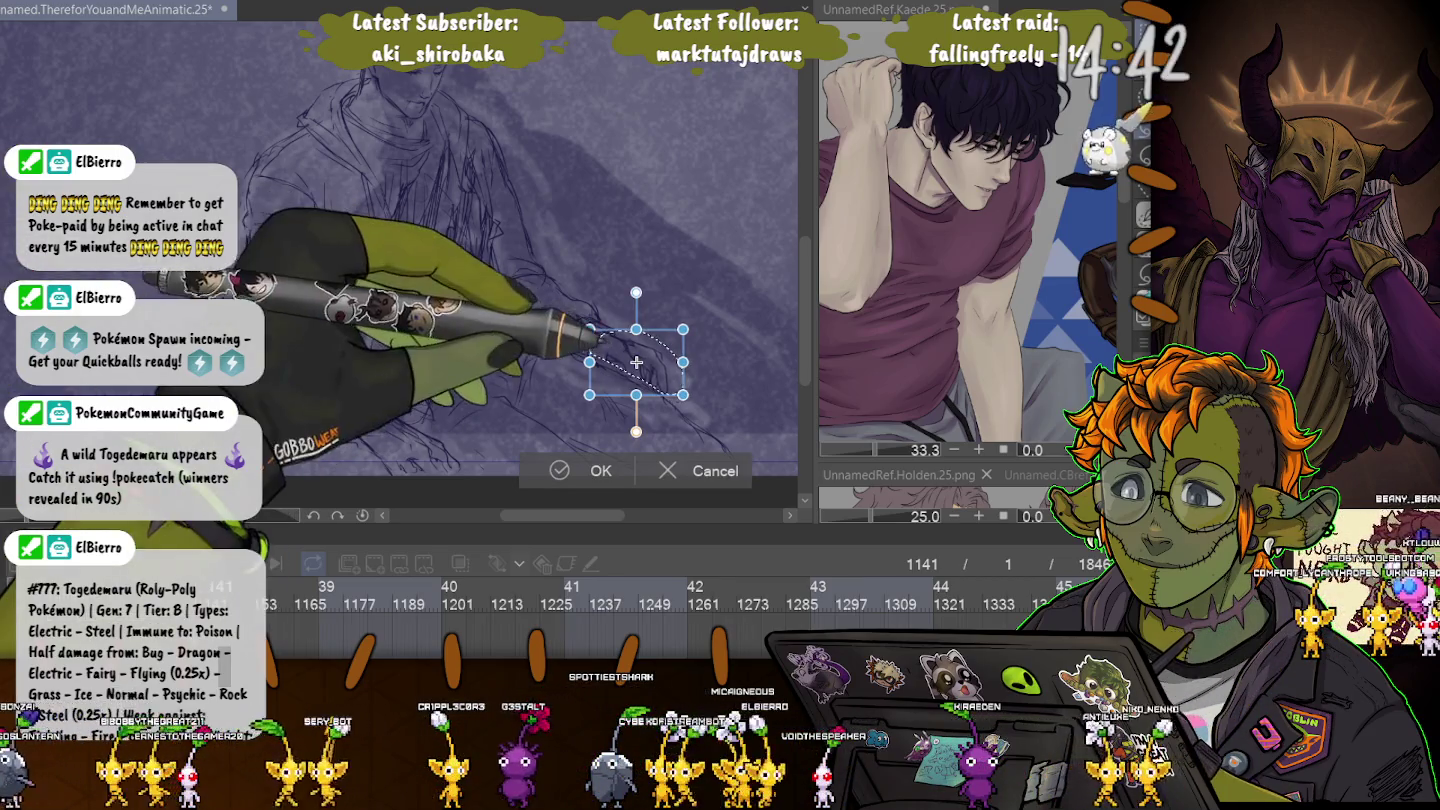
{"action": "left_click_drag", "start_coordinate": [681, 395], "coordinate": [679, 392]}
{"action": "key", "text": "Return"}
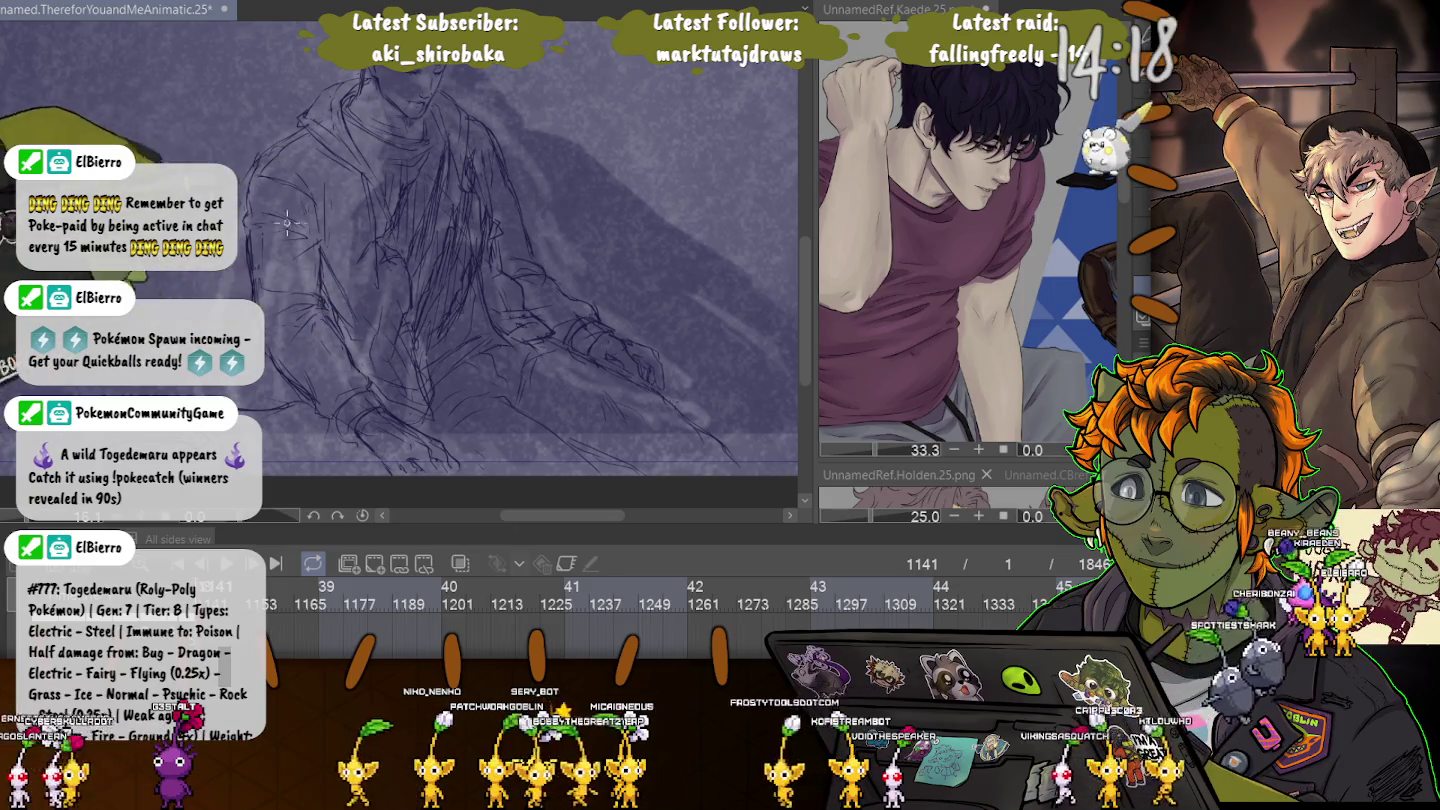
Pan the figure toward the view centre and zoom in on its head.
{"action": "left_click_drag", "start_coordinate": [207, 73], "coordinate": [292, 223]}
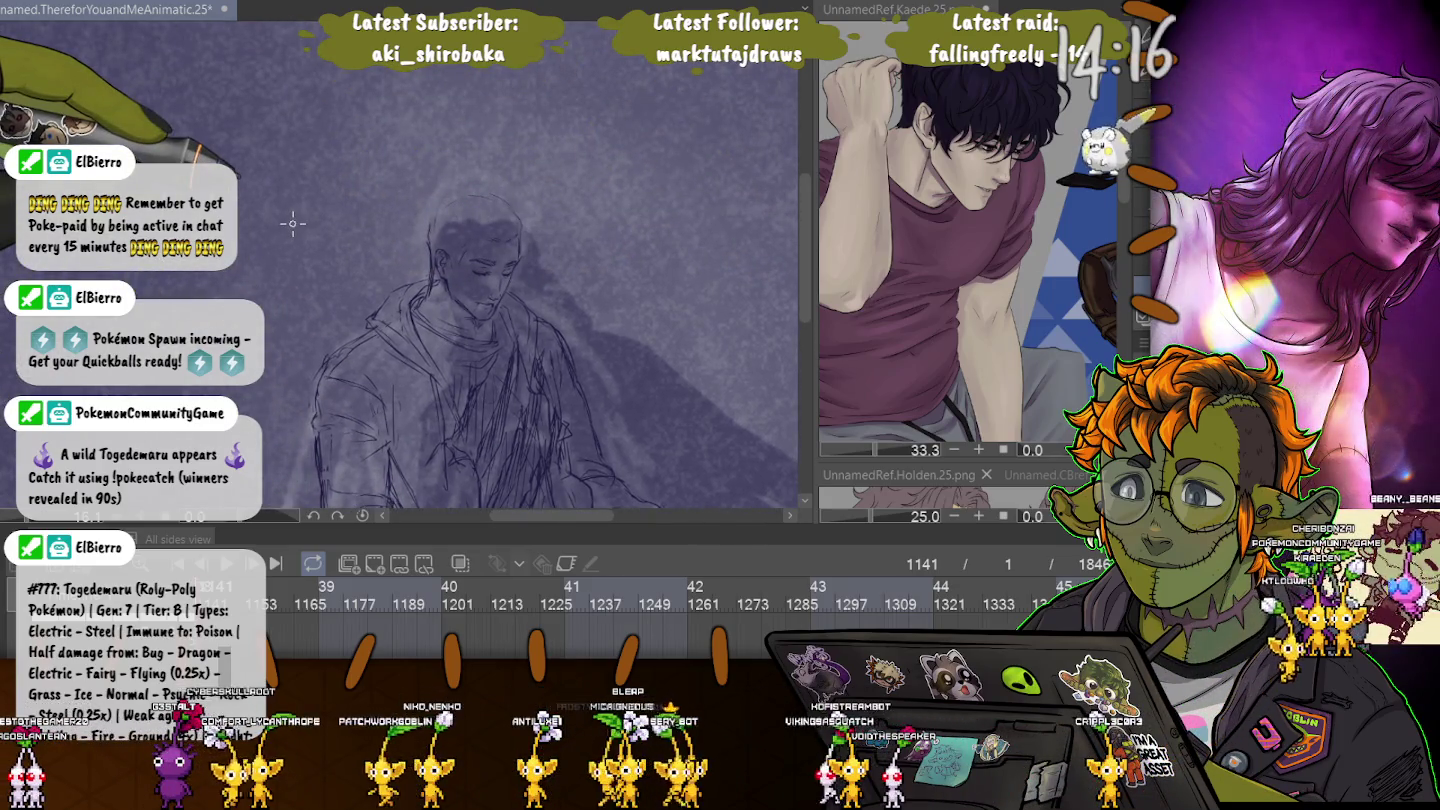
{"action": "key", "text": "ctrl+plus"}
{"action": "key", "text": "ctrl+plus"}
{"action": "key", "text": "ctrl+plus"}
{"action": "key", "text": "ctrl+plus"}
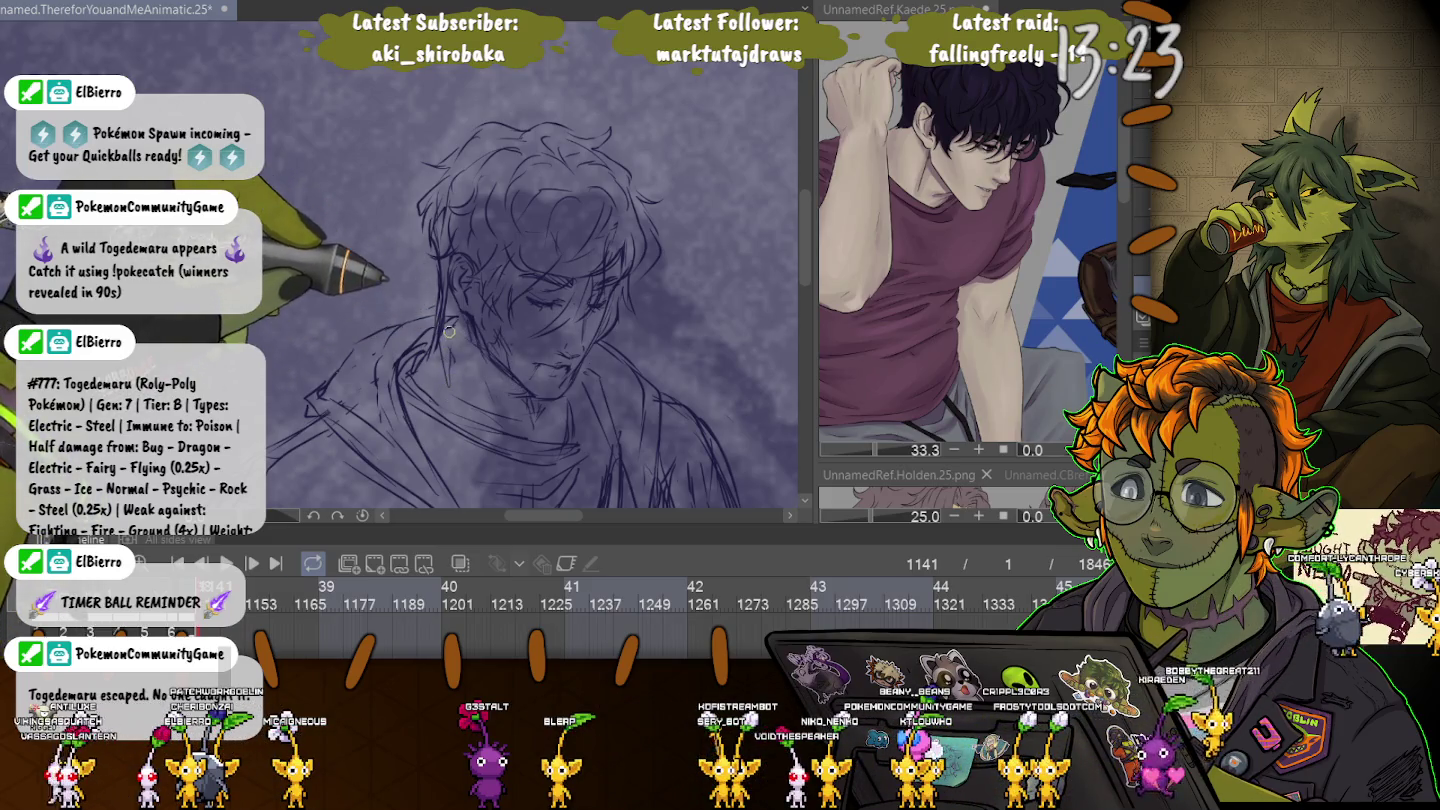
Scroll-zoom in on the sketch lines, then back out to a wider figure view.
{"action": "scroll", "coordinate": [473, 391], "scroll_direction": "up", "scroll_amount": 3}
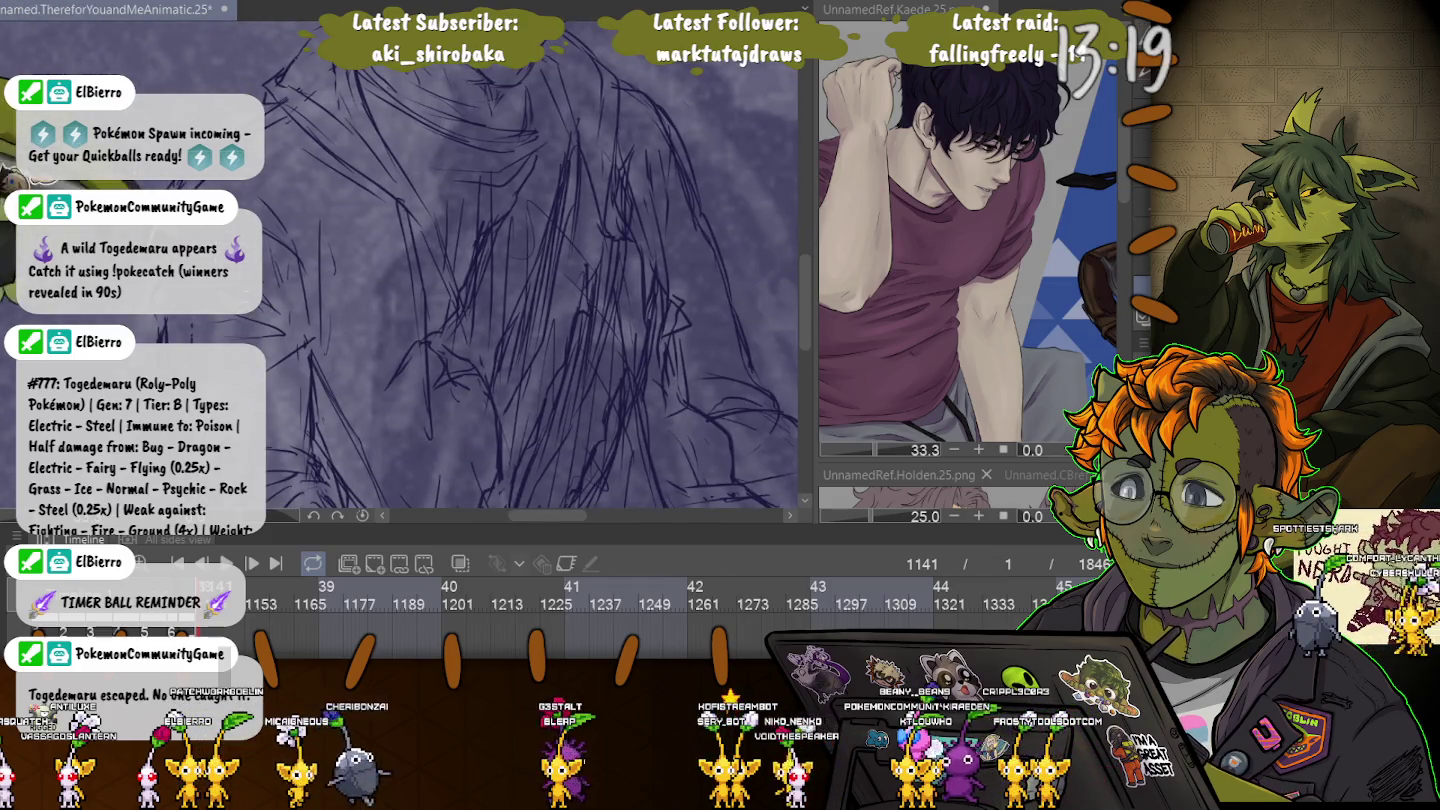
{"action": "scroll", "coordinate": [471, 265], "scroll_direction": "up", "scroll_amount": 2}
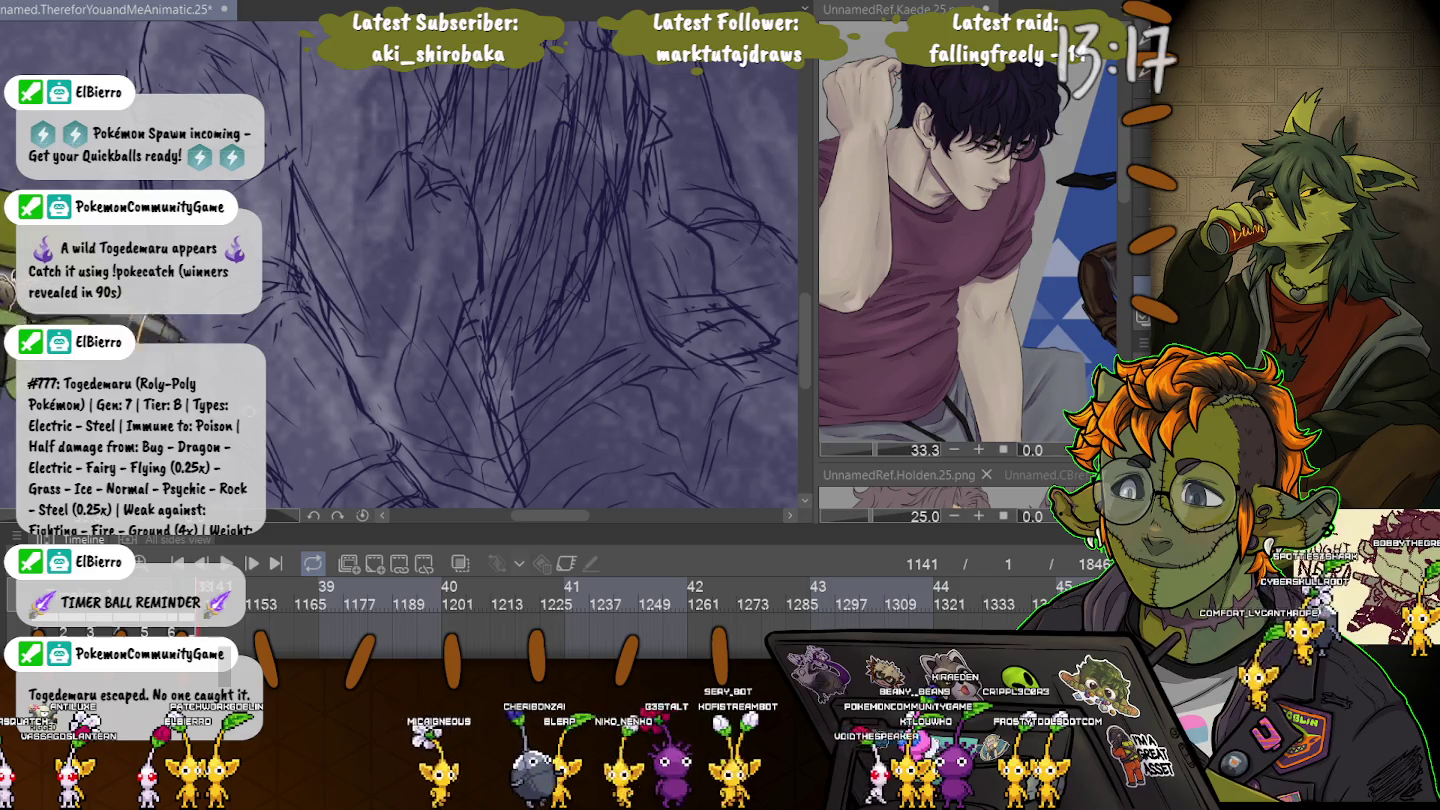
{"action": "scroll", "coordinate": [315, 283], "scroll_direction": "down", "scroll_amount": 3}
{"action": "scroll", "coordinate": [315, 283], "scroll_direction": "down", "scroll_amount": 1}
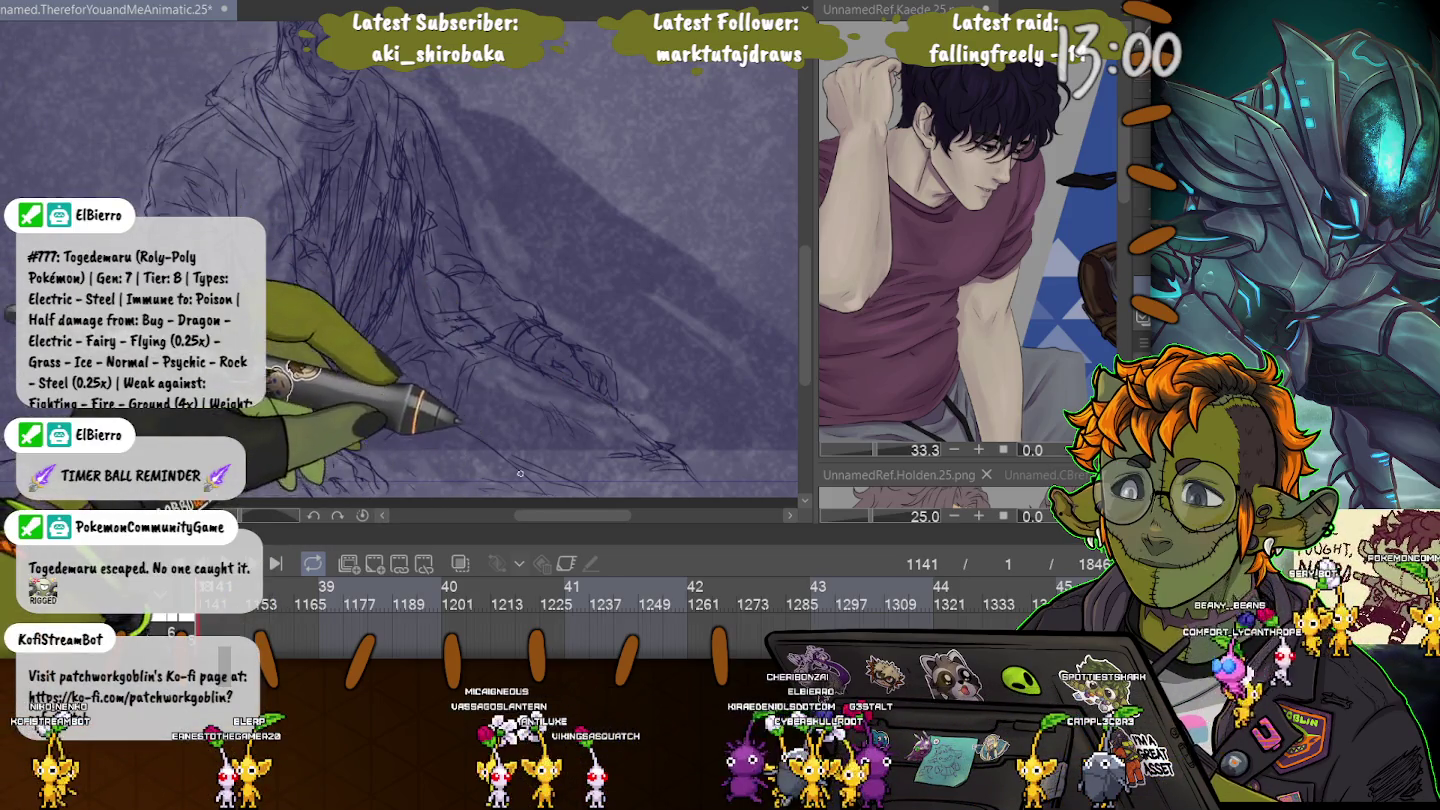
Zoom out to see the whole shadow silhouette and re-centre the figure in view.
{"action": "key", "text": "ctrl+minus"}
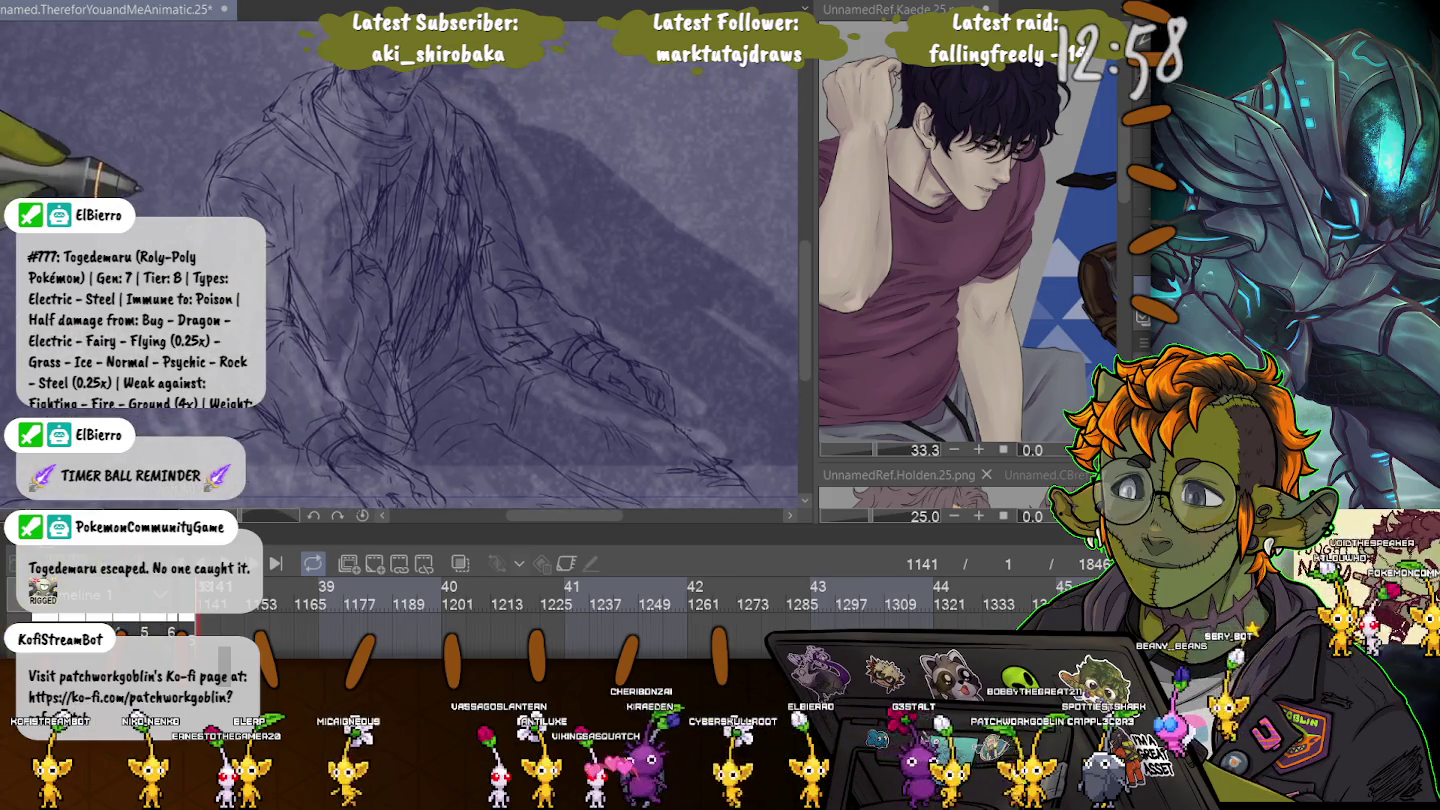
{"action": "key", "text": "ctrl+minus"}
{"action": "key", "text": "ctrl+plus"}
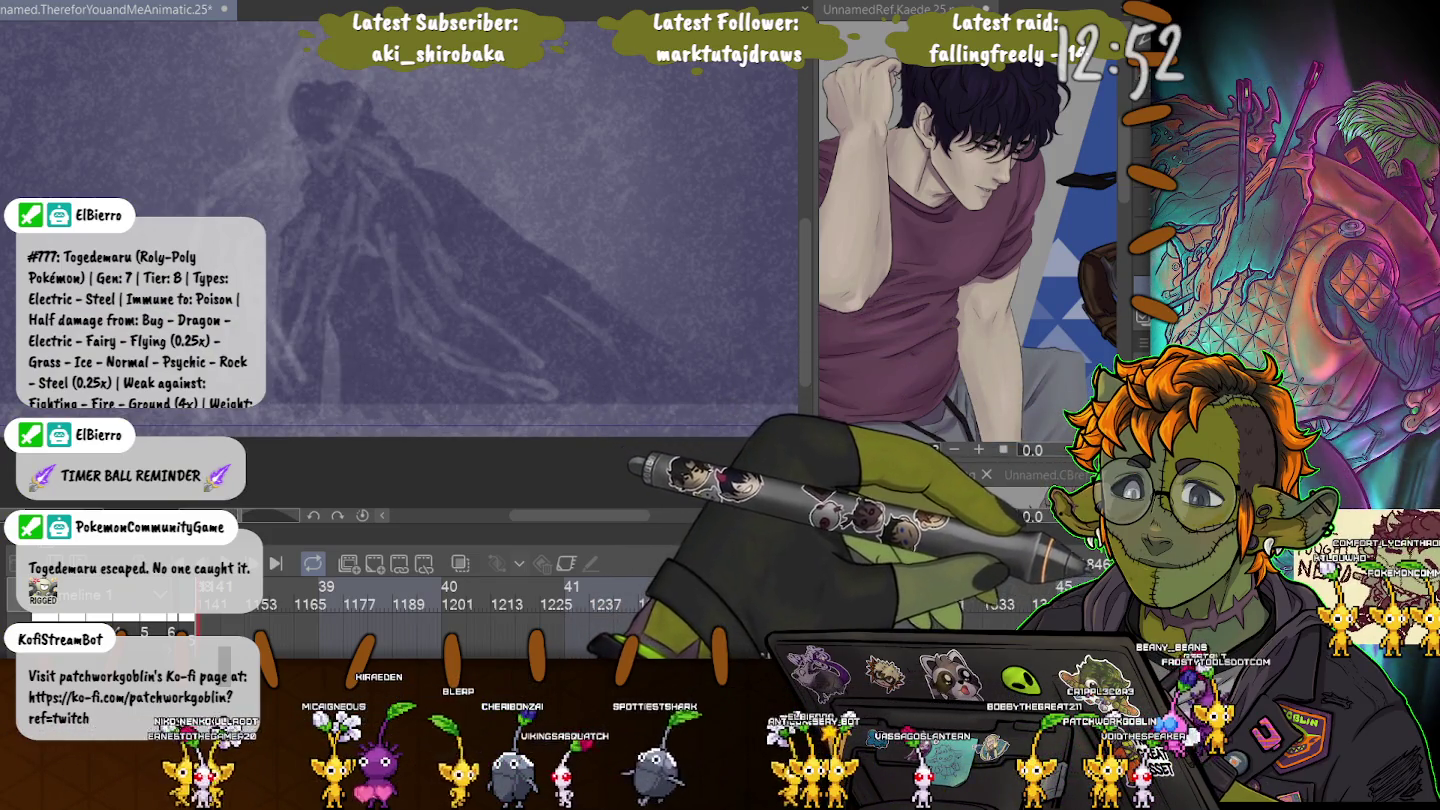
{"action": "left_click_drag", "start_coordinate": [261, 88], "coordinate": [337, 142]}
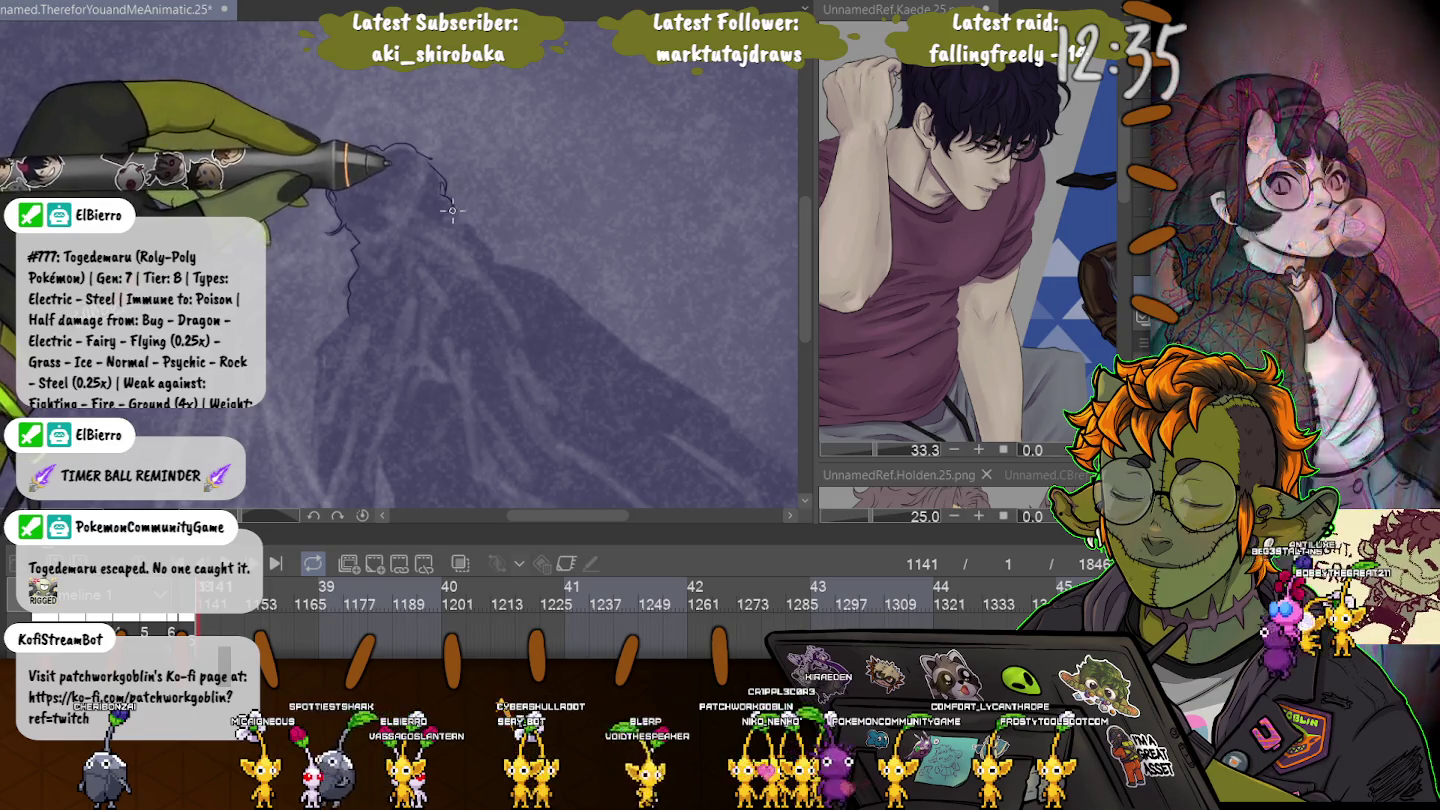
Trace a dark outline around the figure's head, shoulder and back.
{"action": "left_click_drag", "start_coordinate": [440, 185], "coordinate": [330, 250]}
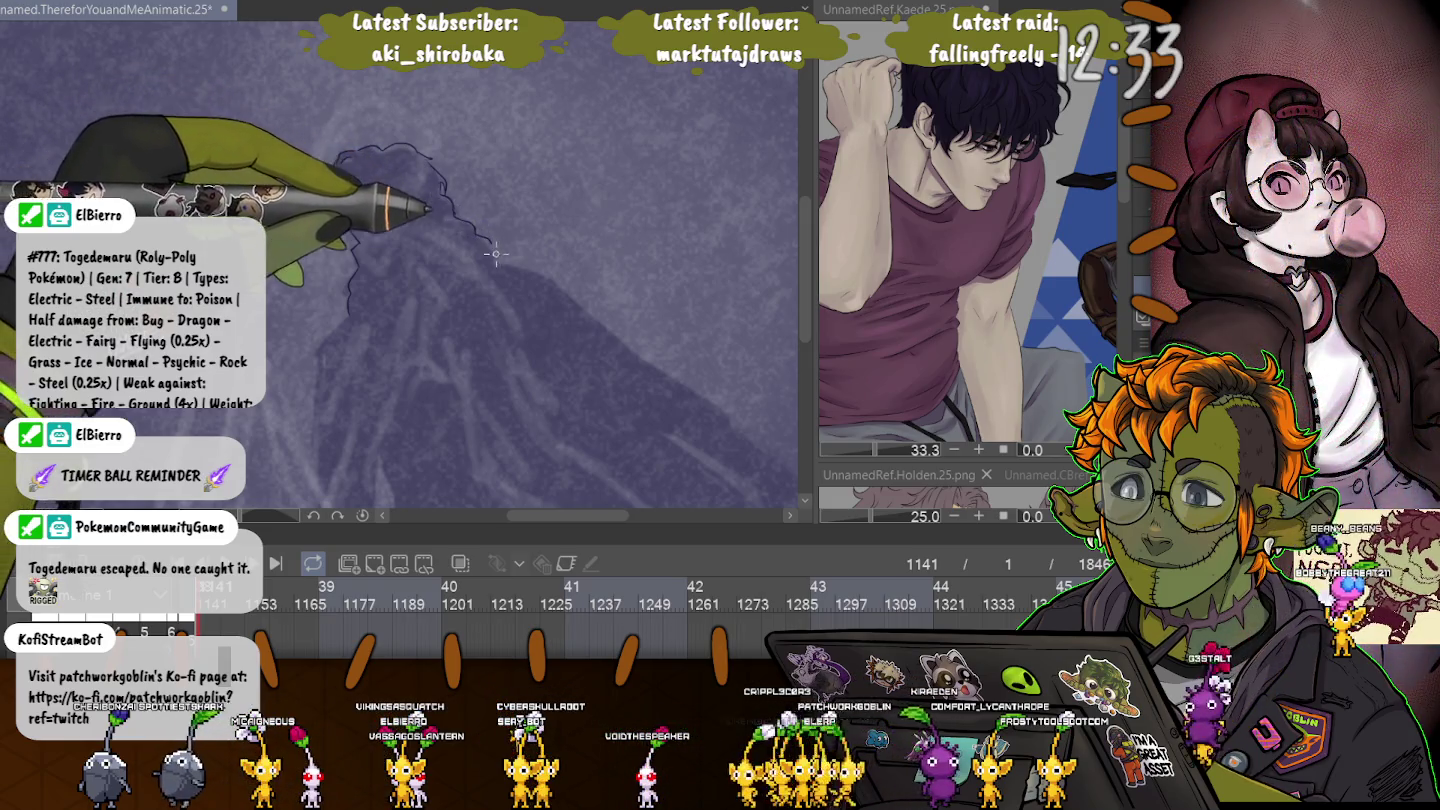
{"action": "key", "text": "ctrl+z"}
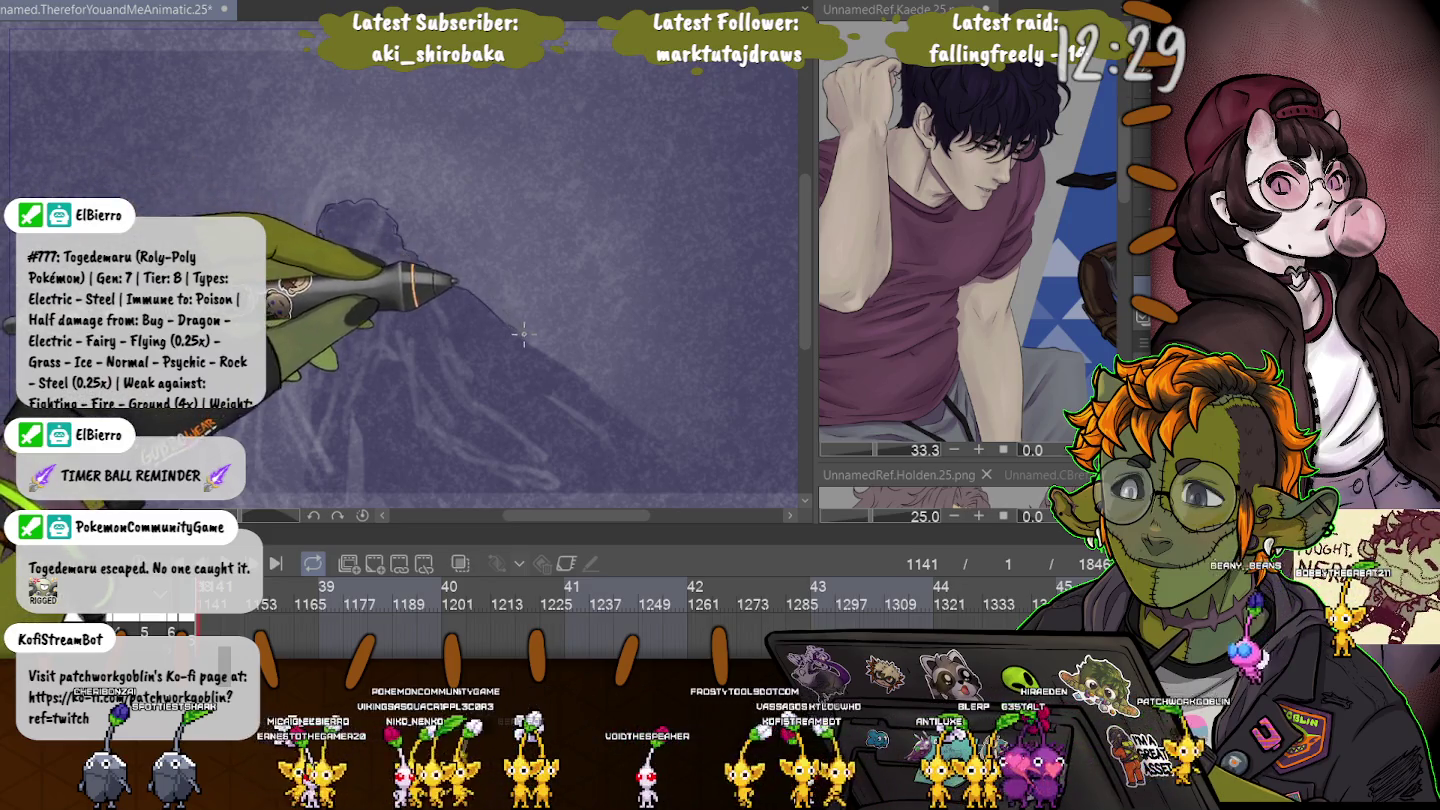
{"action": "mouse_move", "coordinate": [320, 211]}
{"action": "left_mouse_down"}
{"action": "mouse_move", "coordinate": [548, 354]}
{"action": "mouse_move", "coordinate": [662, 454]}
{"action": "left_mouse_up"}
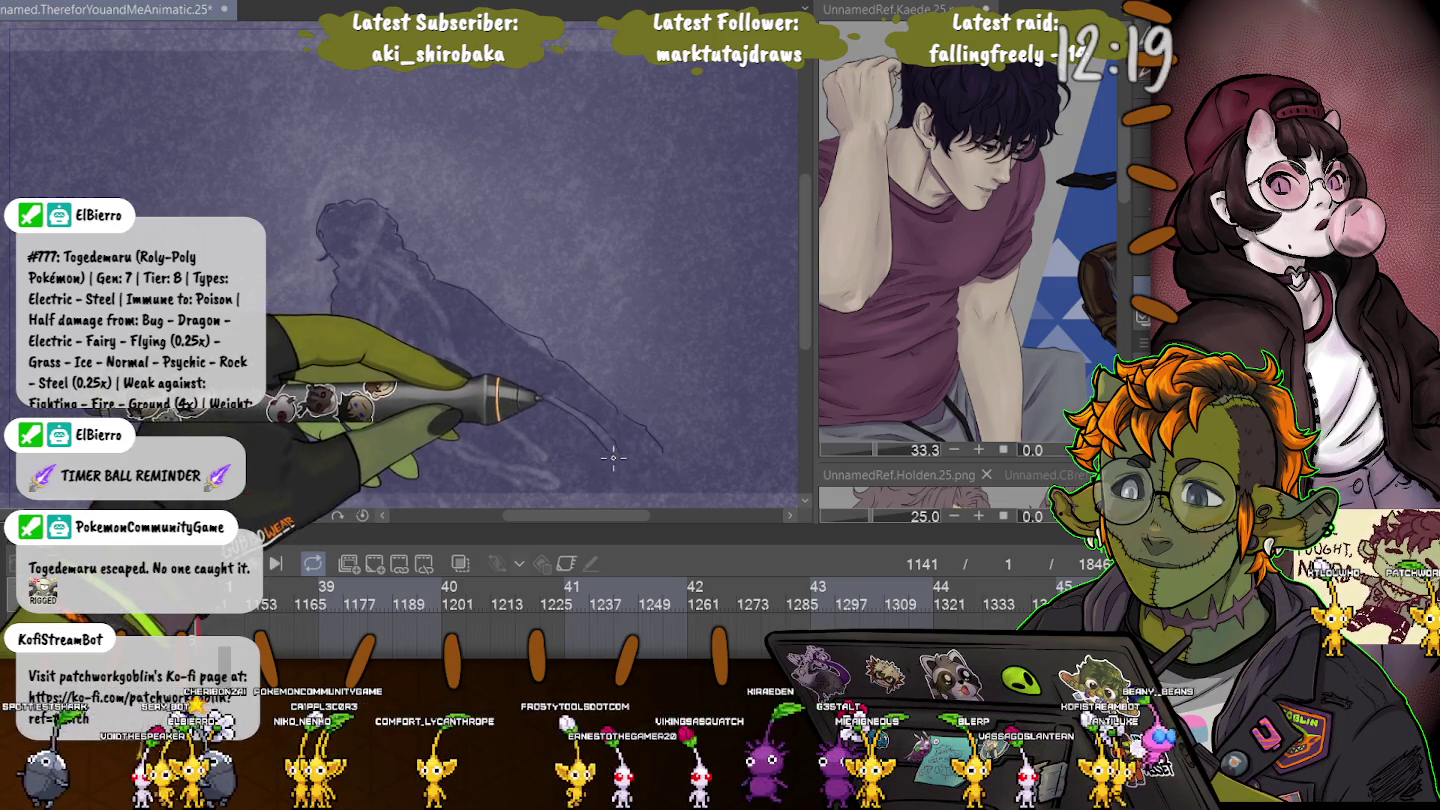
{"action": "left_click_drag", "start_coordinate": [588, 428], "coordinate": [298, 278]}
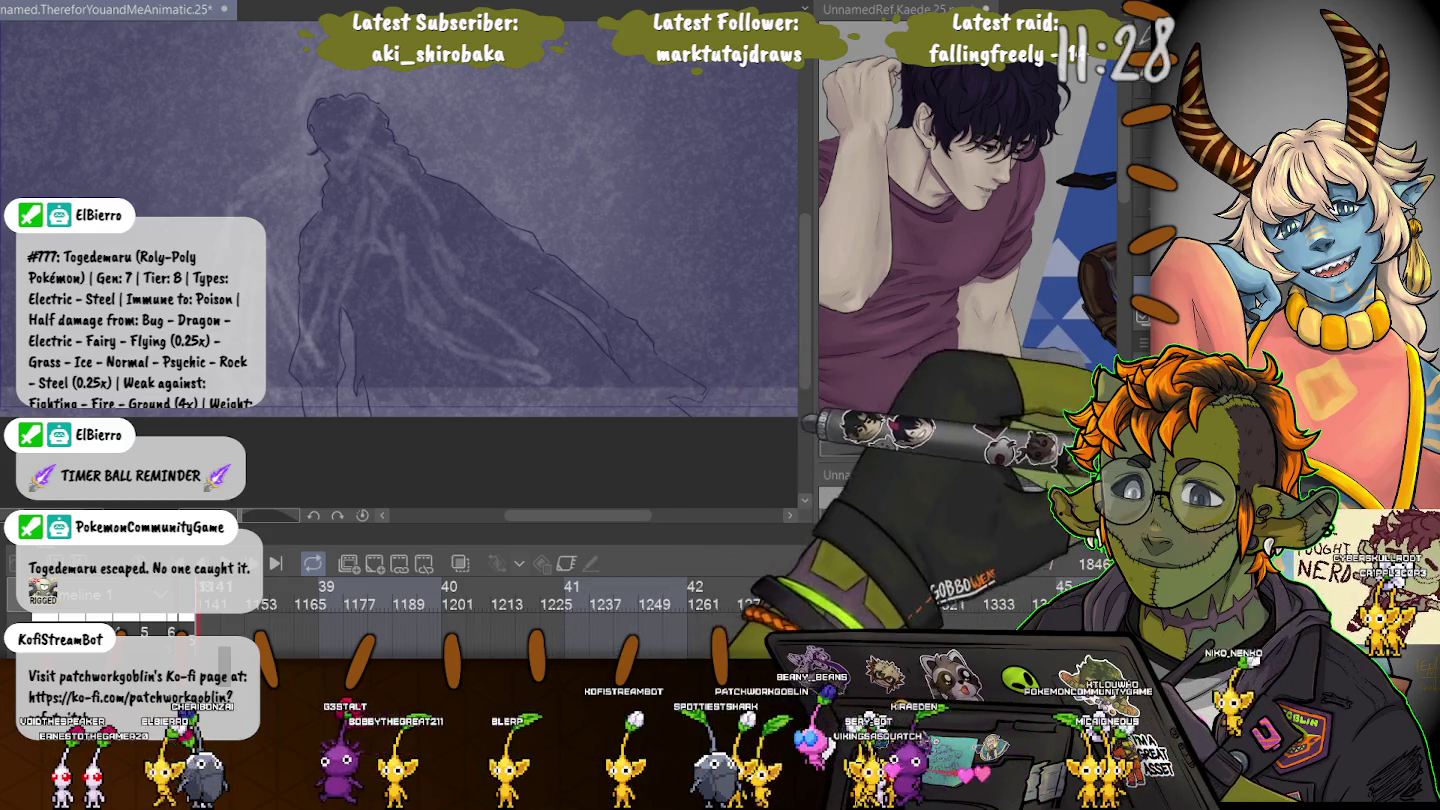
Hide the rough sketch strokes, then select and clear the area inside the outline.
{"action": "key", "text": "ctrl+z"}
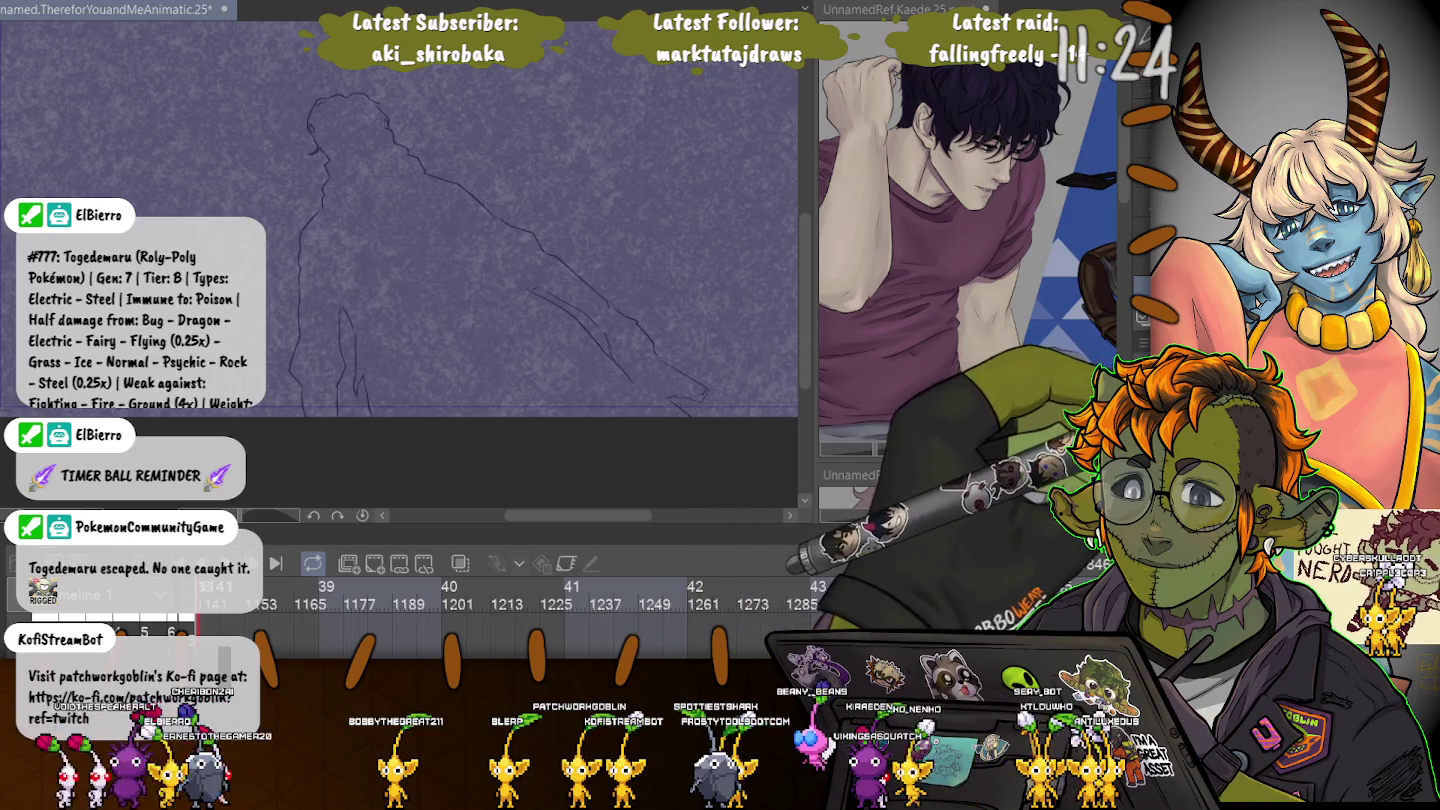
{"action": "key", "text": "ctrl+z"}
{"action": "key", "text": "ctrl+y"}
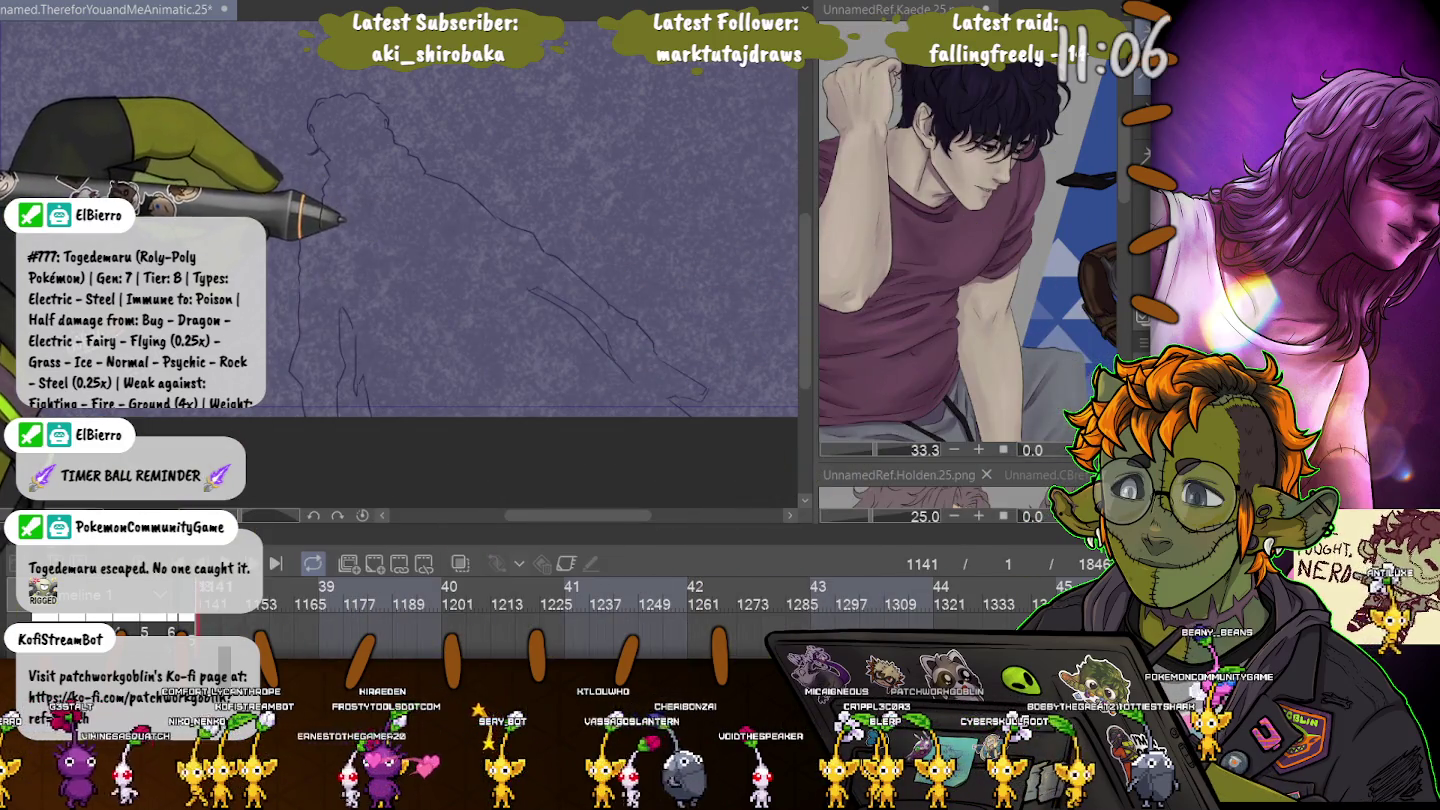
{"action": "left_click", "coordinate": [470, 301]}
{"action": "key", "text": "ctrl+d"}
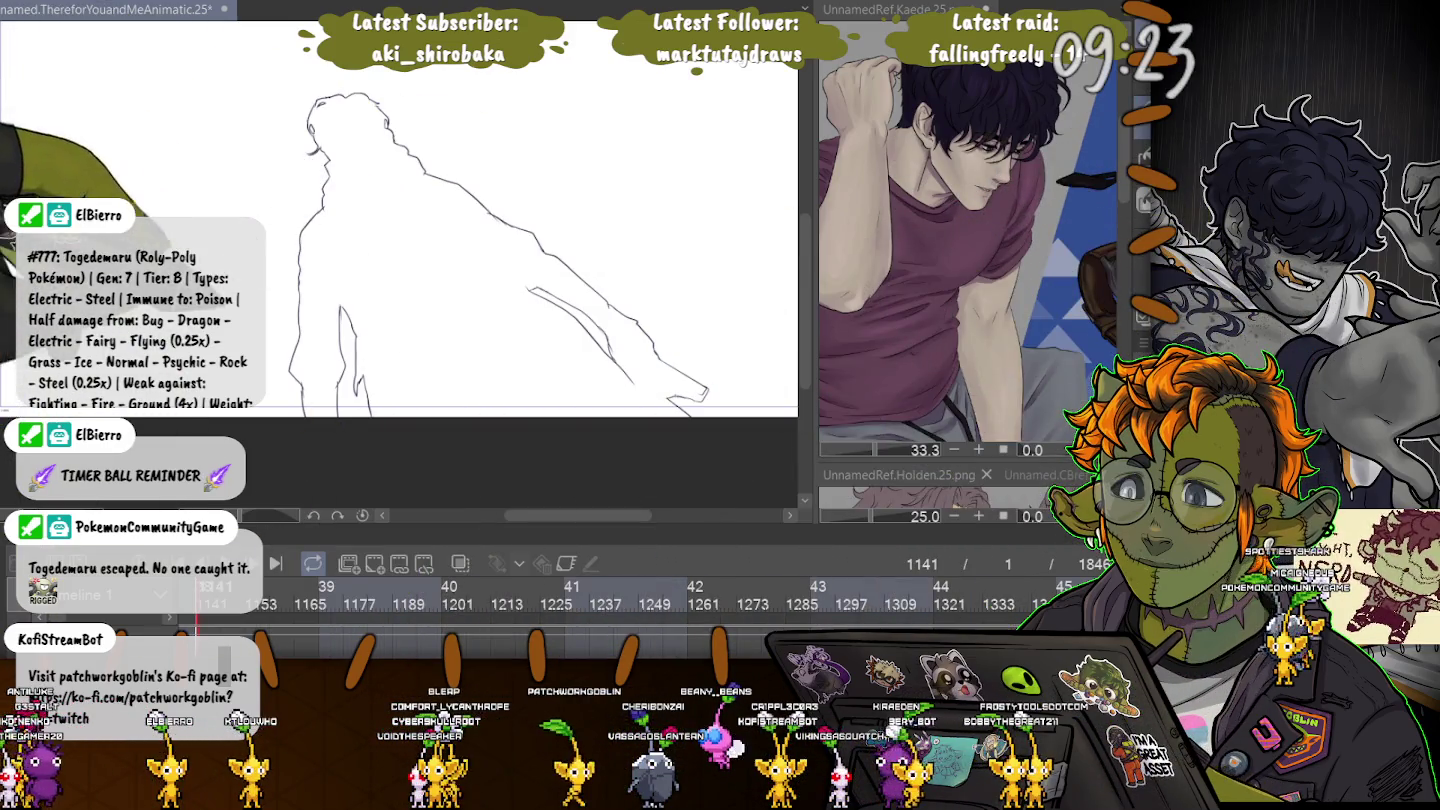
Fill the figure's silhouette with dark navy.
{"action": "left_click", "coordinate": [420, 290]}
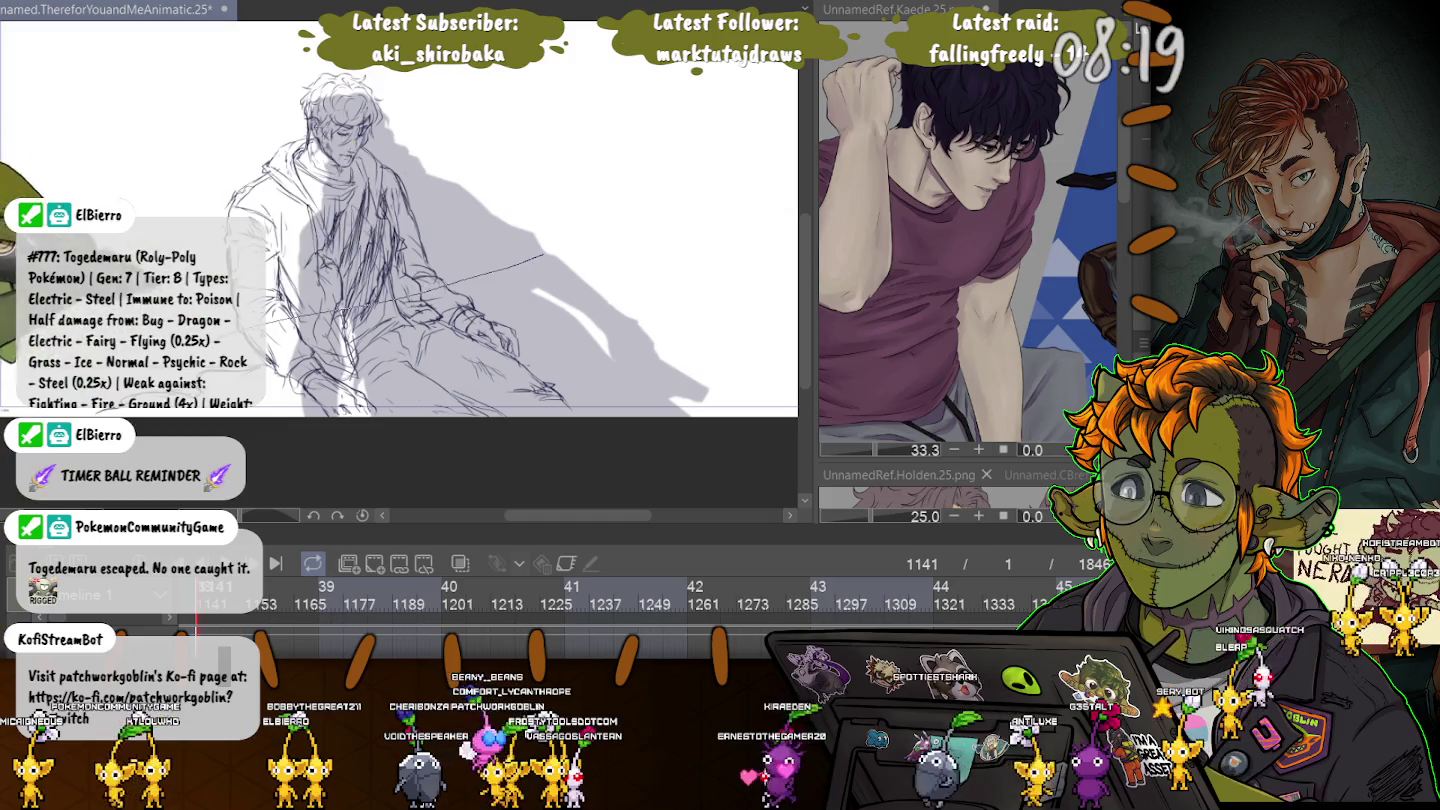
Lasso the upper part of the lavender shadow.
{"action": "left_click_drag", "start_coordinate": [301, 301], "coordinate": [561, 248]}
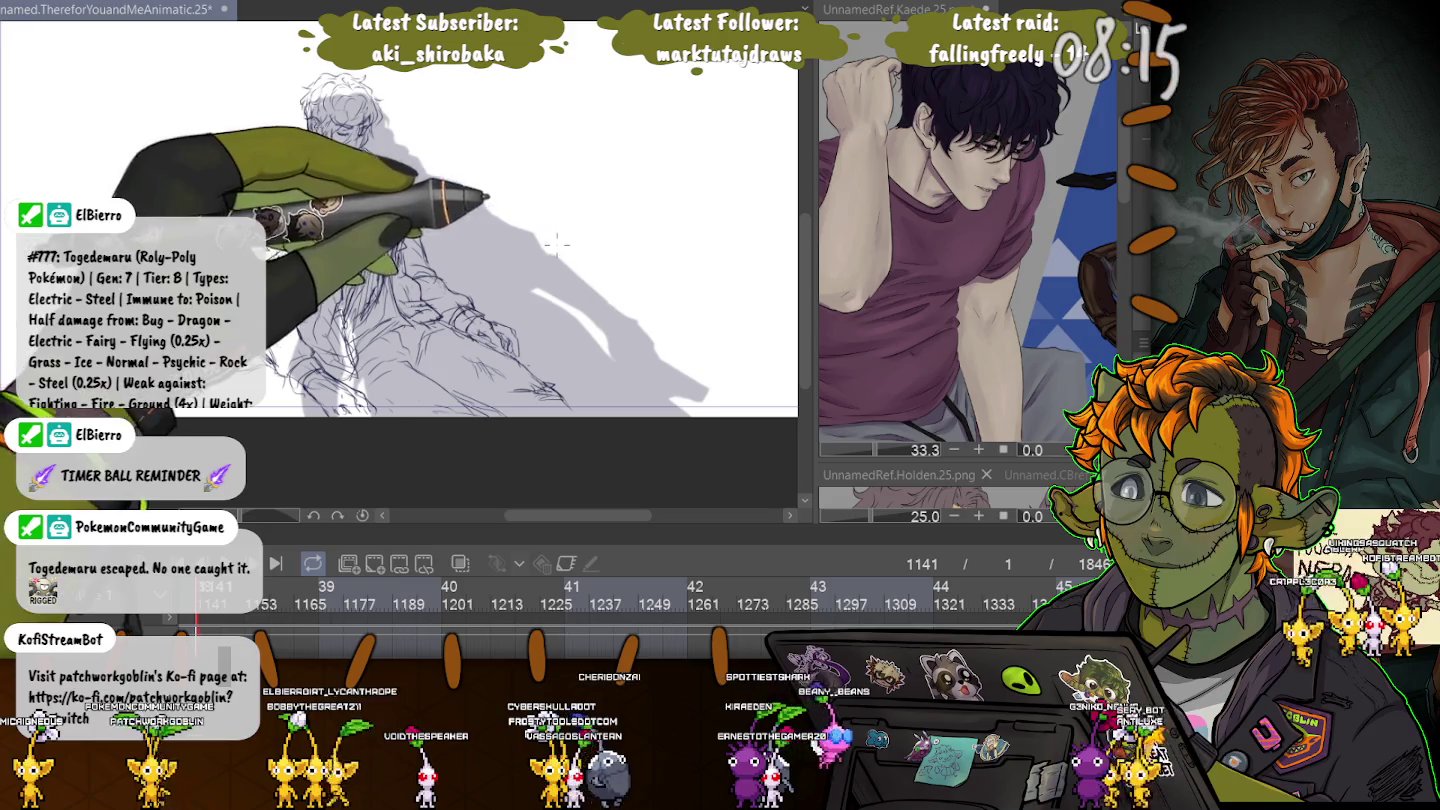
{"action": "left_click_drag", "start_coordinate": [557, 246], "coordinate": [300, 330]}
{"action": "left_click_drag", "start_coordinate": [557, 245], "coordinate": [555, 148]}
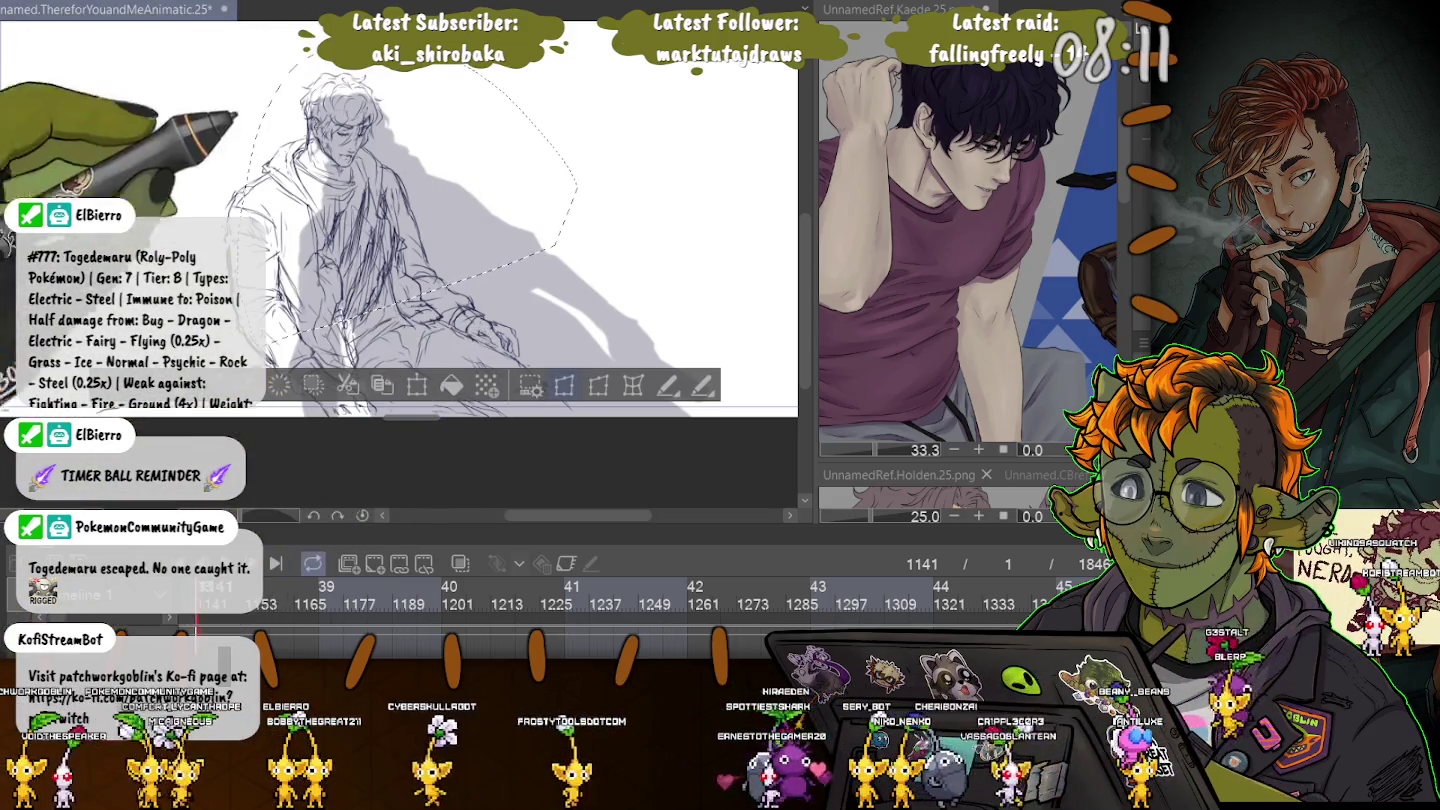
Skew and rotate the selected upper shadow to a new lean and commit it.
{"action": "left_click", "coordinate": [564, 385]}
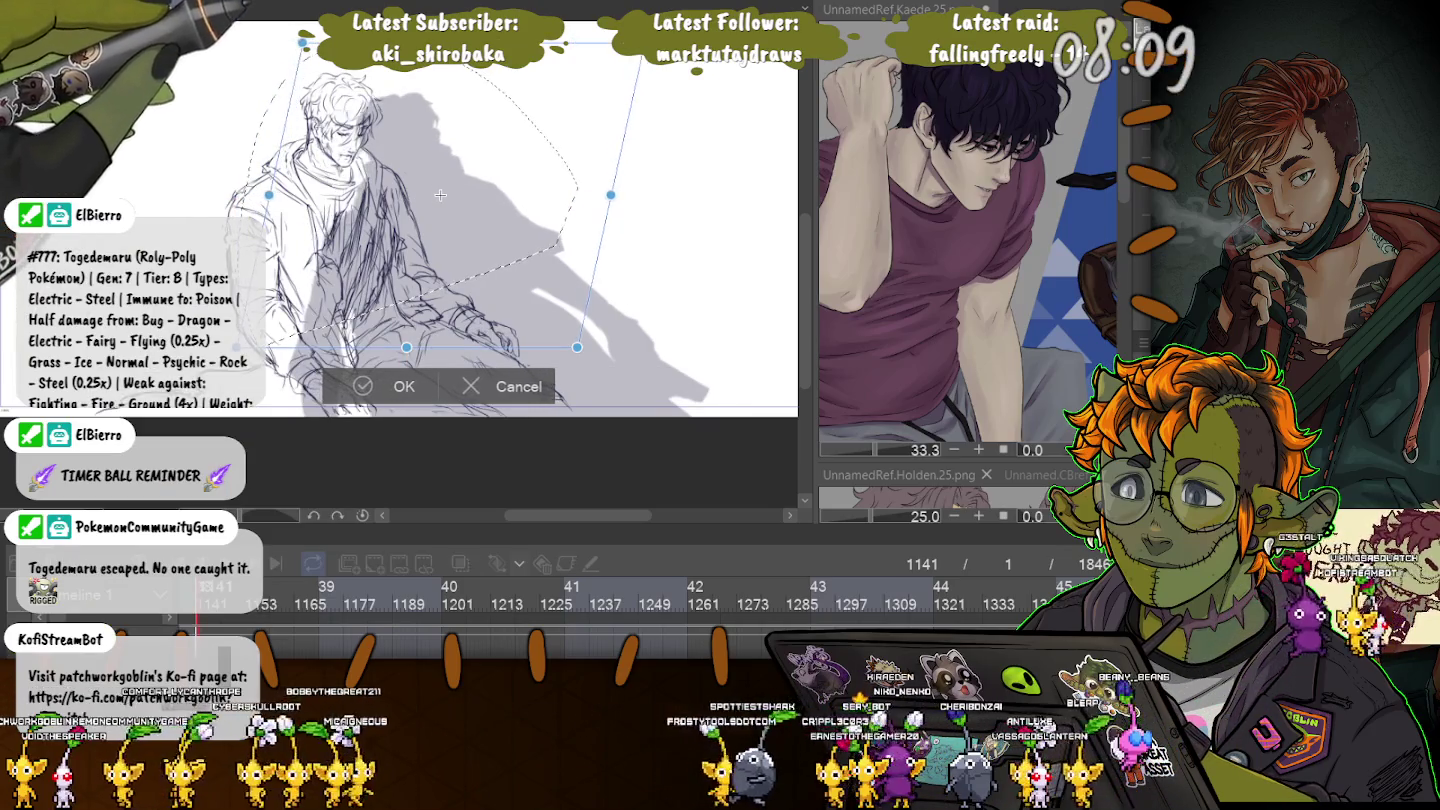
{"action": "left_click_drag", "start_coordinate": [440, 195], "coordinate": [455, 194]}
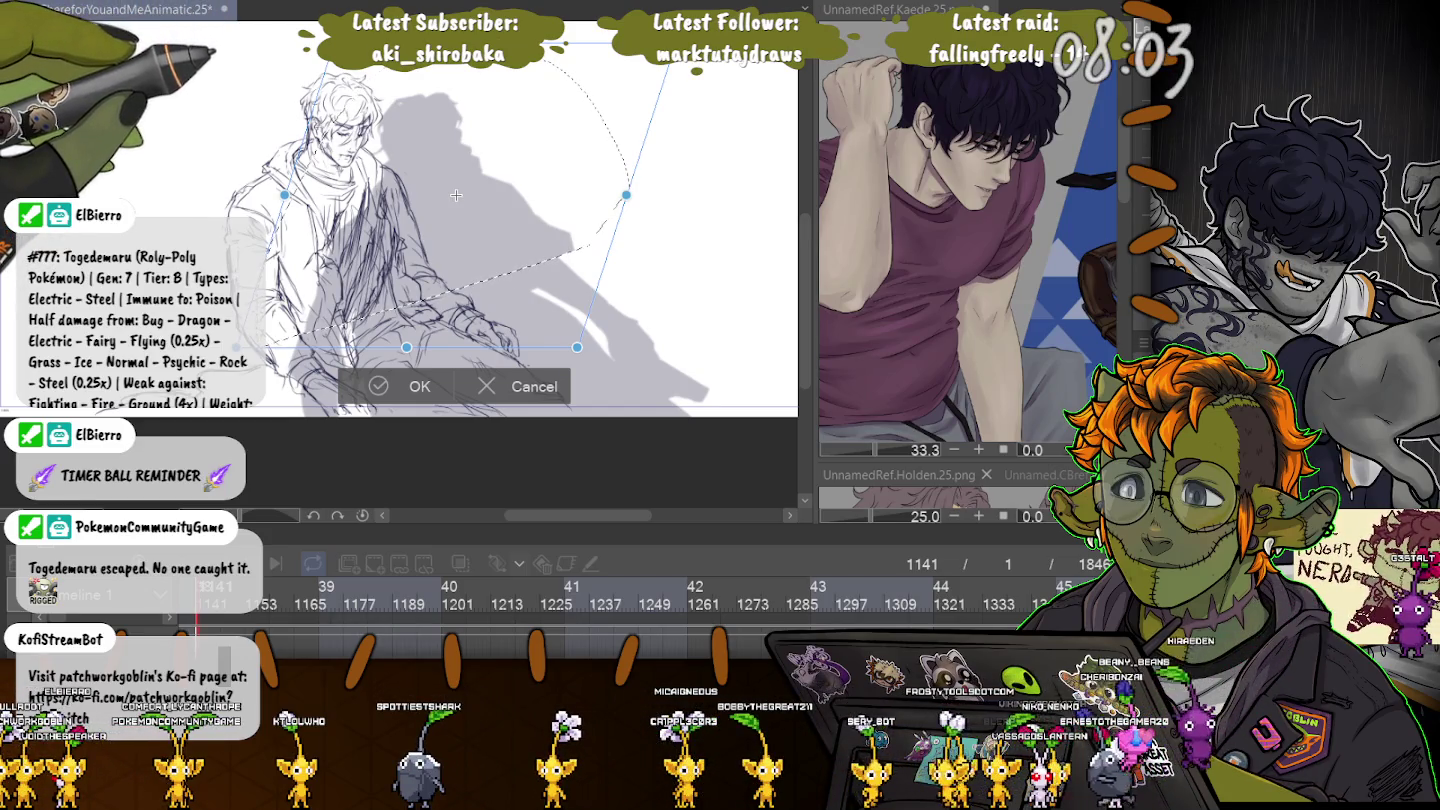
{"action": "left_click_drag", "start_coordinate": [451, 195], "coordinate": [345, 195]}
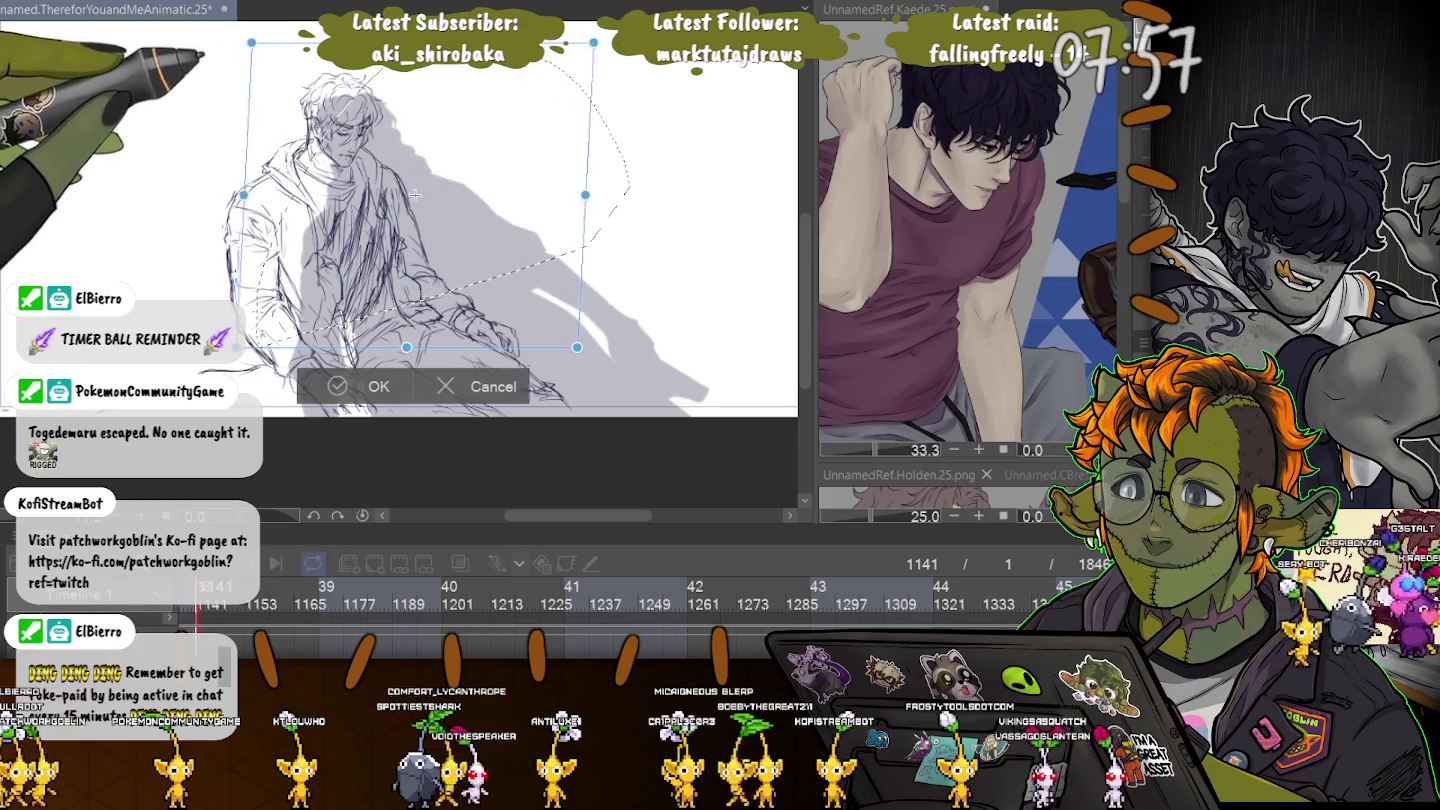
{"action": "left_click_drag", "start_coordinate": [420, 194], "coordinate": [447, 221]}
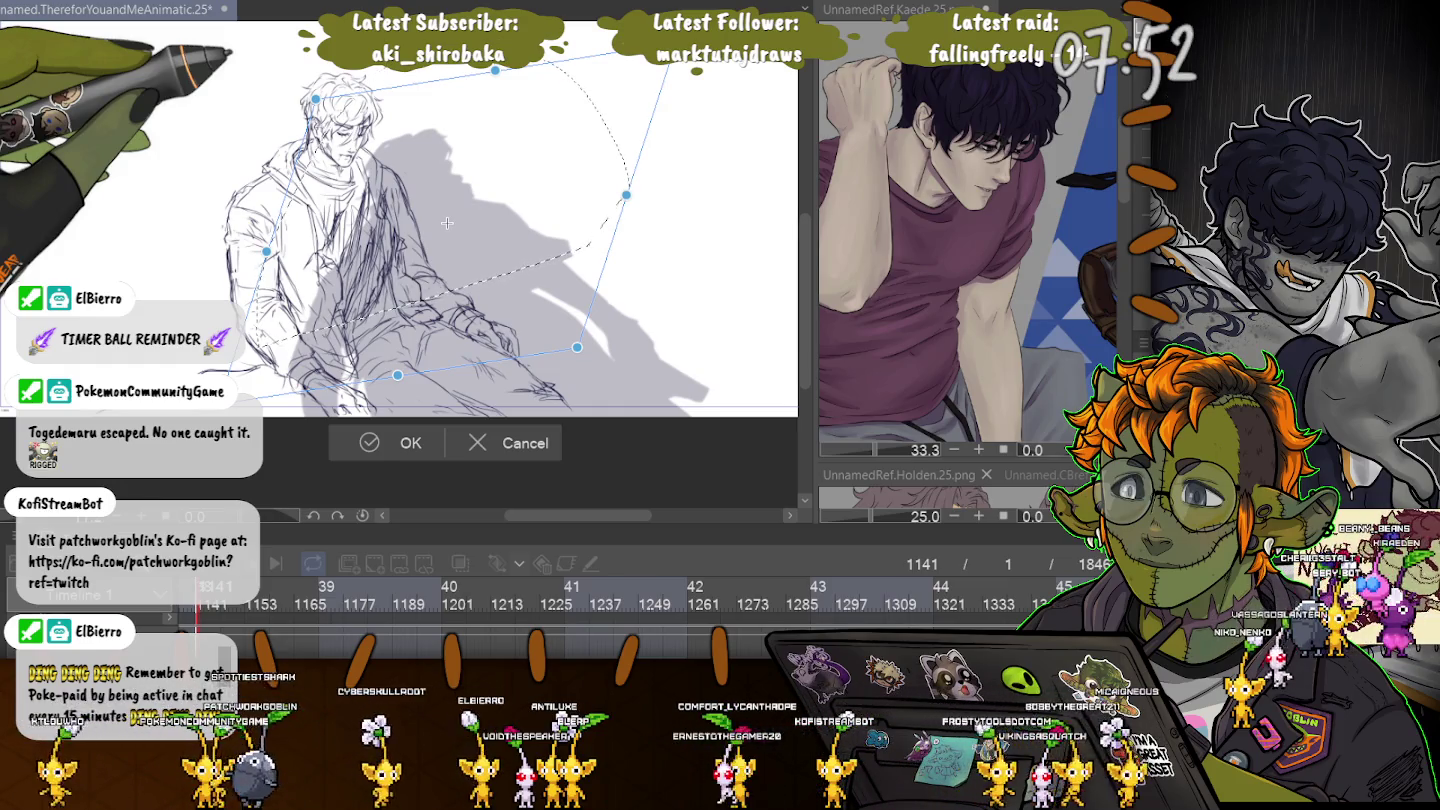
{"action": "mouse_move", "coordinate": [446, 222]}
{"action": "left_mouse_down"}
{"action": "mouse_move", "coordinate": [414, 195]}
{"action": "mouse_move", "coordinate": [460, 194]}
{"action": "left_mouse_up"}
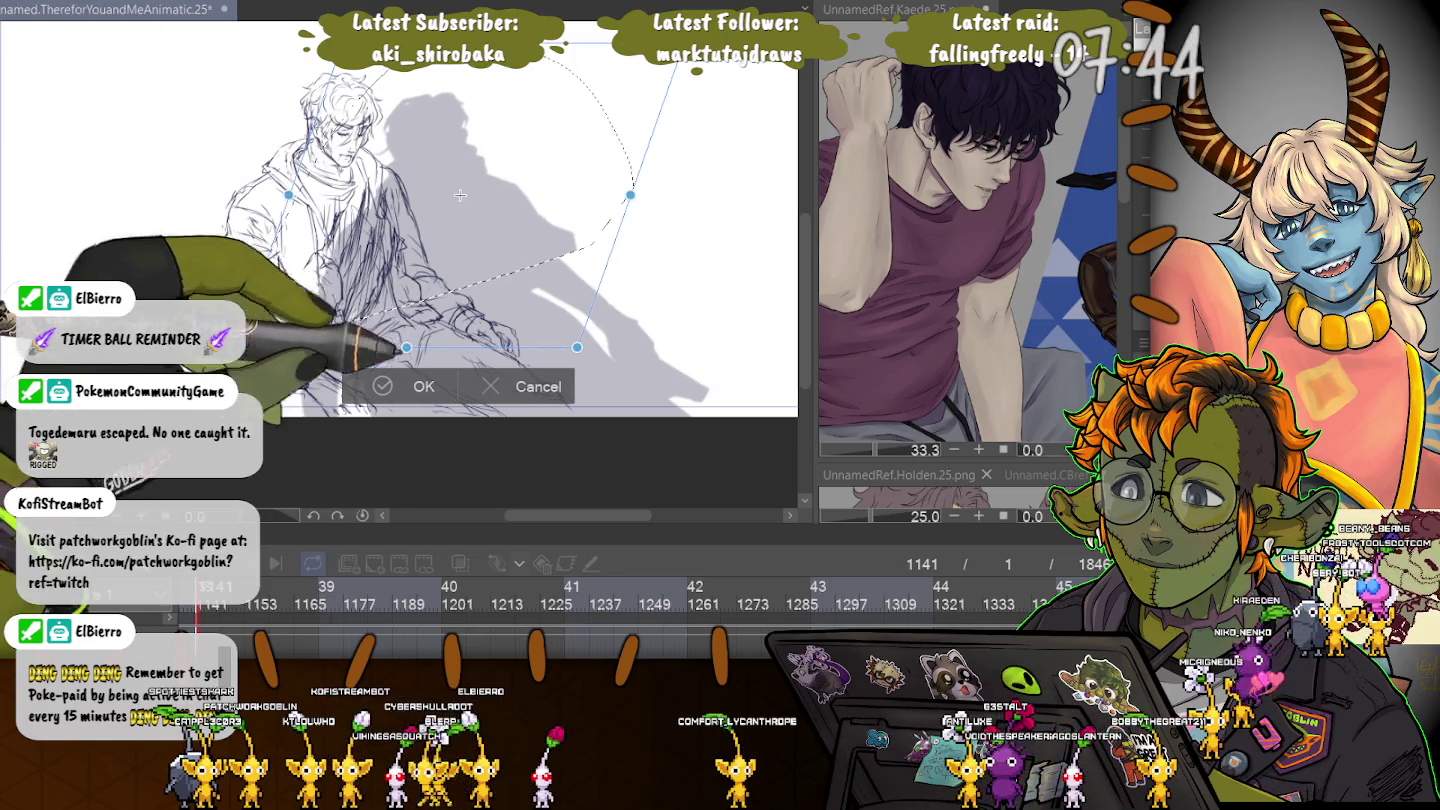
{"action": "key", "text": "Return"}
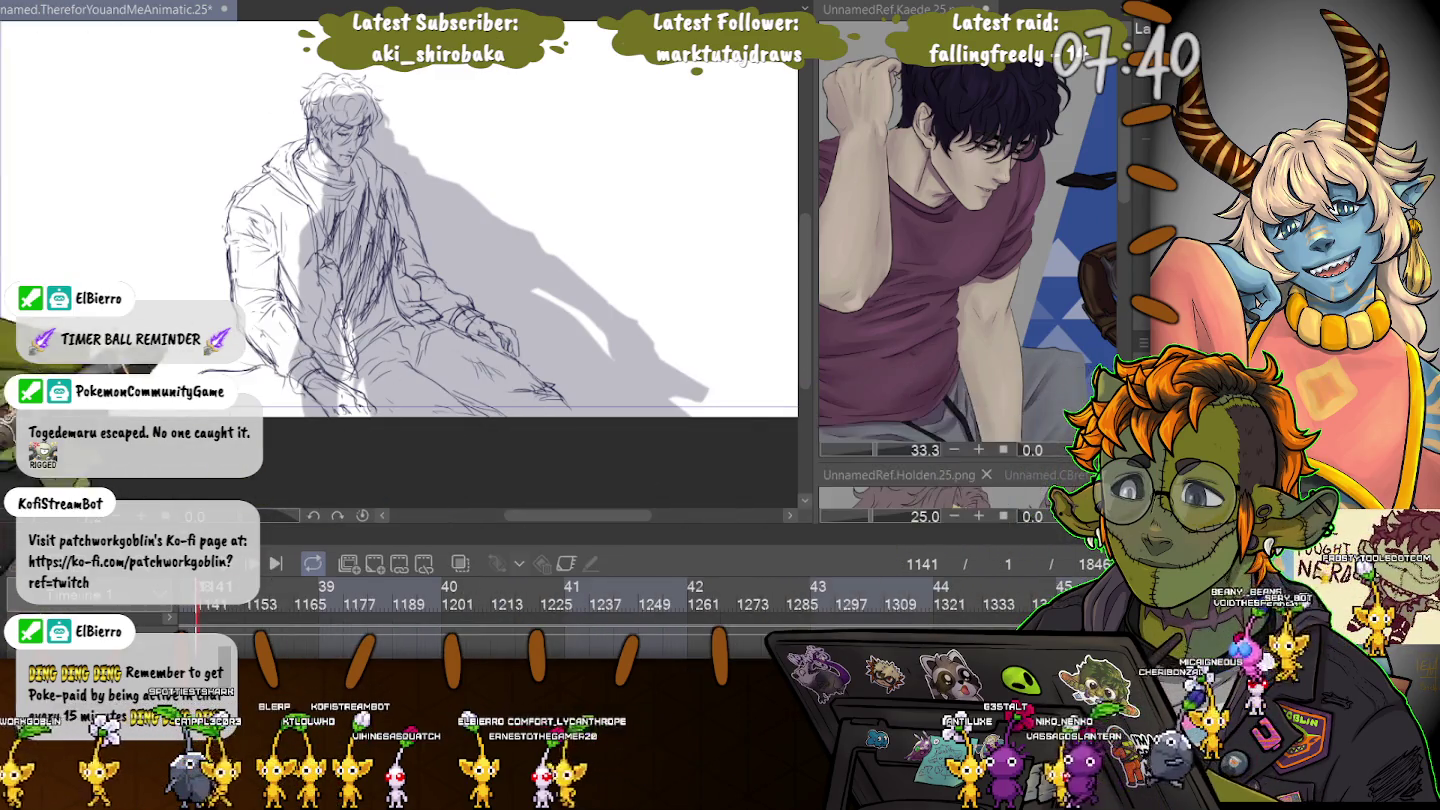
{"action": "key", "text": "ctrl+minus"}
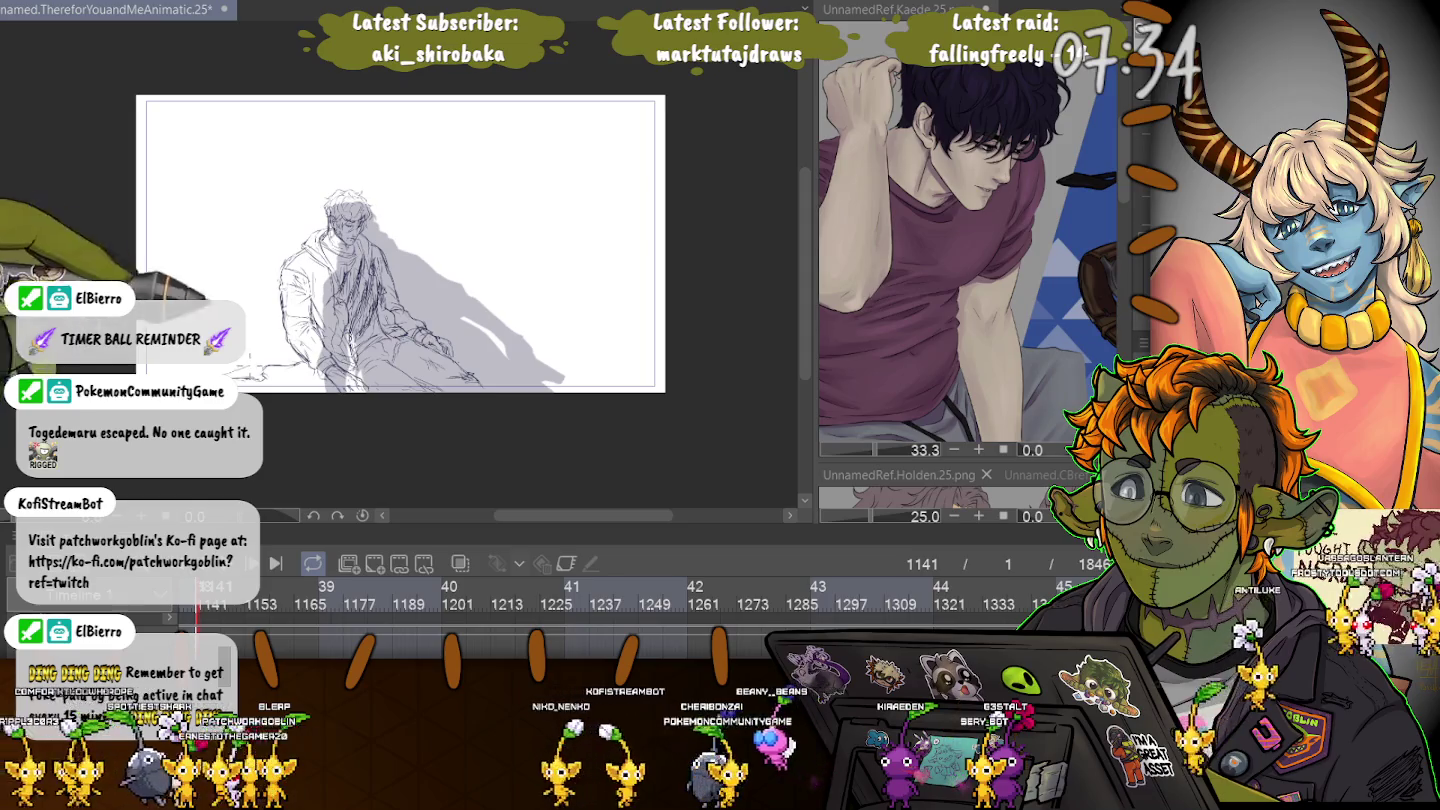
Draw a diagonal line across the silhouette, hide the sketch, and select its upper part.
{"action": "left_click_drag", "start_coordinate": [240, 350], "coordinate": [583, 264]}
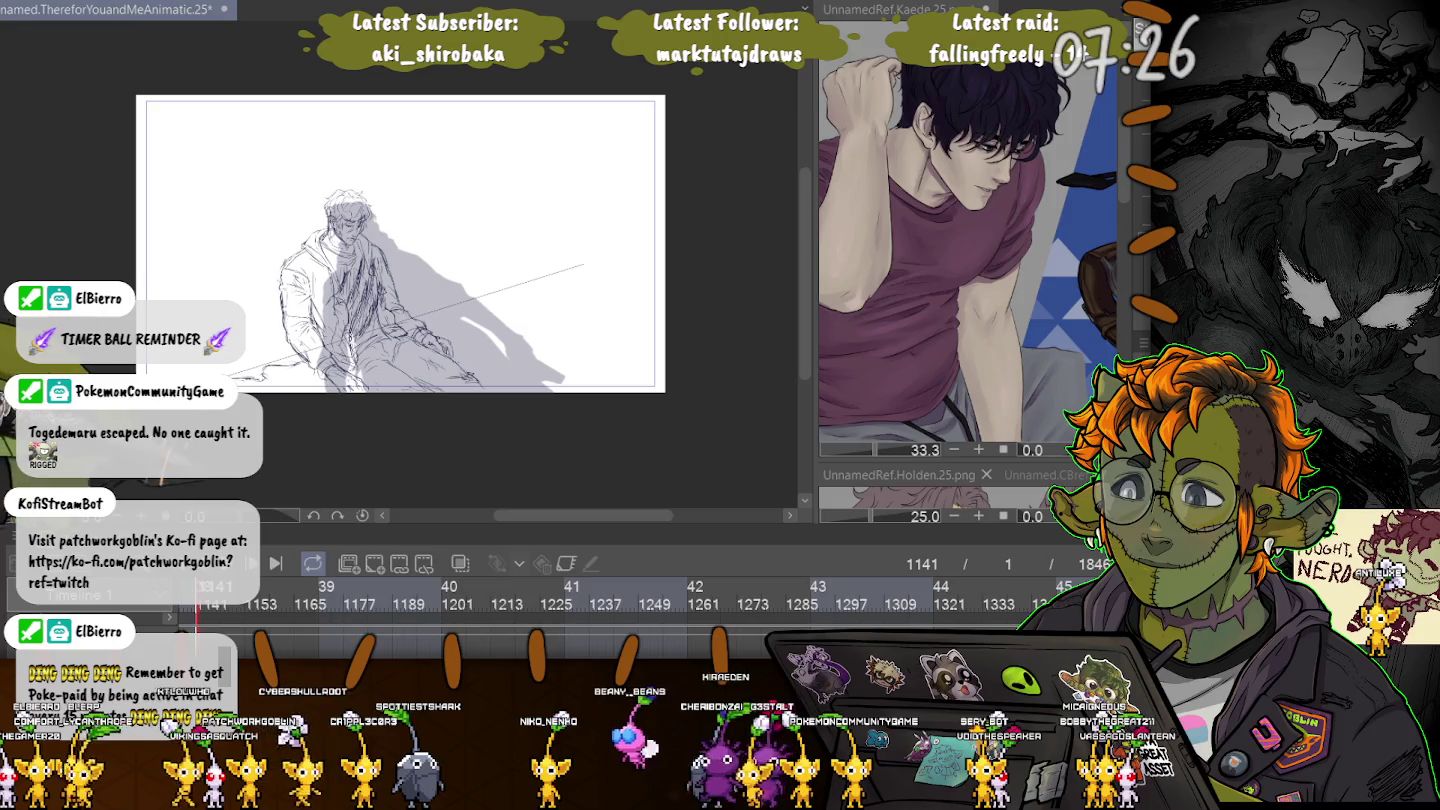
{"action": "key", "text": "ctrl+z"}
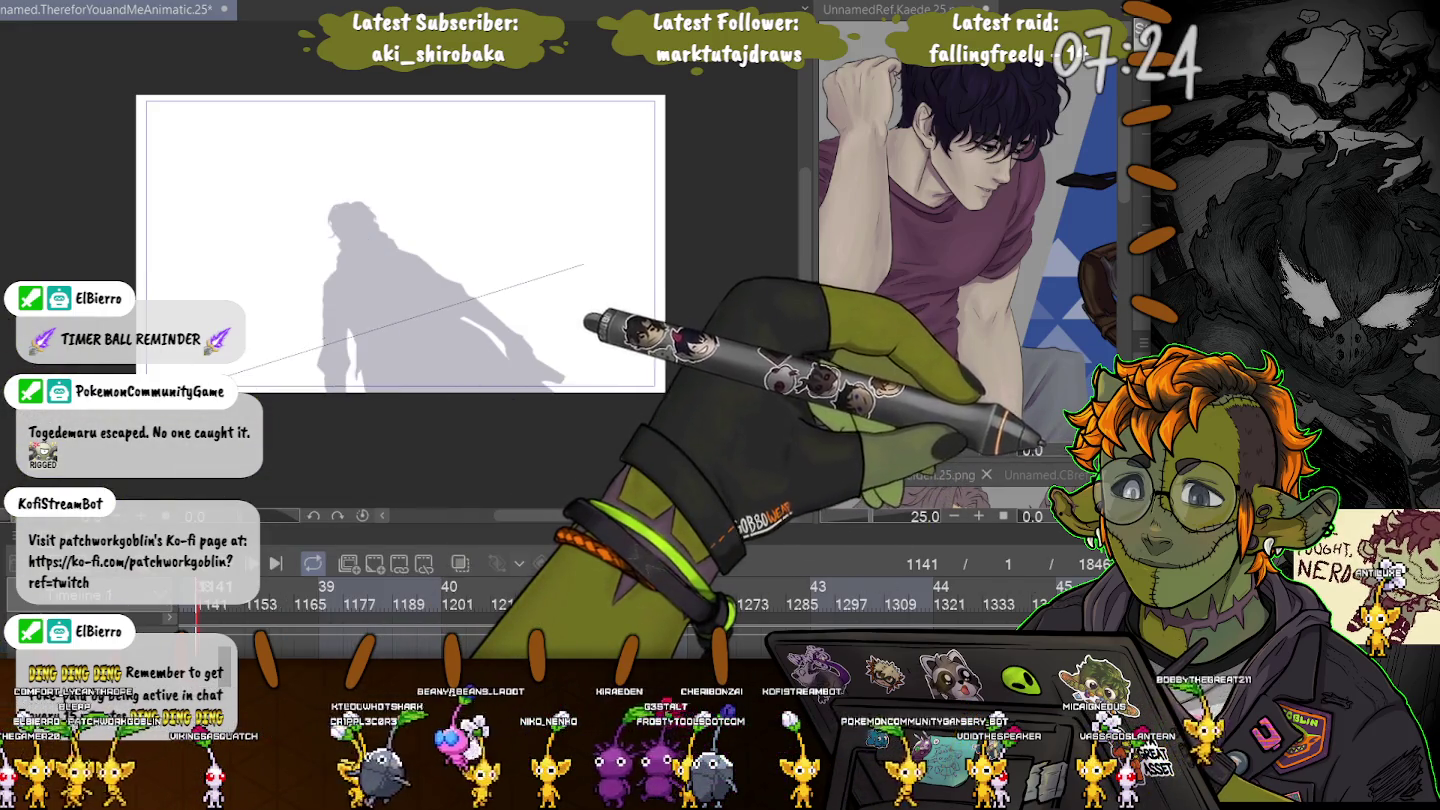
{"action": "left_click", "coordinate": [380, 280]}
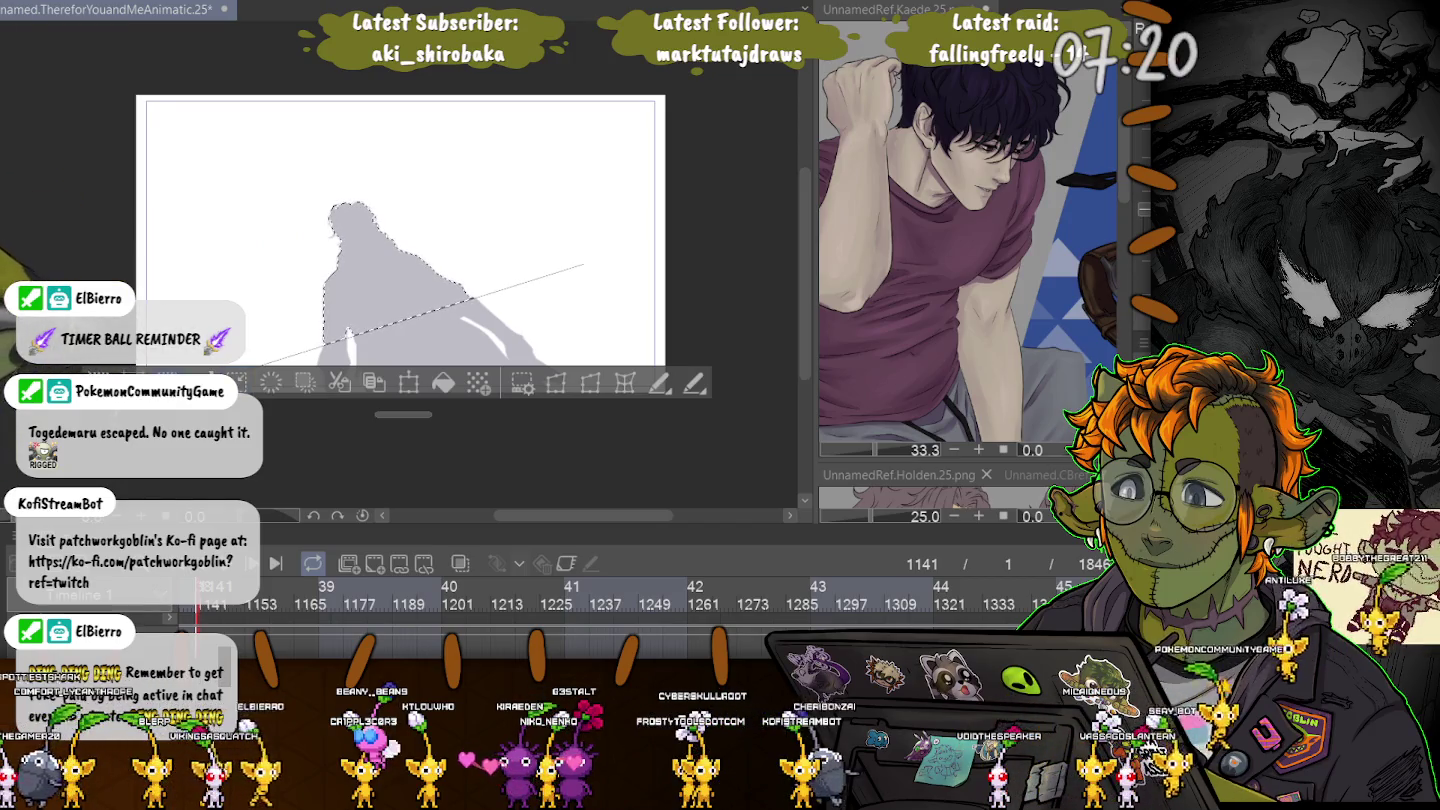
{"action": "key", "text": "ctrl+shift+i"}
{"action": "key", "text": "ctrl+z"}
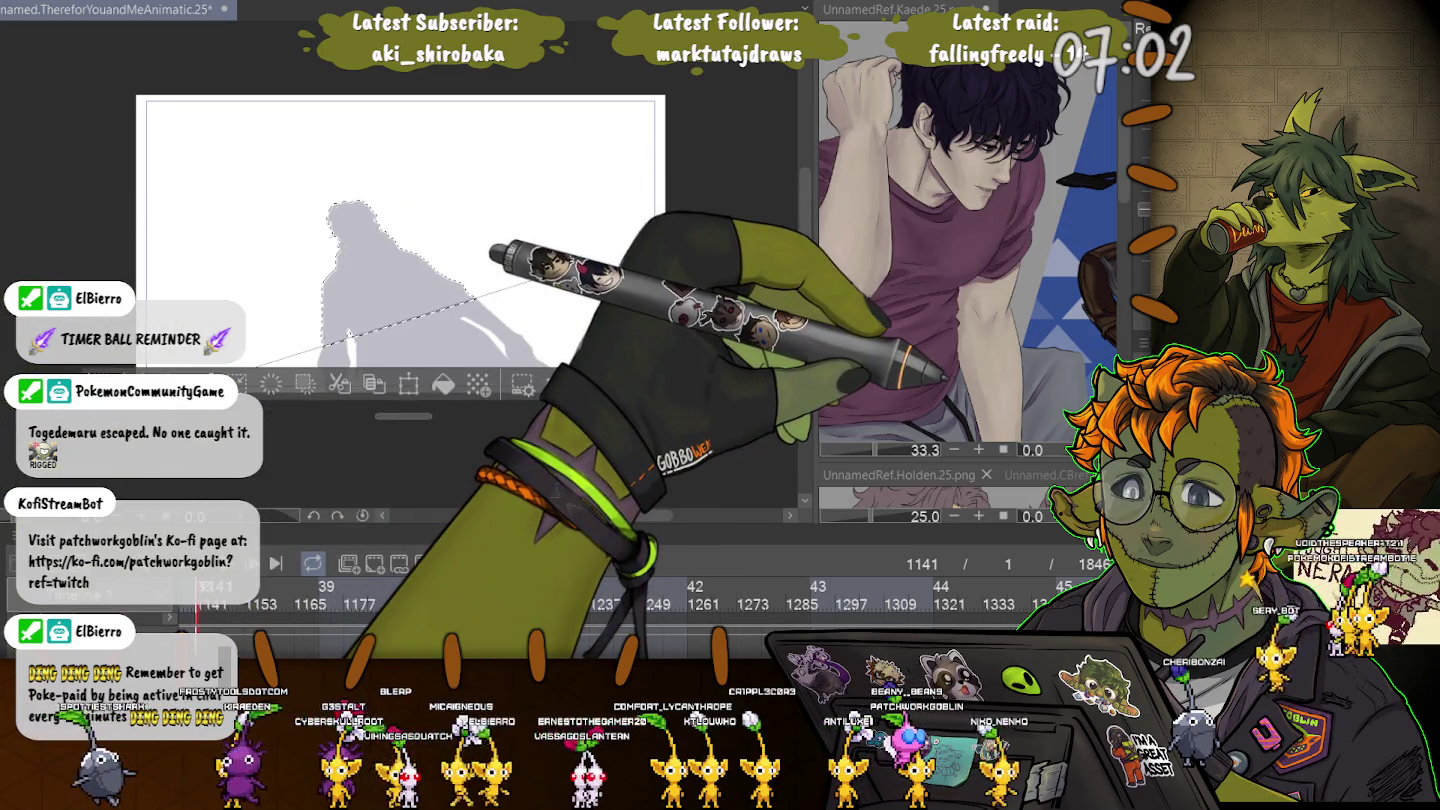
Transform the selected upper silhouette, raising its left side into a skew.
{"action": "key", "text": "ctrl+t"}
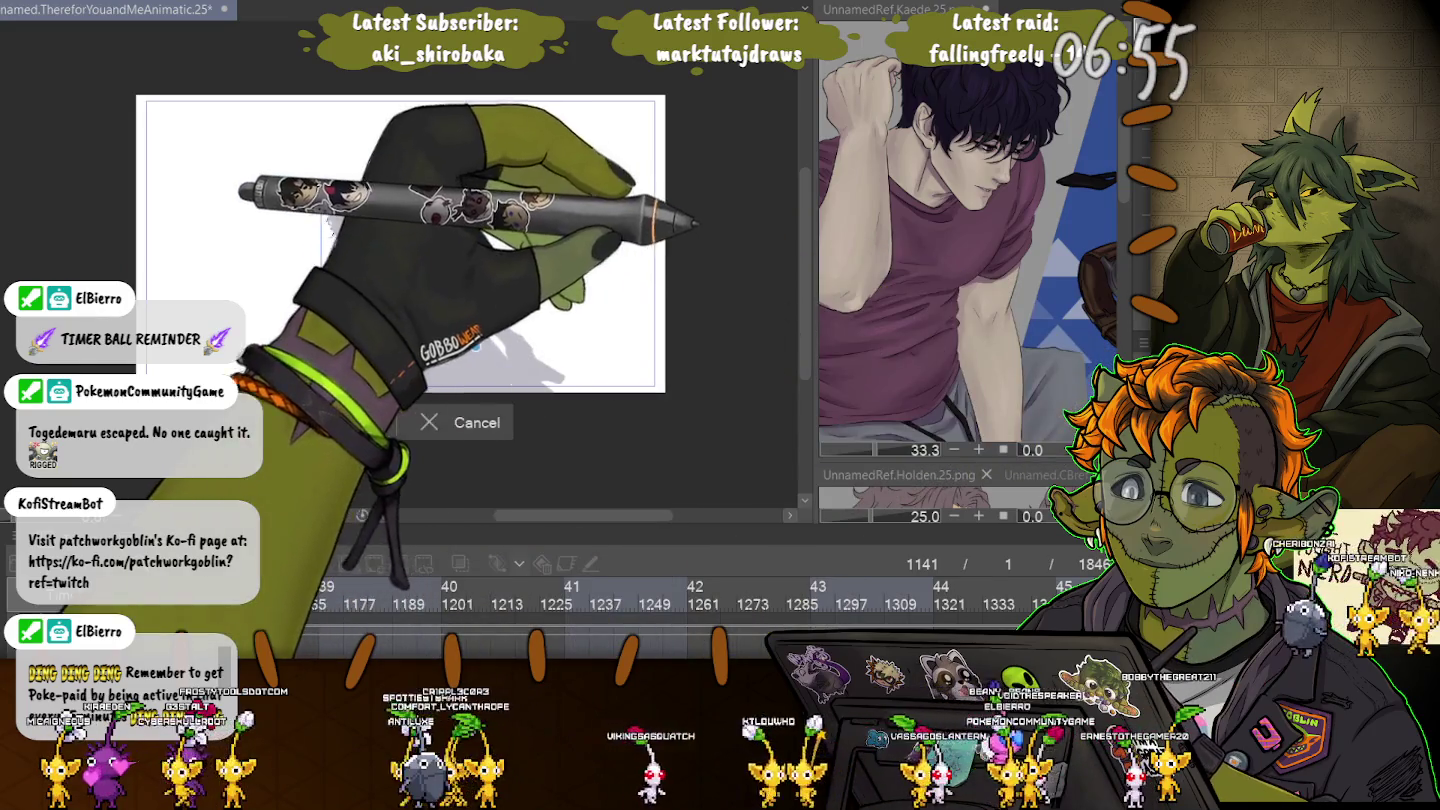
{"action": "key", "text": "Return"}
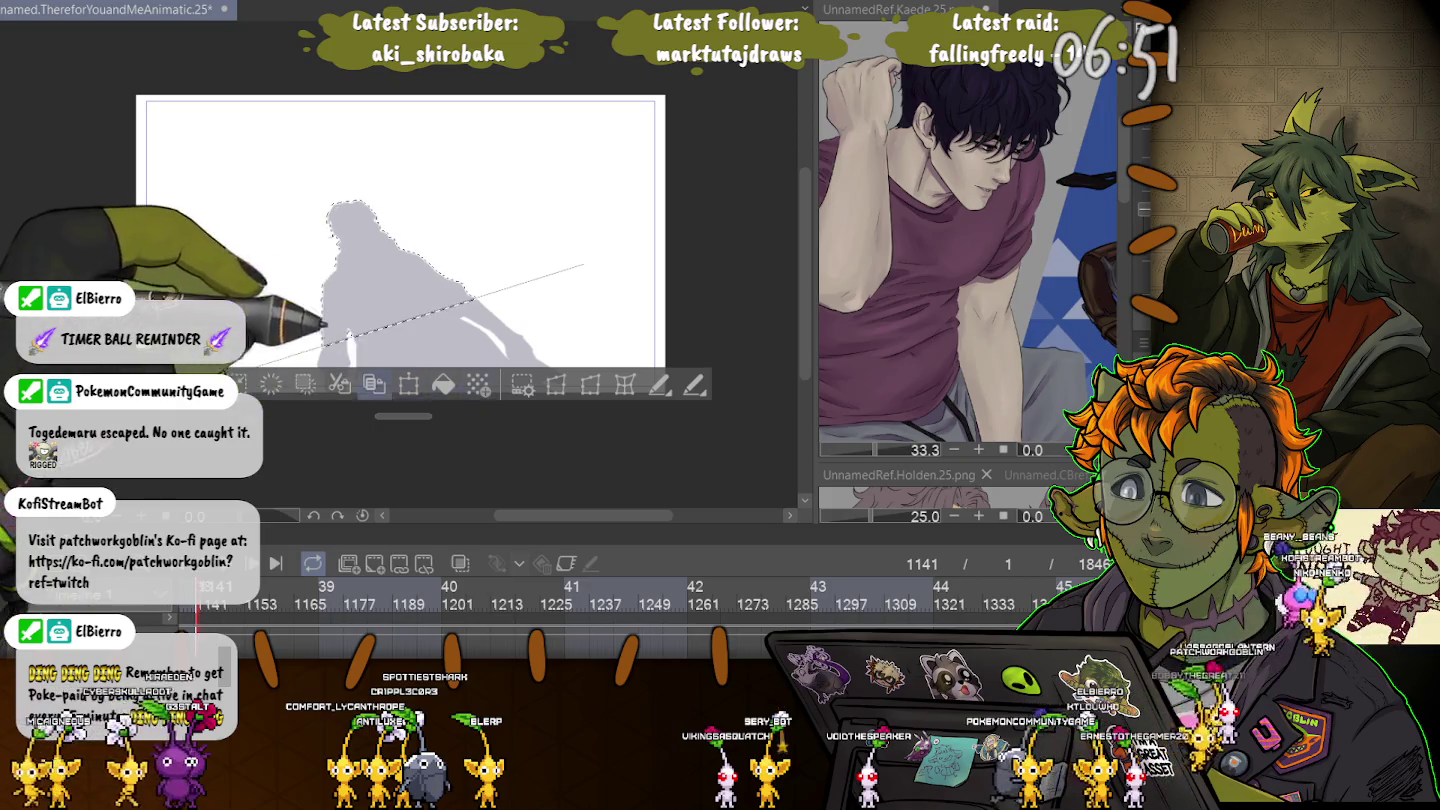
{"action": "key", "text": "ctrl+t"}
{"action": "left_click_drag", "start_coordinate": [320, 273], "coordinate": [320, 256]}
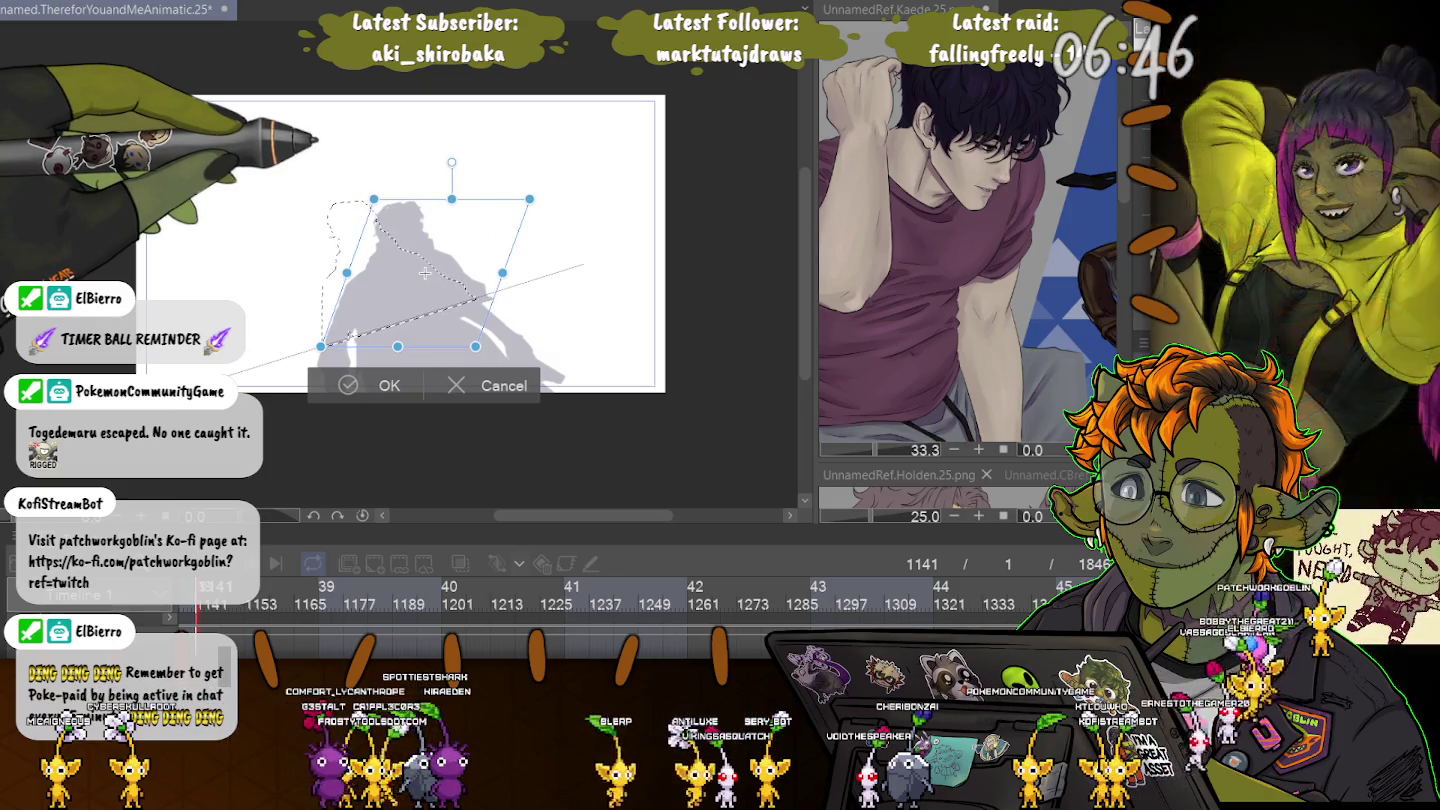
Try leaning and shearing the upper silhouette, then undo back to upright.
{"action": "mouse_move", "coordinate": [452, 199]}
{"action": "left_mouse_down"}
{"action": "mouse_move", "coordinate": [366, 199]}
{"action": "mouse_move", "coordinate": [399, 199]}
{"action": "left_mouse_up"}
{"action": "left_click_drag", "start_coordinate": [320, 272], "coordinate": [320, 329]}
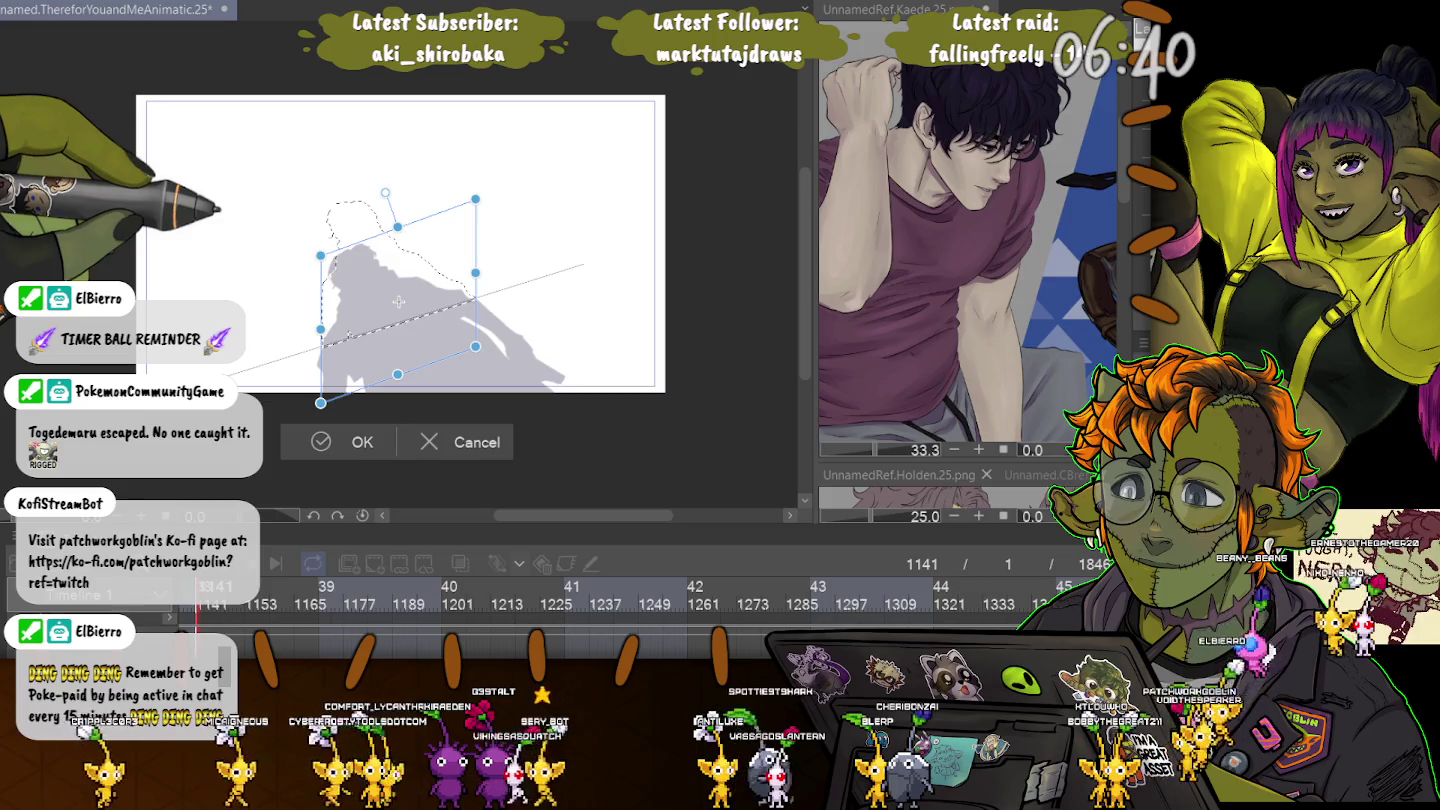
{"action": "left_click_drag", "start_coordinate": [399, 302], "coordinate": [389, 276]}
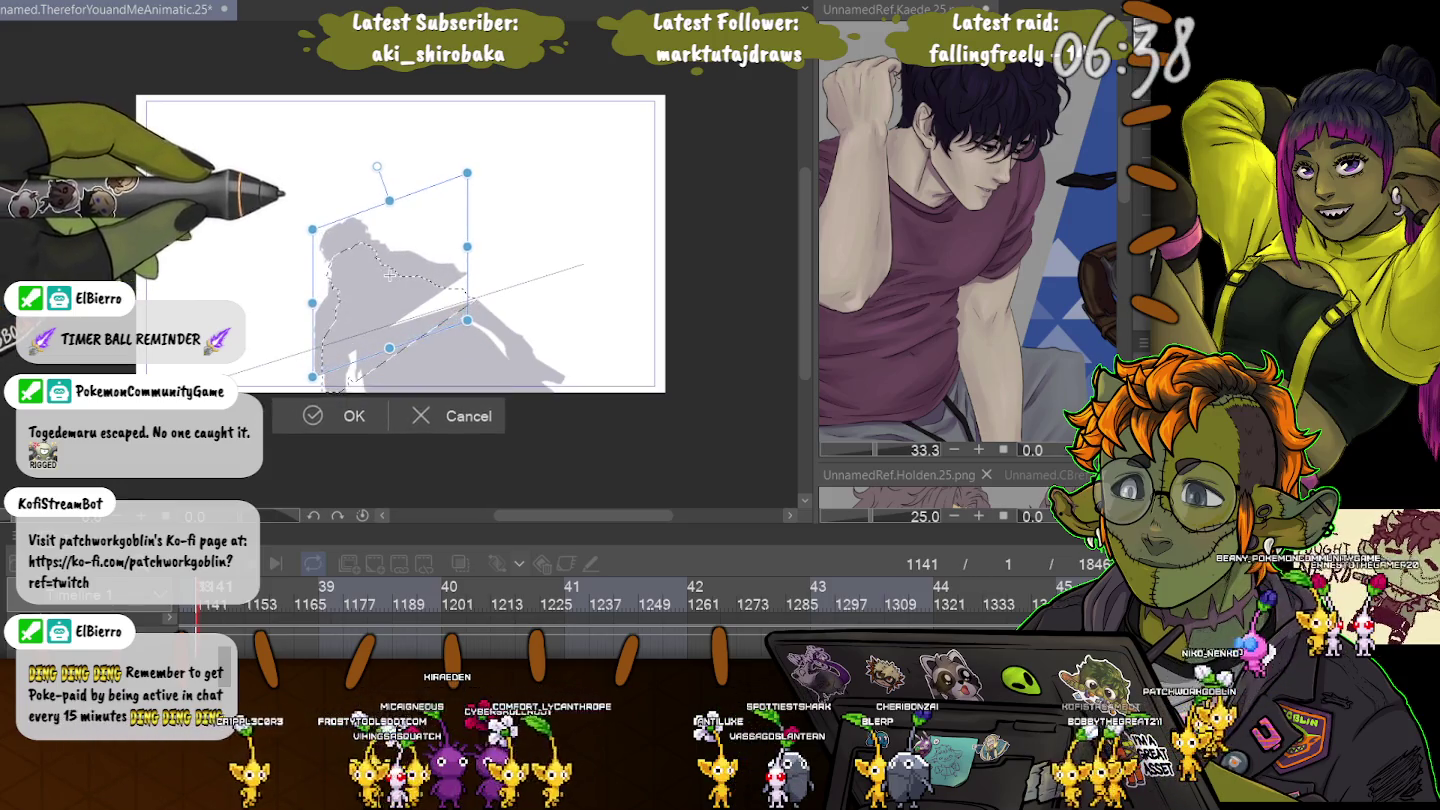
{"action": "key", "text": "ctrl+z"}
{"action": "key", "text": "ctrl+z"}
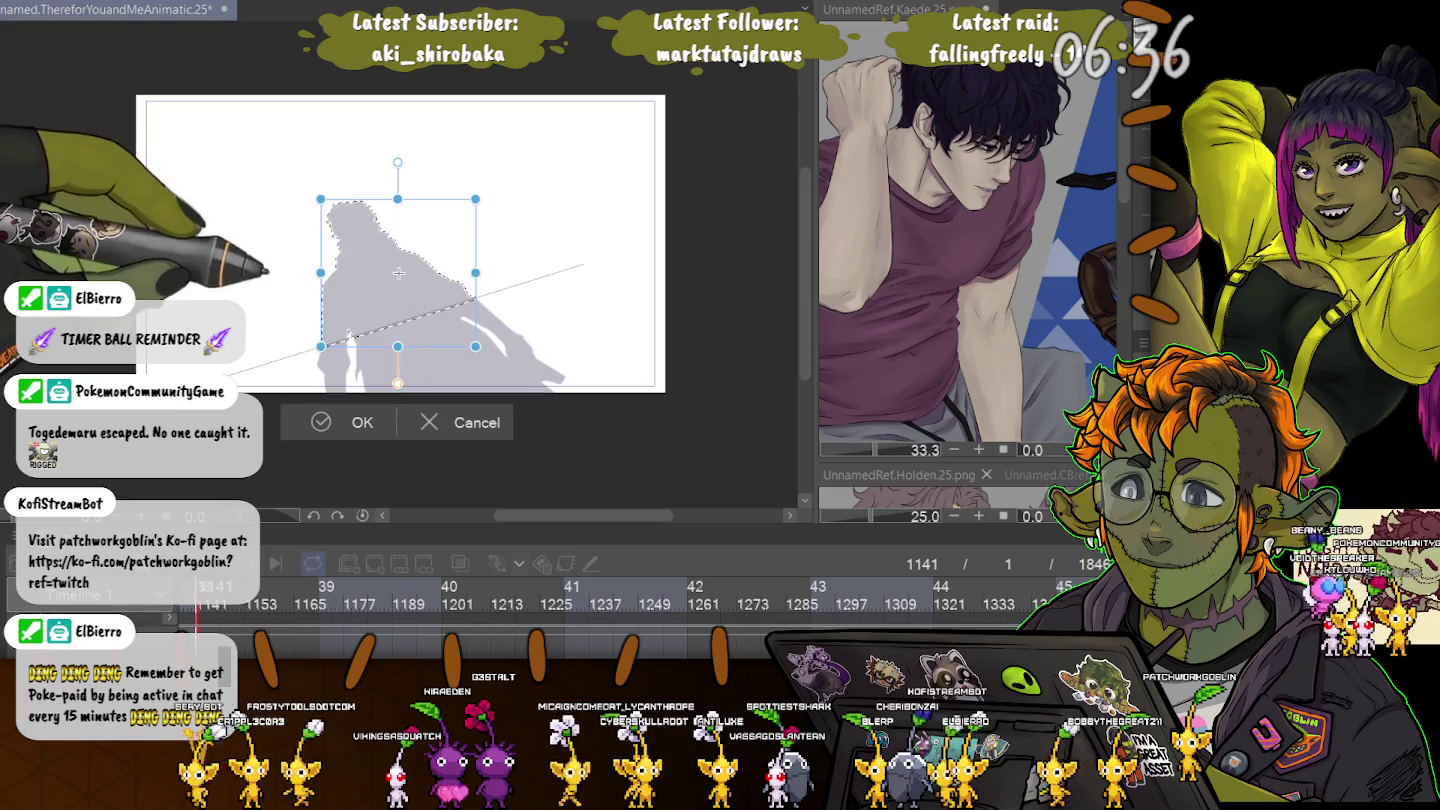
{"action": "key", "text": "ctrl+y"}
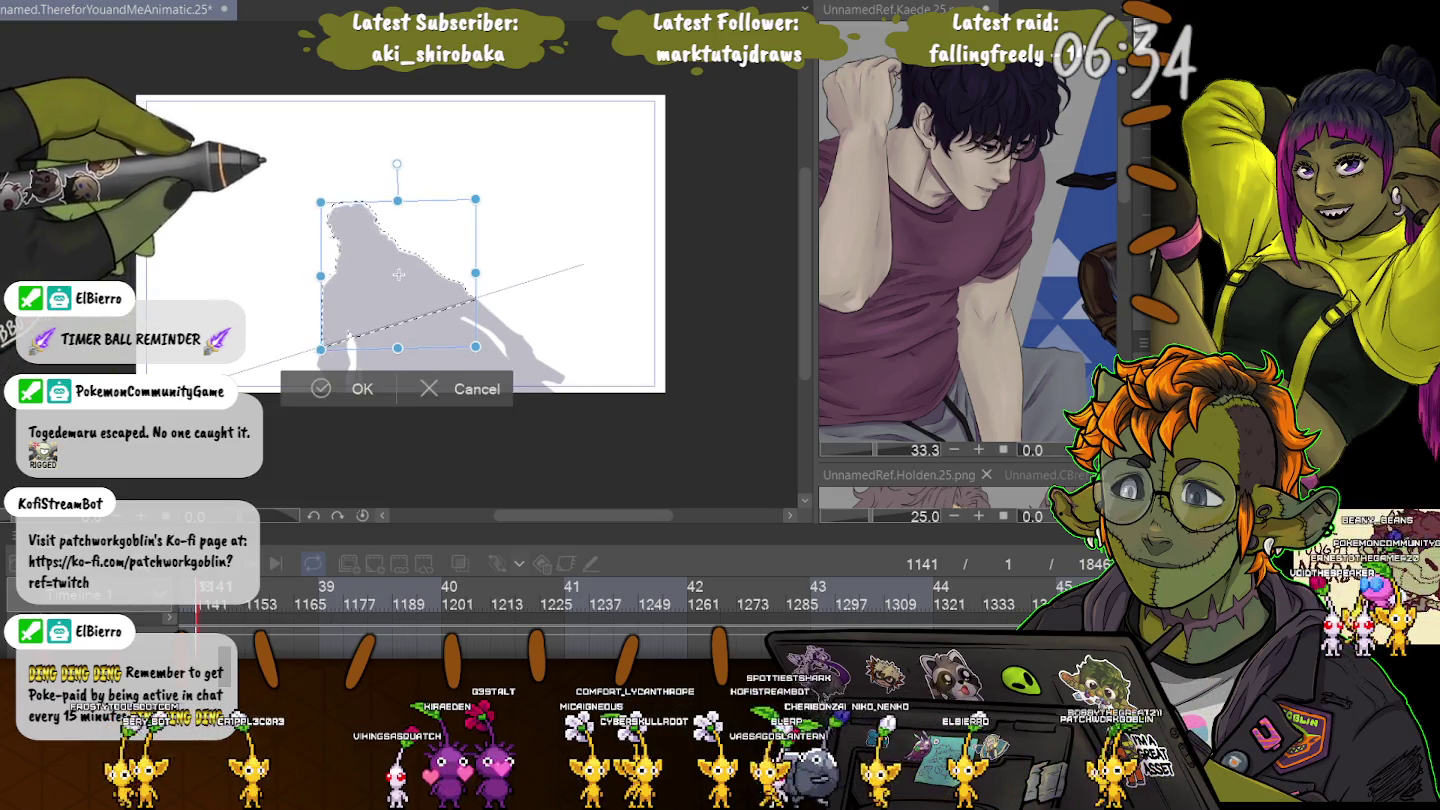
{"action": "key", "text": "ctrl+y"}
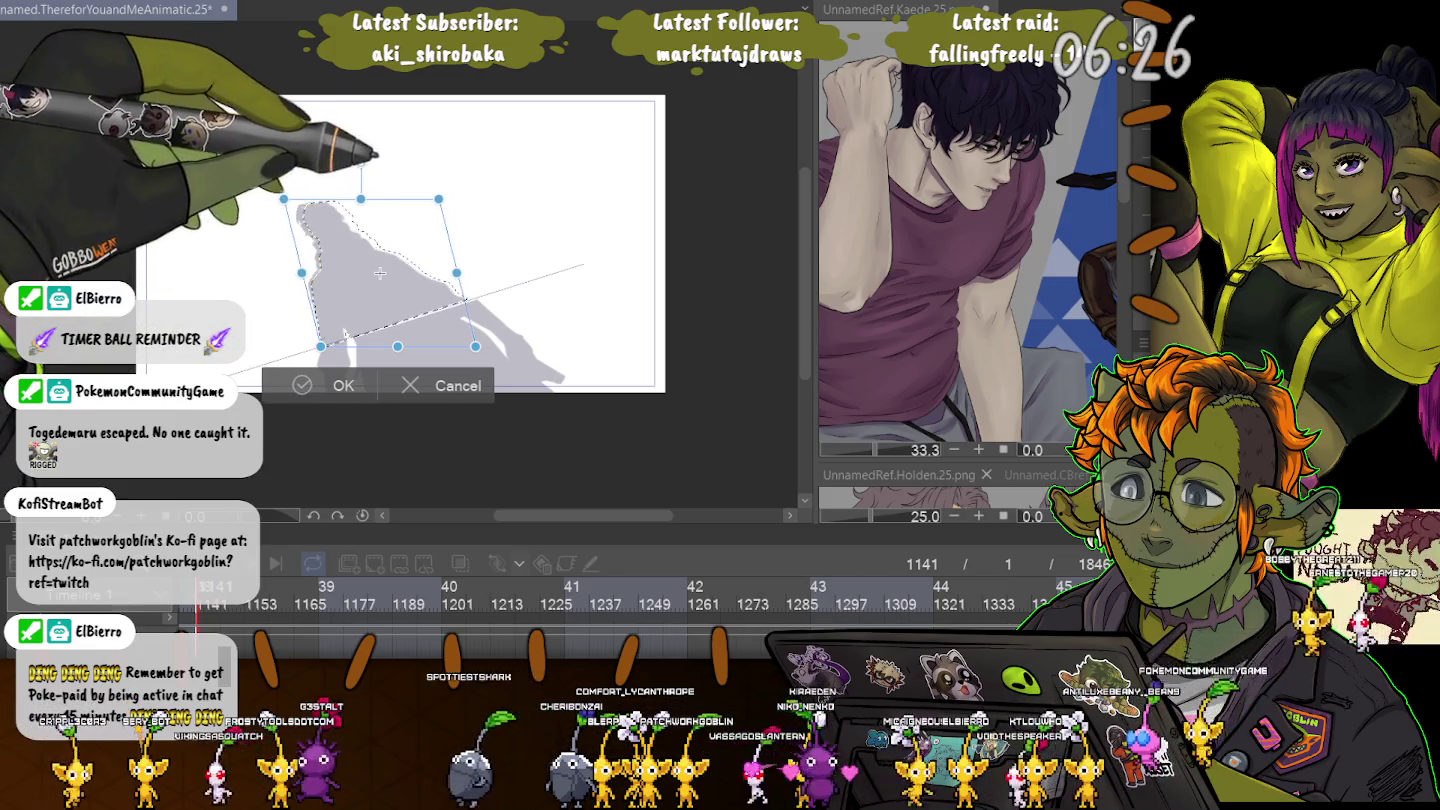
{"action": "key", "text": "ctrl+y"}
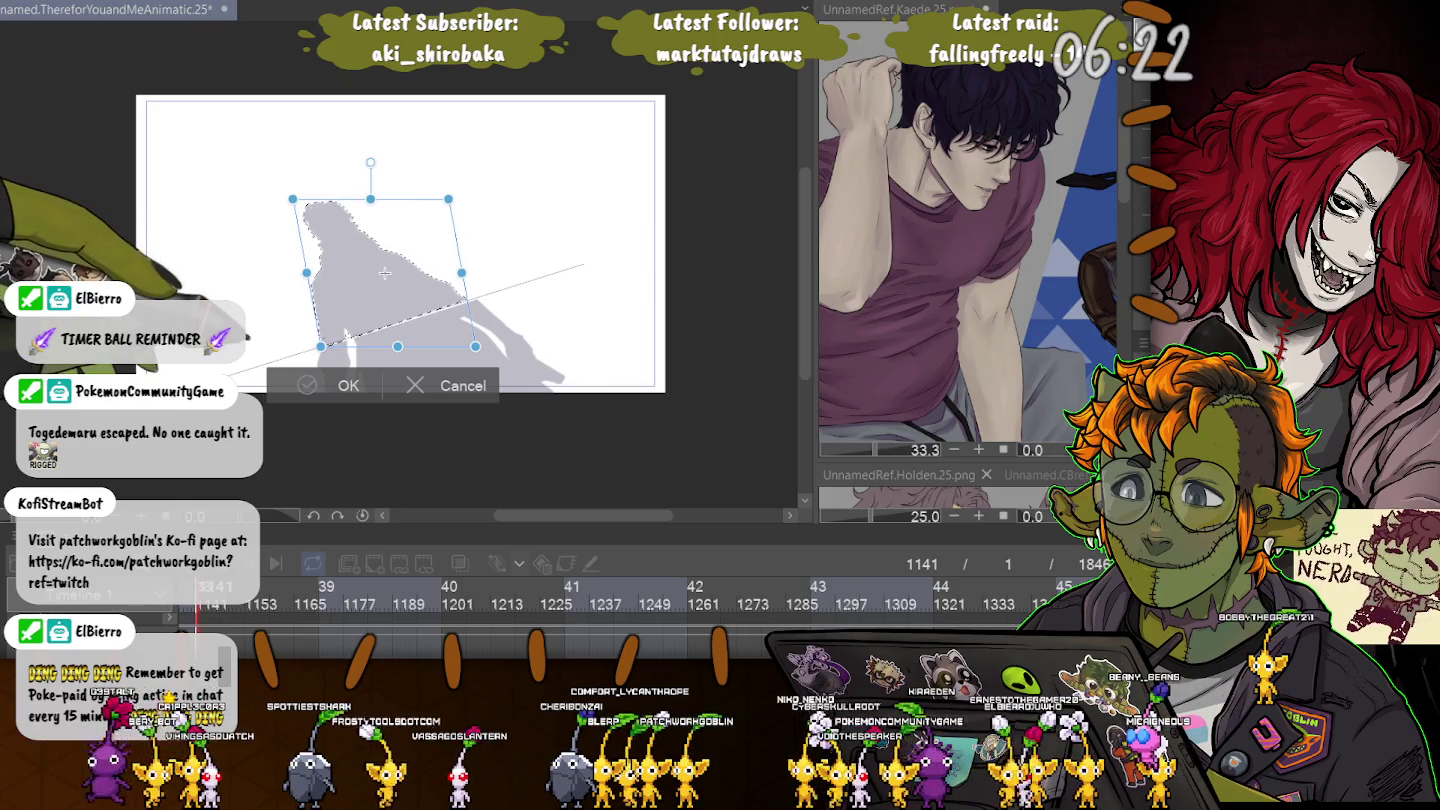
{"action": "key", "text": "ctrl+z"}
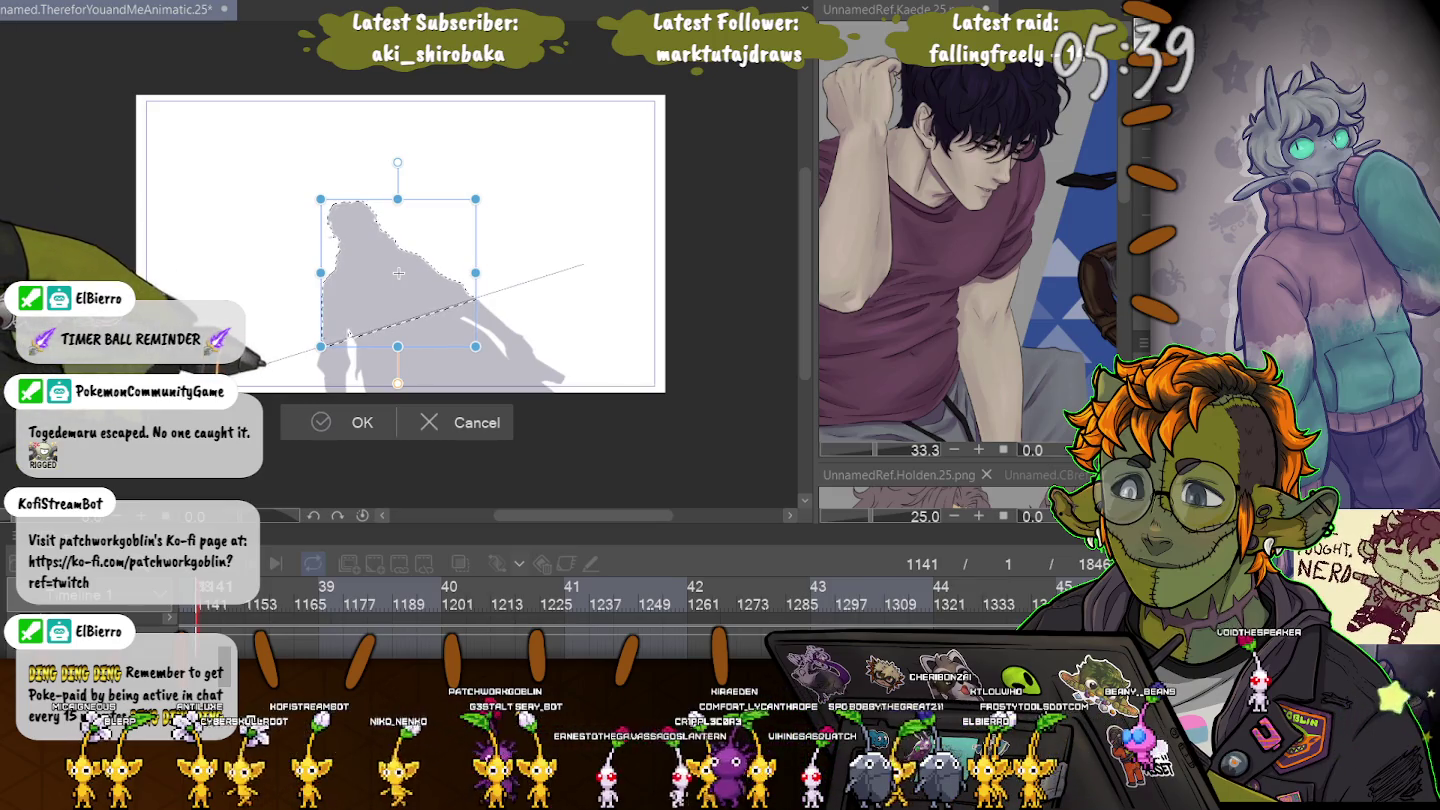
Skew the selection by pulling its bottom-right corner outward, commit, and deselect.
{"action": "key", "text": "Return"}
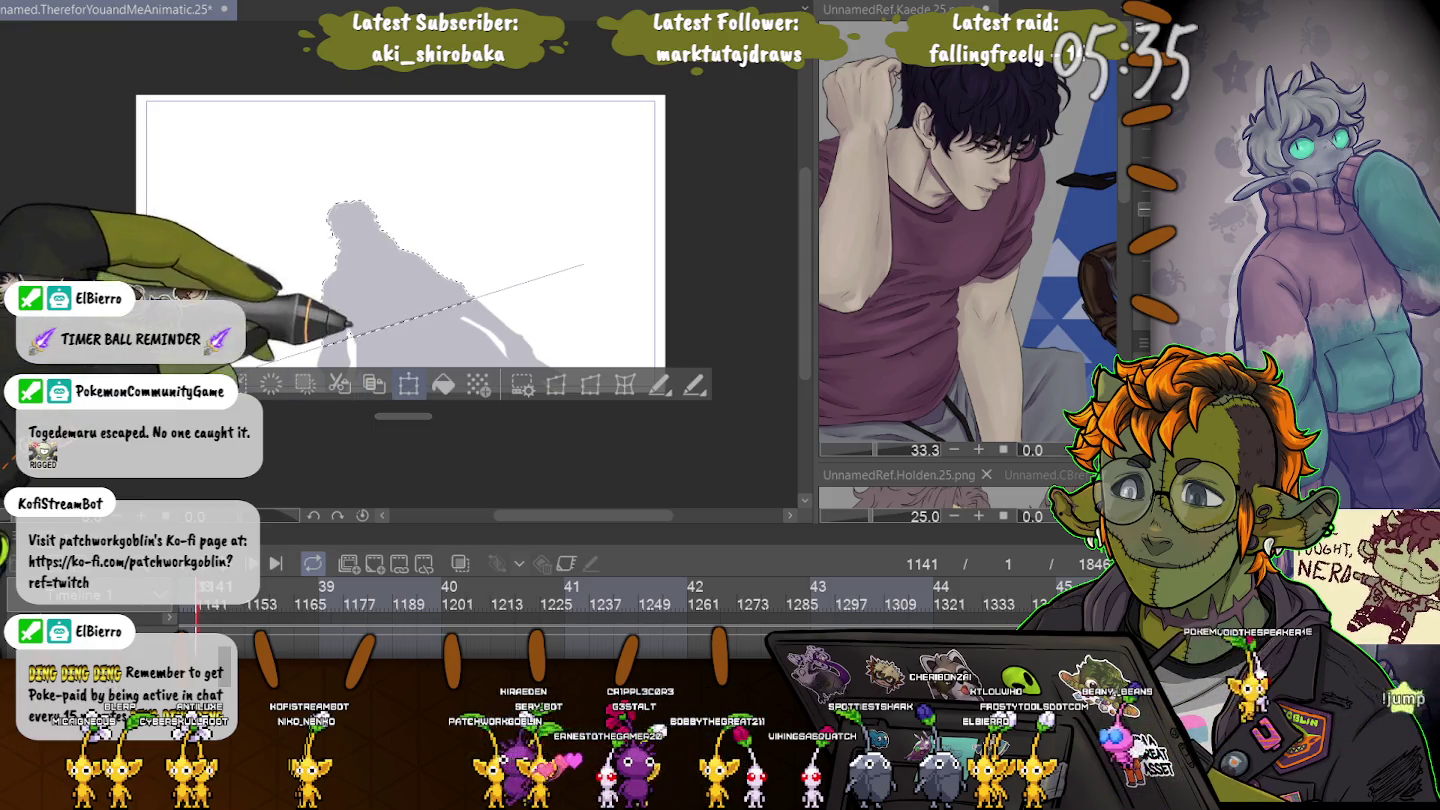
{"action": "key", "text": "ctrl+t"}
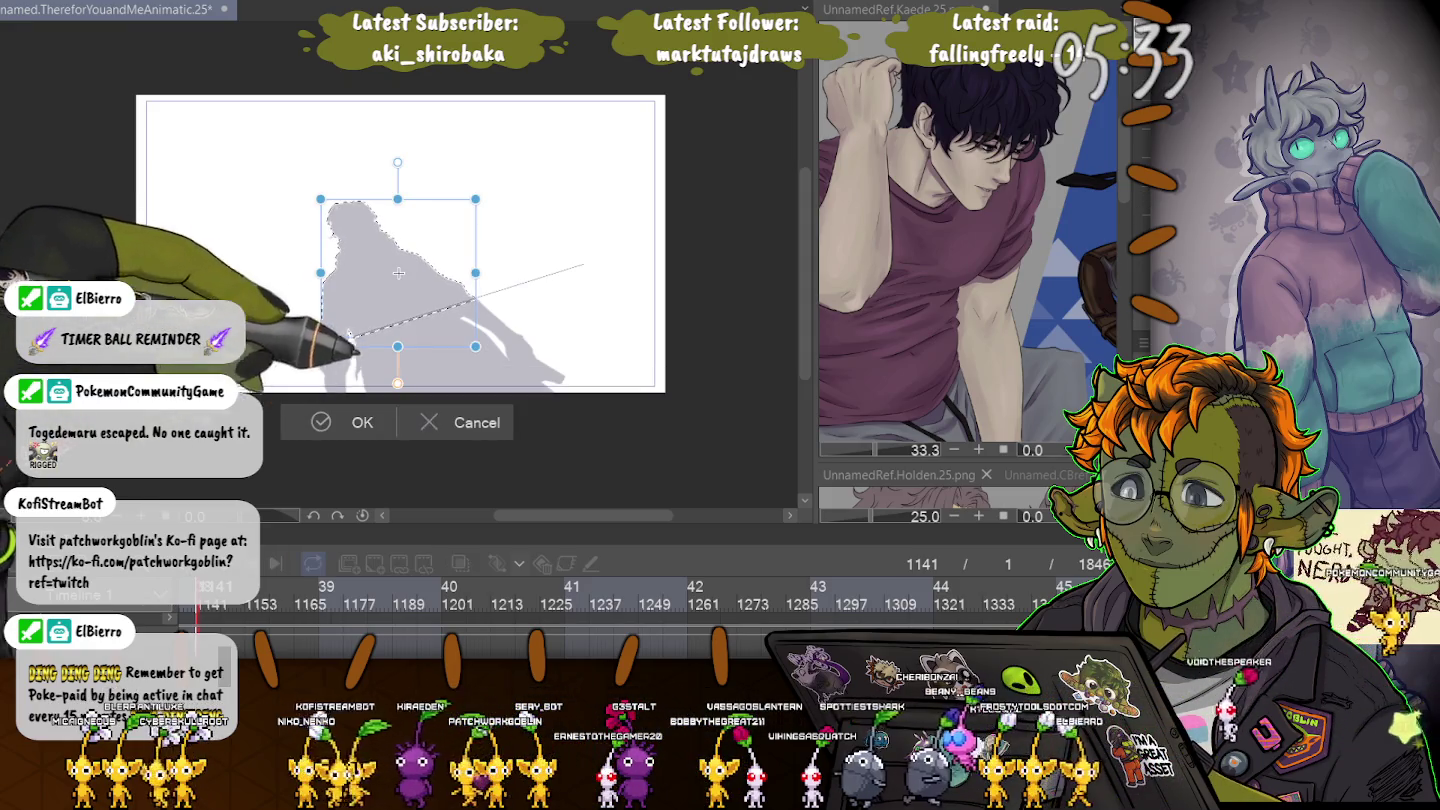
{"action": "key", "text": "Return"}
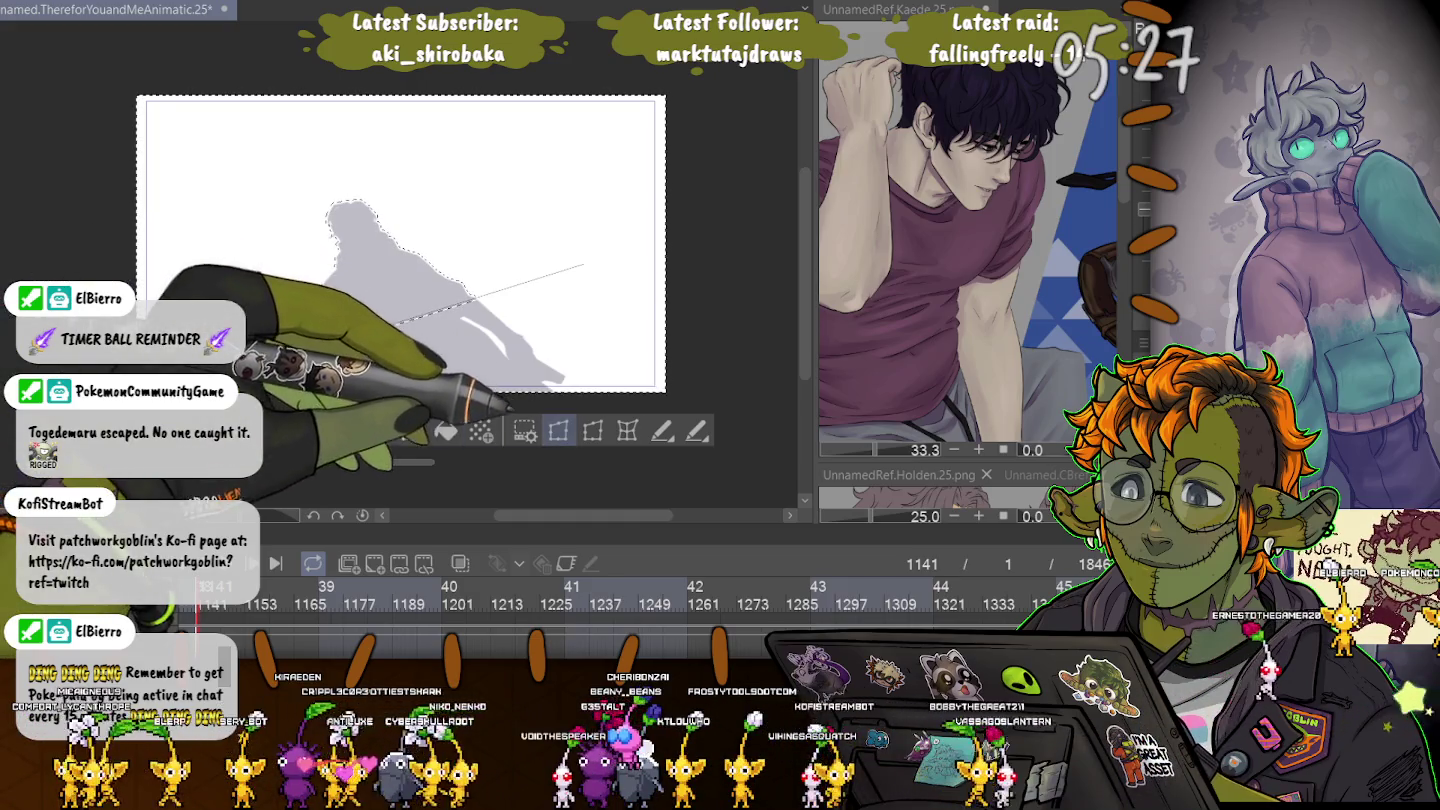
{"action": "left_click", "coordinate": [558, 430]}
{"action": "left_click_drag", "start_coordinate": [675, 391], "coordinate": [702, 392]}
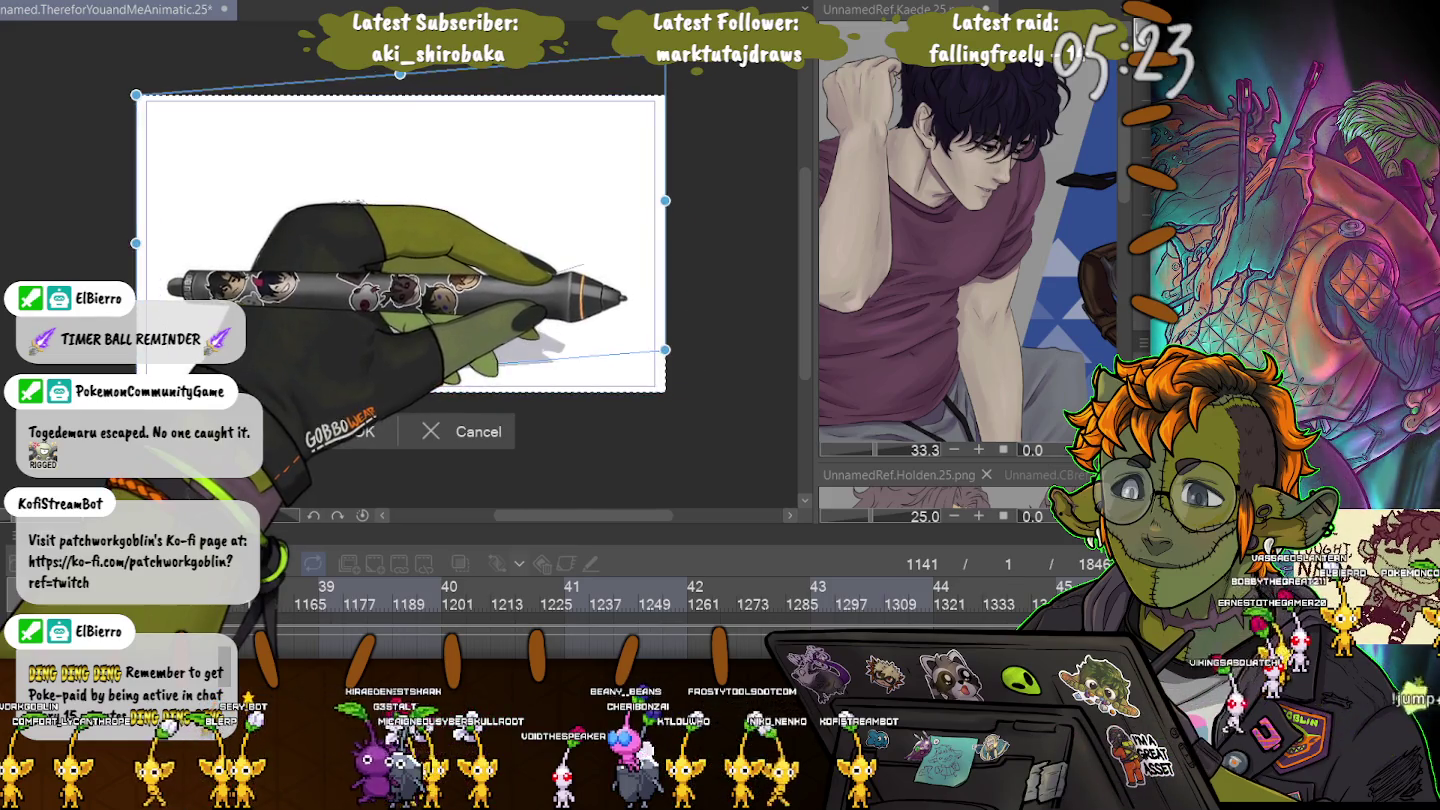
{"action": "left_click", "coordinate": [378, 431]}
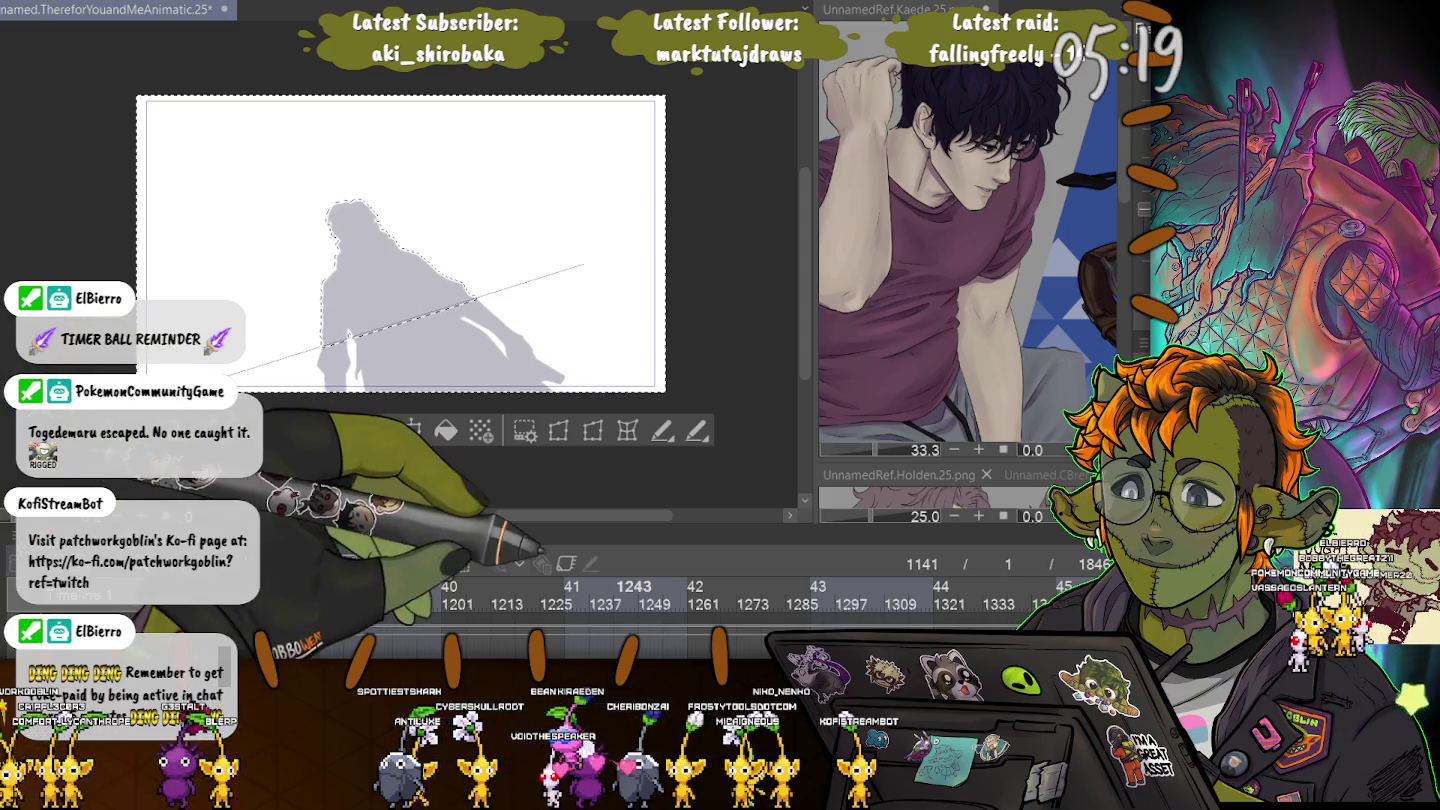
{"action": "key", "text": "ctrl+d"}
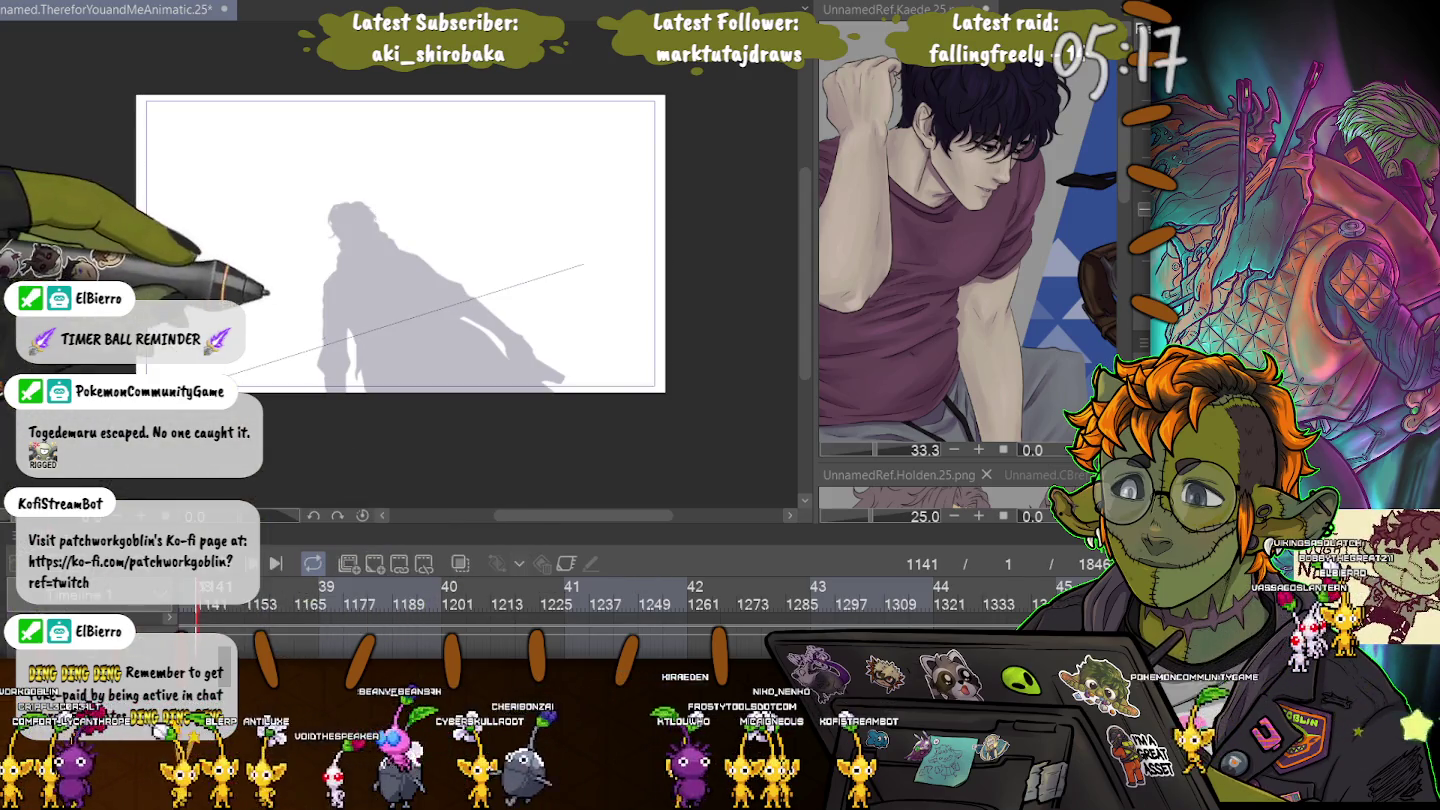
Select the lower silhouette, lasso its lower-right sweep, and widen the side pane.
{"action": "key", "text": "ctrl+z"}
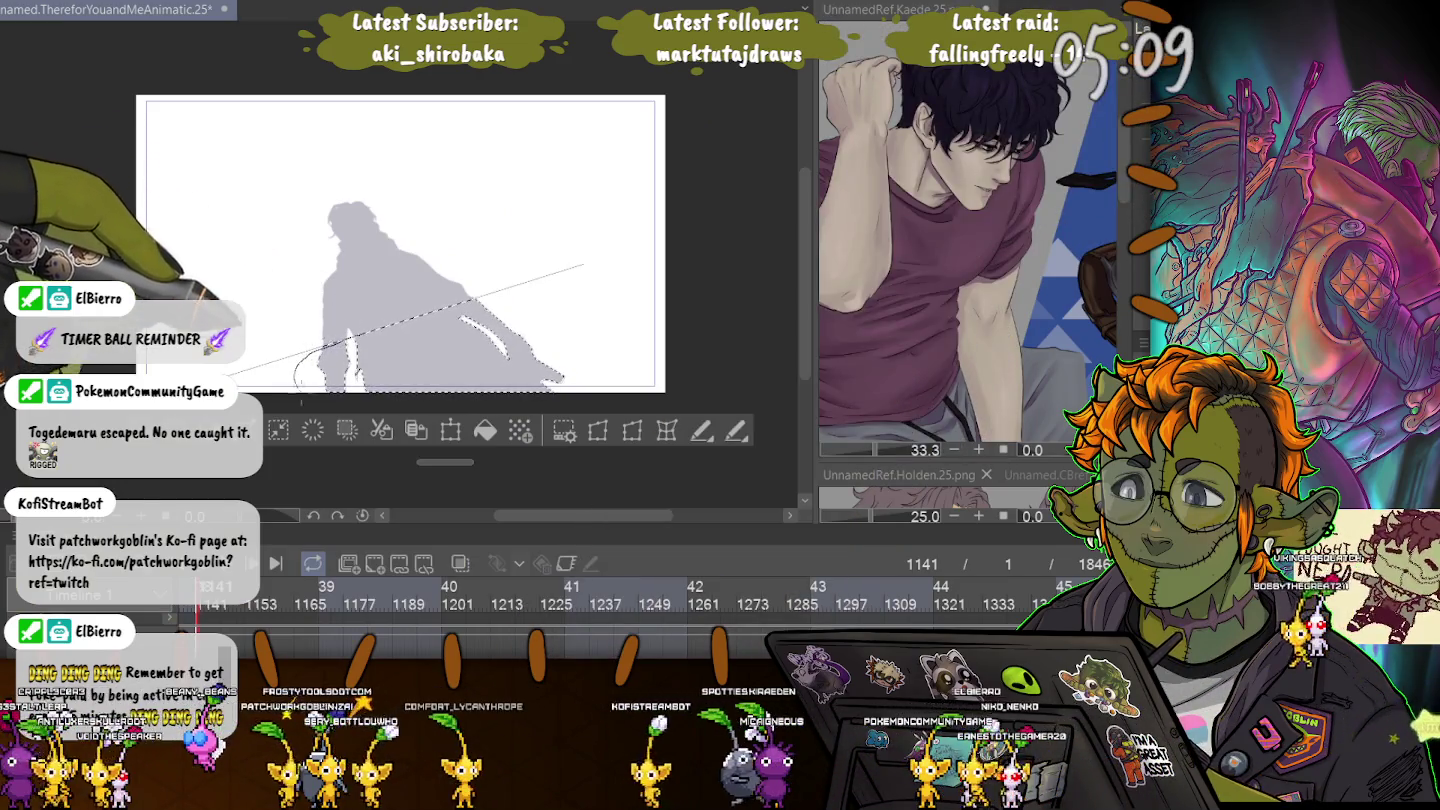
{"action": "left_click_drag", "start_coordinate": [301, 381], "coordinate": [491, 292]}
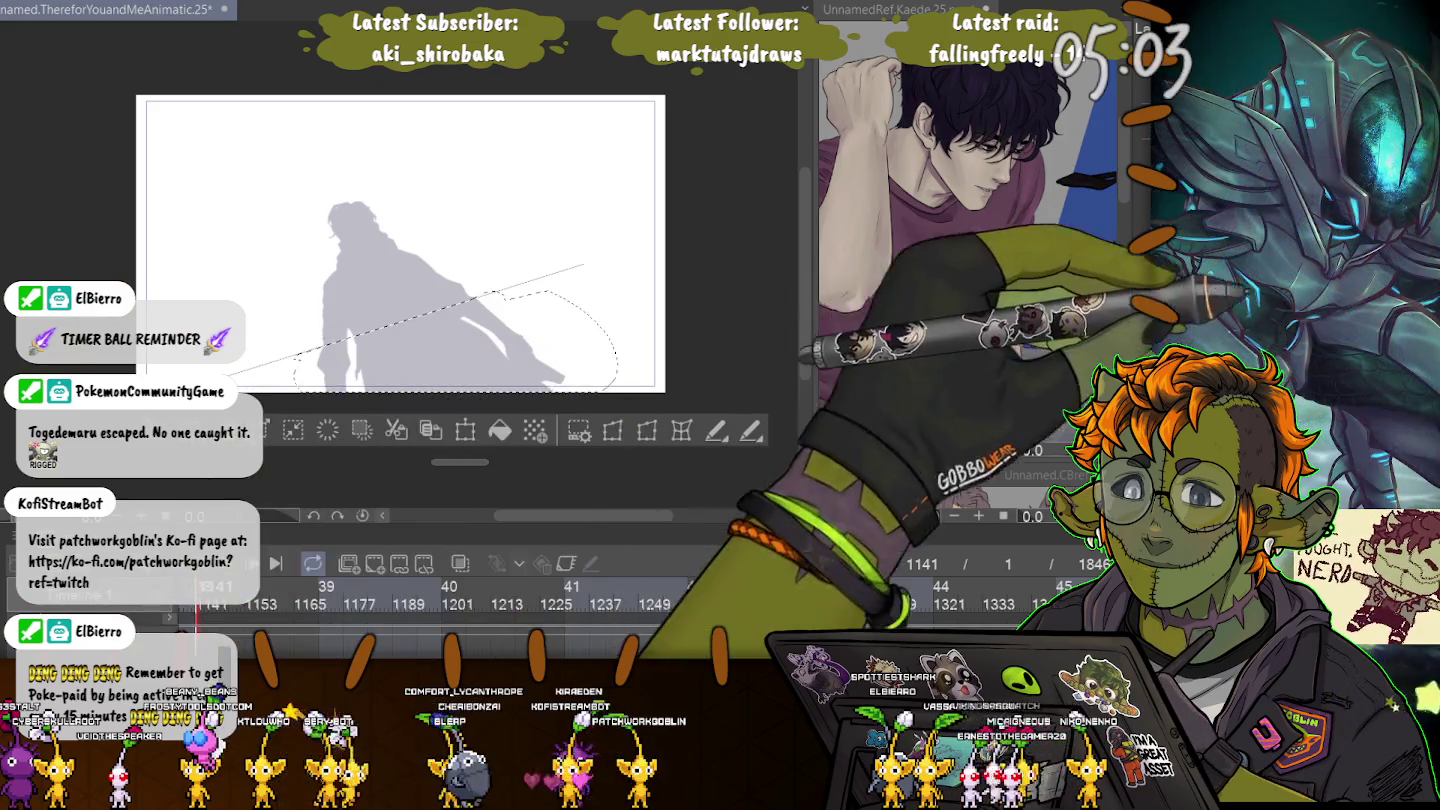
{"action": "left_click_drag", "start_coordinate": [812, 300], "coordinate": [698, 301]}
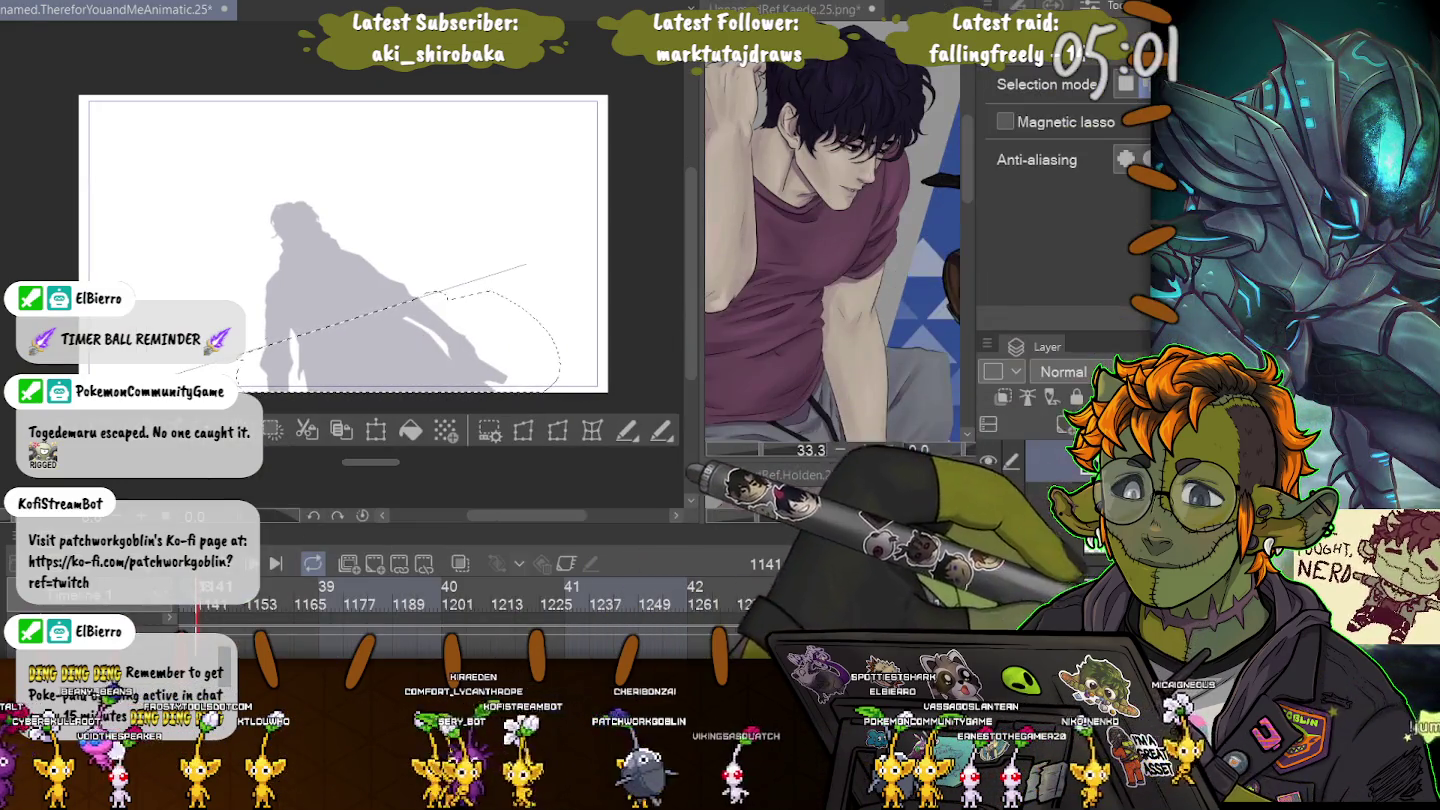
Free-transform the lassoed shadow so its lower-right sweep tapers along the diagonal, and apply it.
{"action": "key", "text": "ctrl+shift+t"}
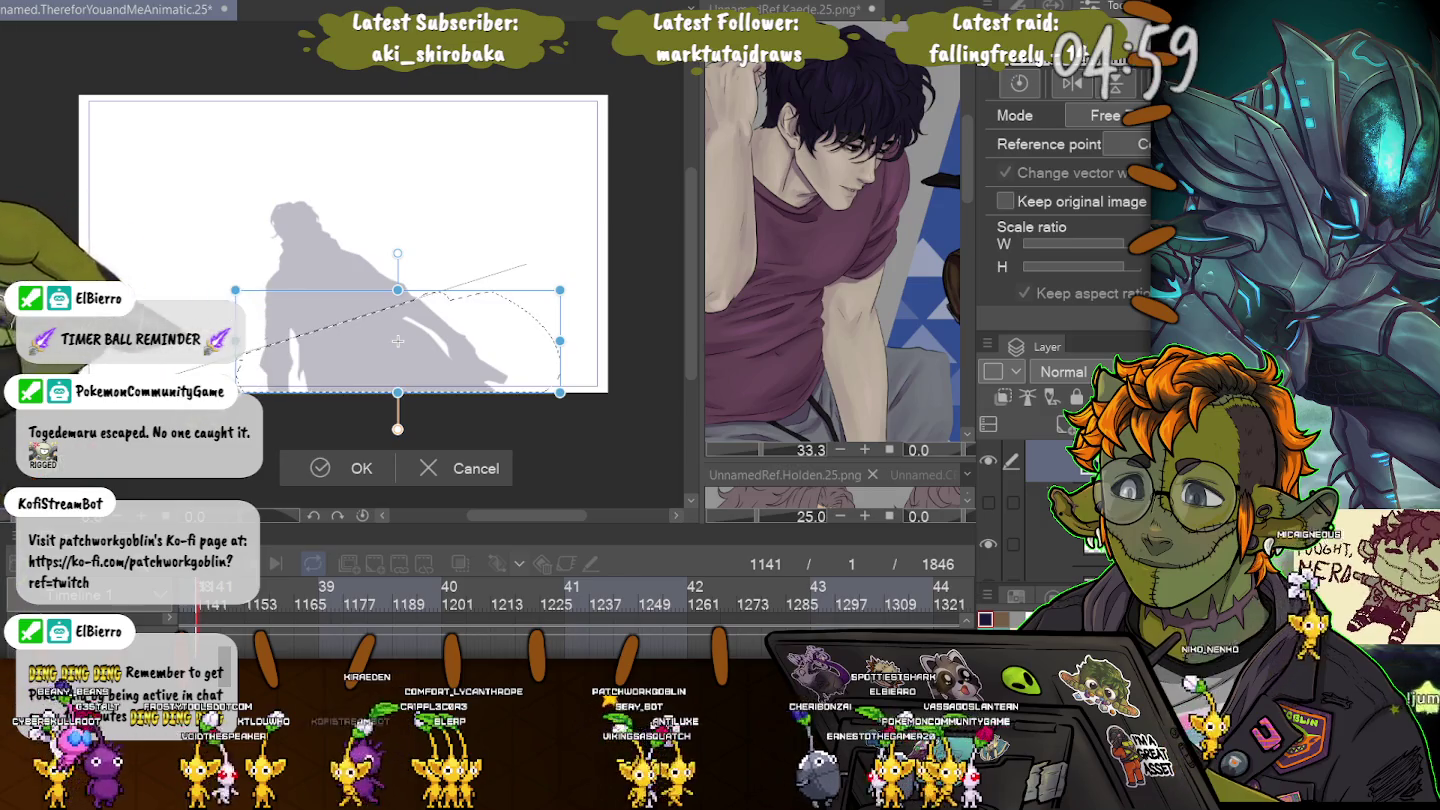
{"action": "left_click_drag", "start_coordinate": [235, 290], "coordinate": [210, 279]}
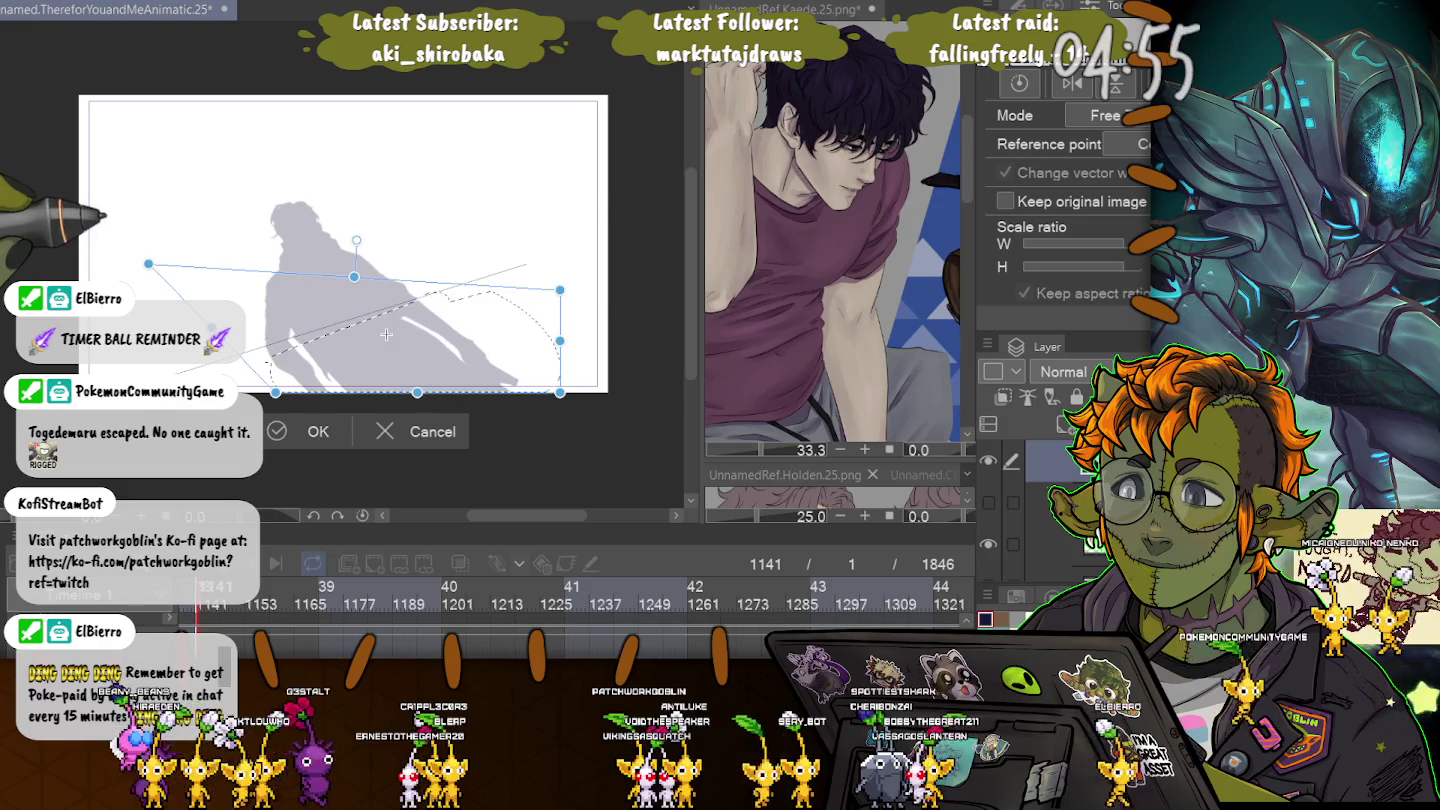
{"action": "left_click_drag", "start_coordinate": [561, 392], "coordinate": [594, 383]}
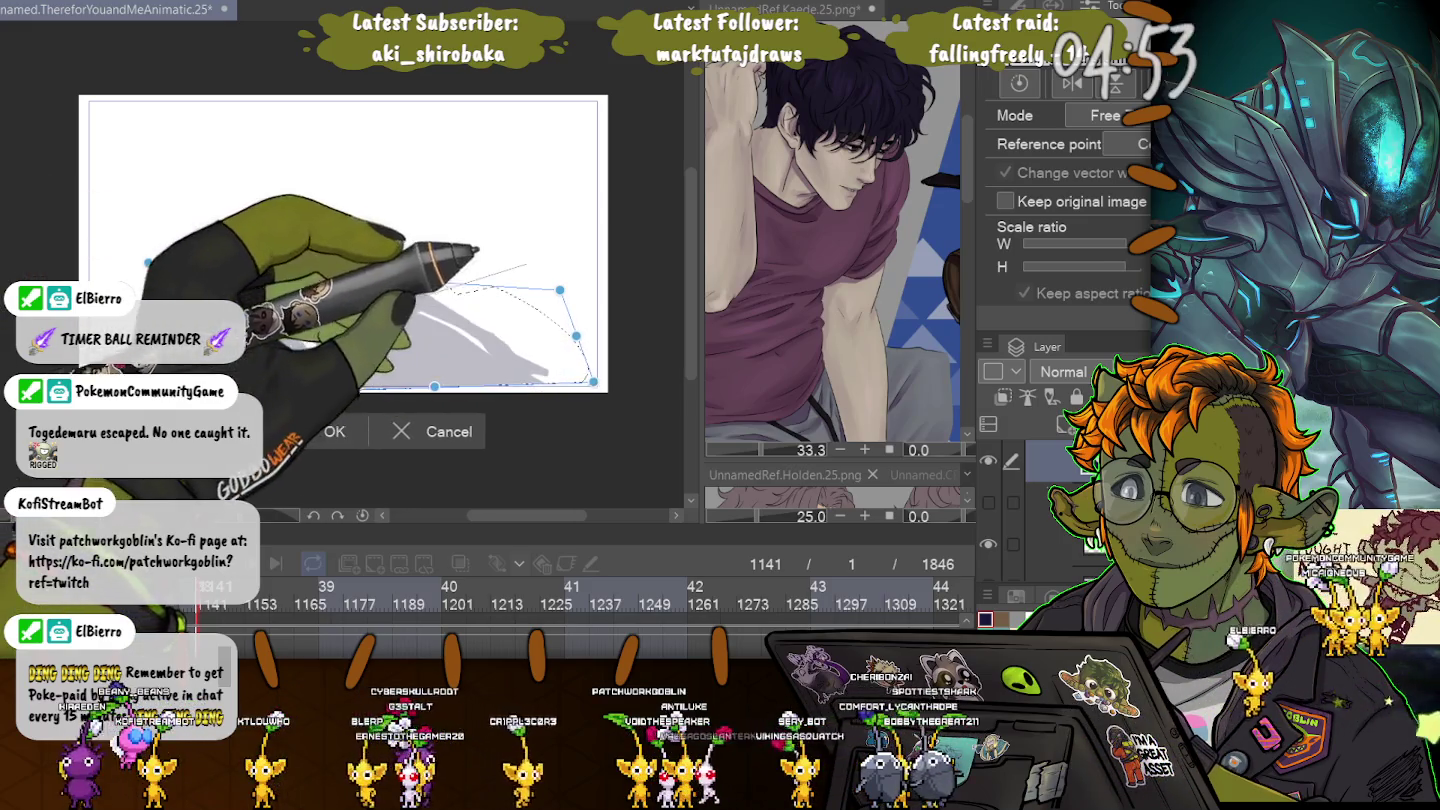
{"action": "left_click_drag", "start_coordinate": [560, 290], "coordinate": [535, 294]}
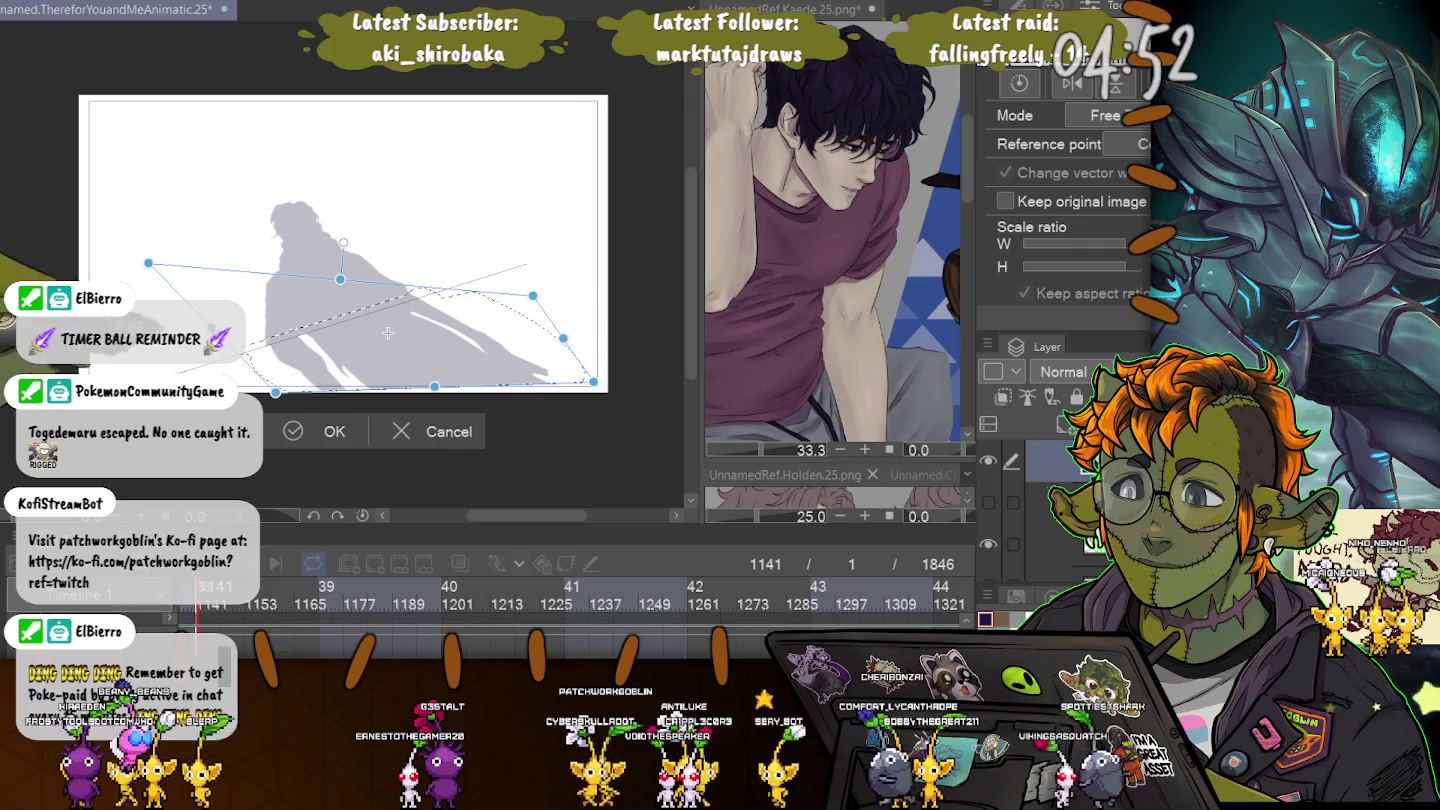
{"action": "left_click_drag", "start_coordinate": [149, 263], "coordinate": [159, 283]}
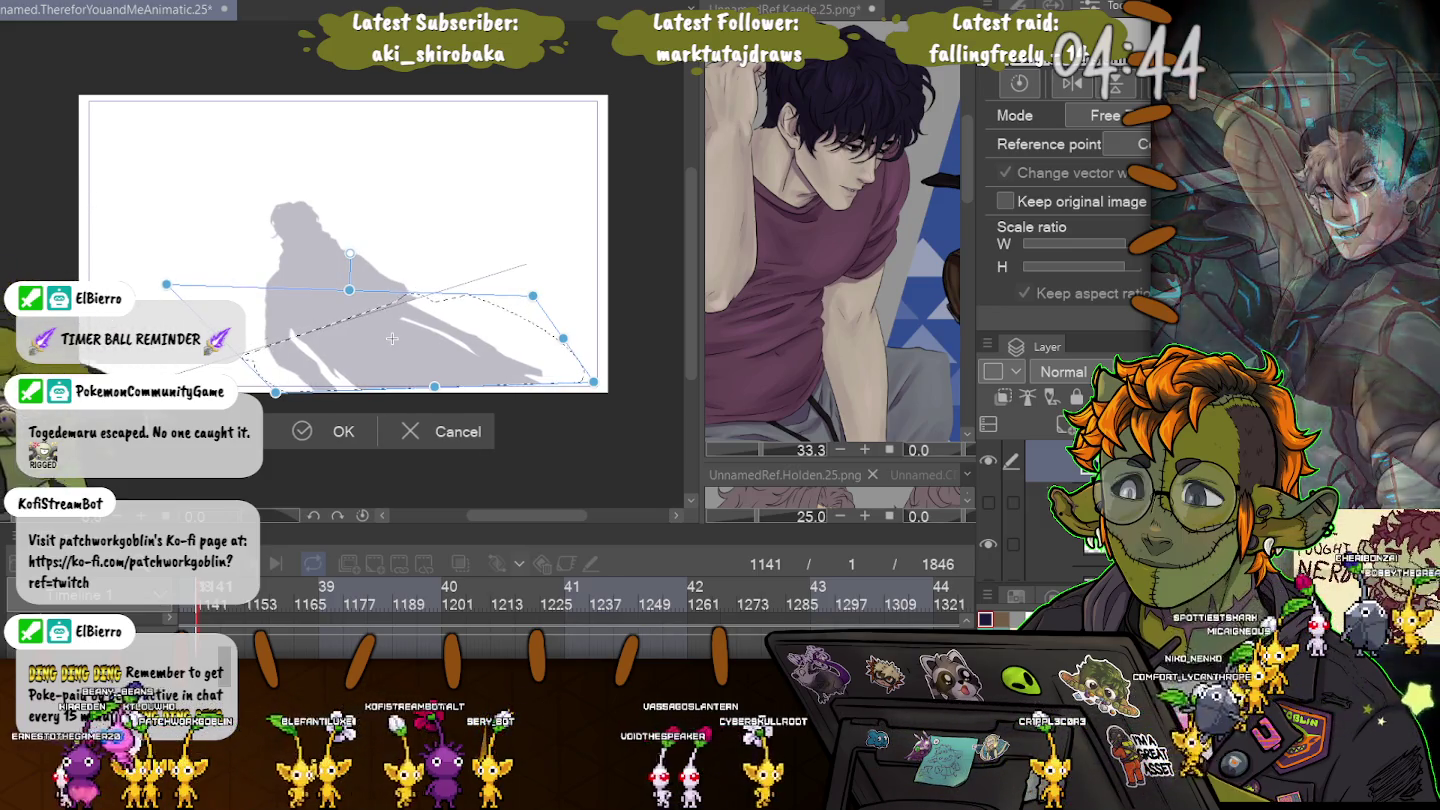
{"action": "left_click_drag", "start_coordinate": [593, 383], "coordinate": [668, 395]}
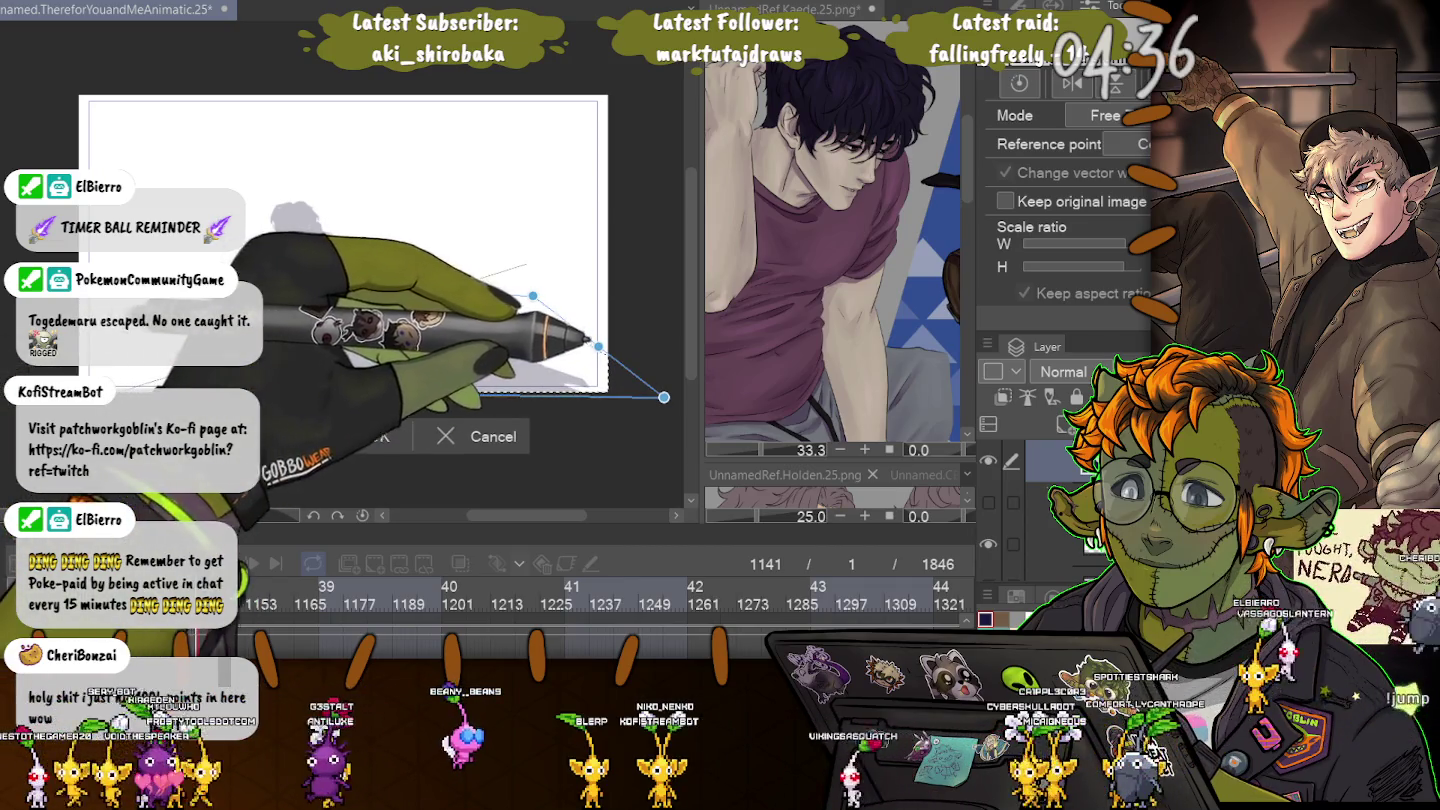
{"action": "mouse_move", "coordinate": [664, 397]}
{"action": "left_mouse_down"}
{"action": "mouse_move", "coordinate": [642, 379]}
{"action": "mouse_move", "coordinate": [606, 383]}
{"action": "left_mouse_up"}
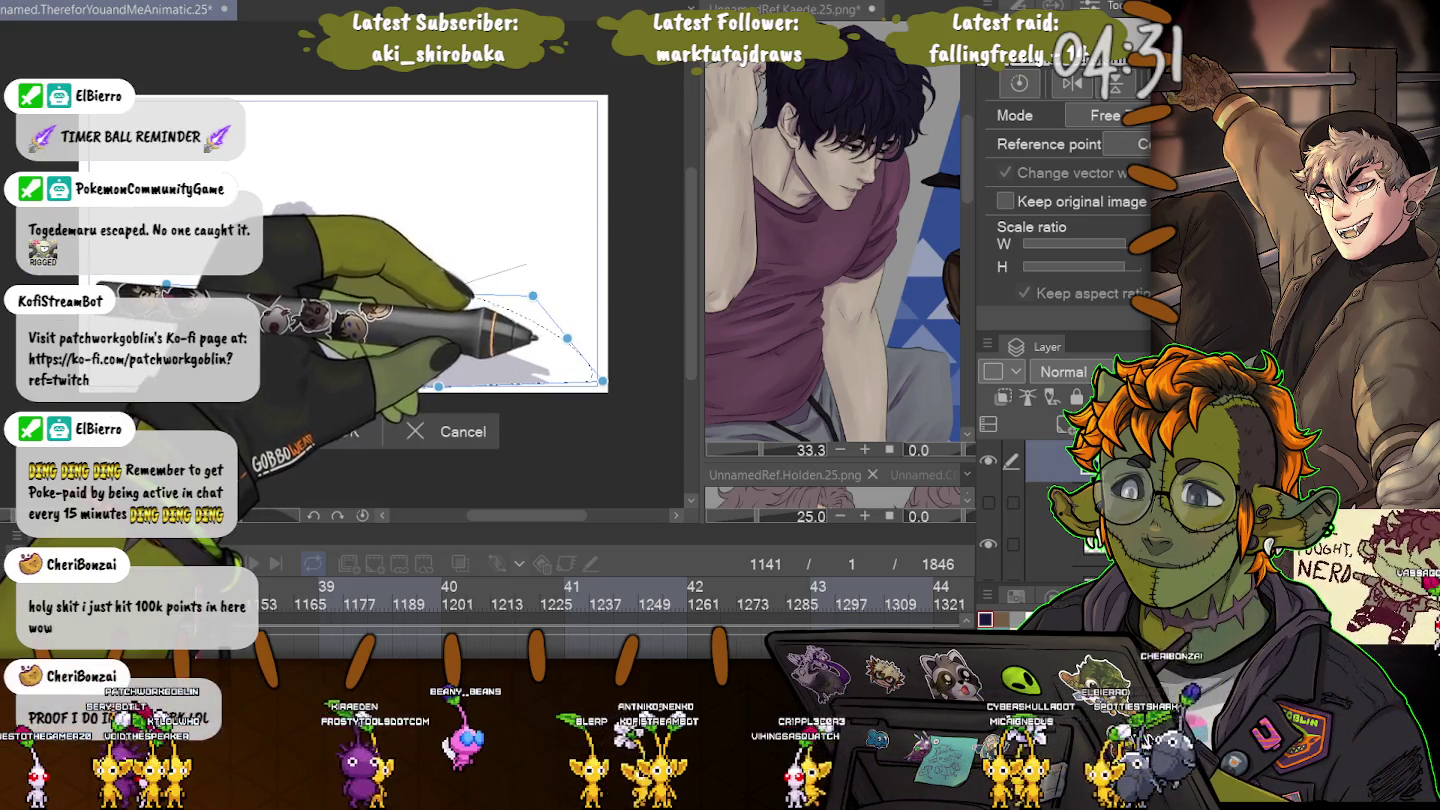
{"action": "left_click_drag", "start_coordinate": [603, 382], "coordinate": [583, 372]}
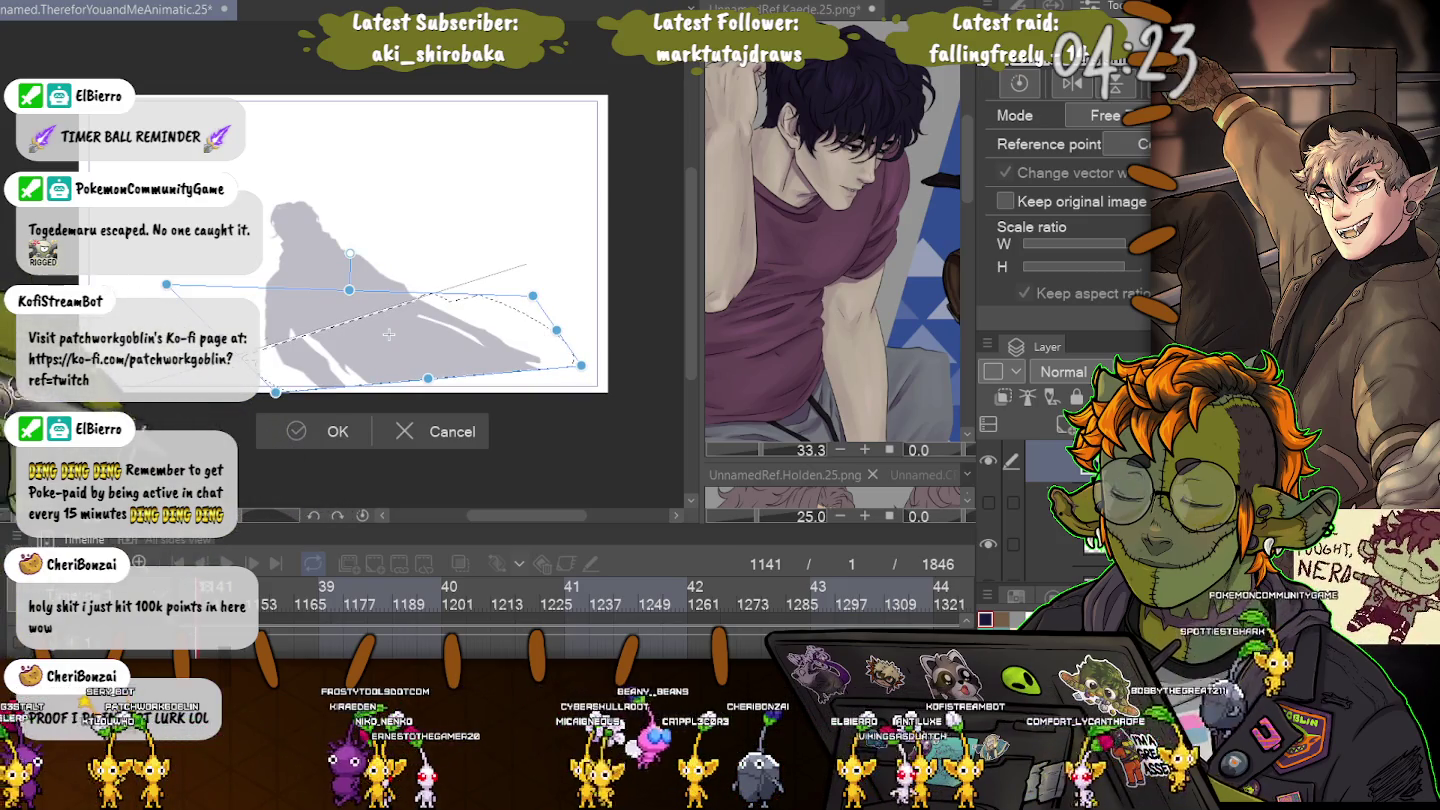
{"action": "key", "text": "Return"}
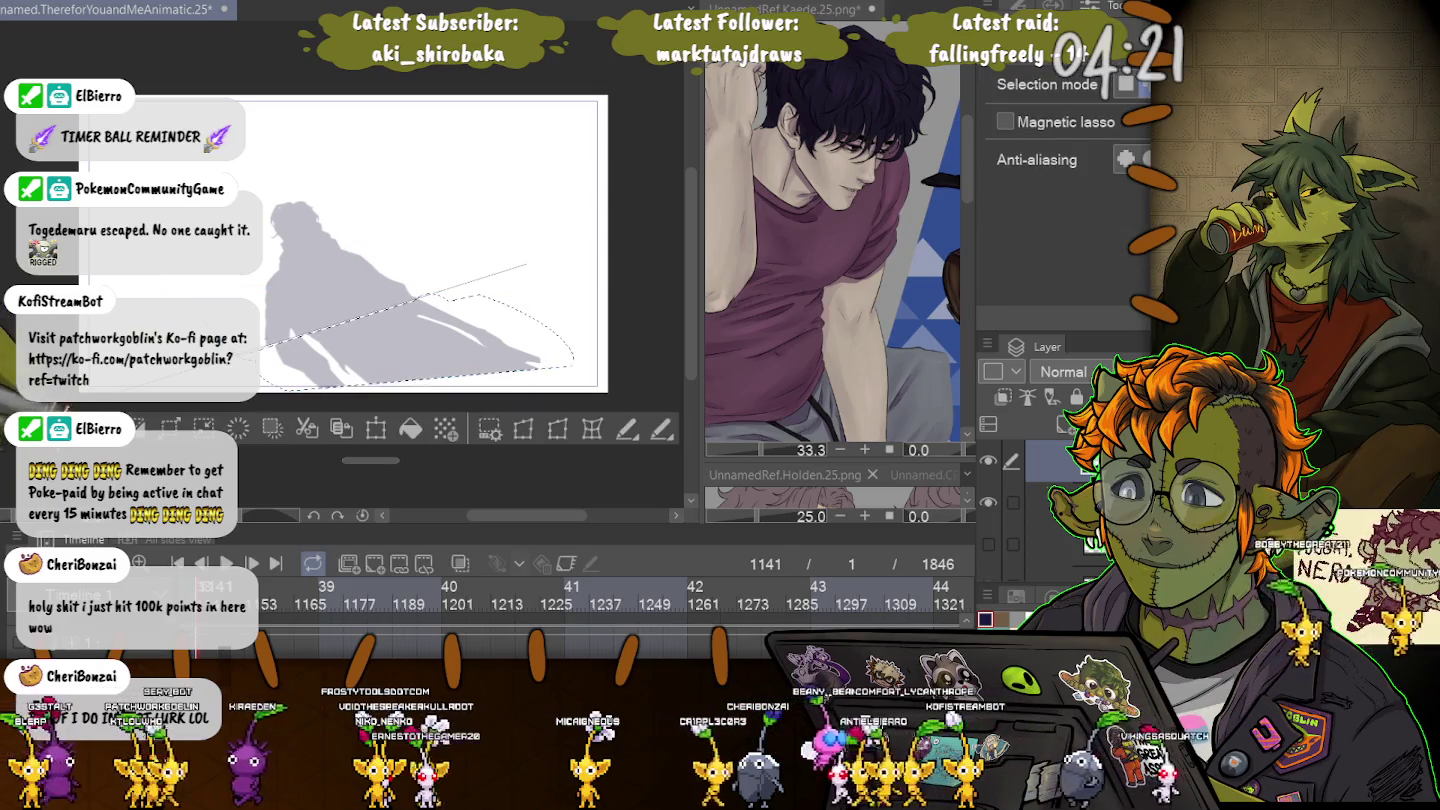
Deselect, zoom in, and compare the grey shadow before and after the reshape.
{"action": "key", "text": "ctrl+d"}
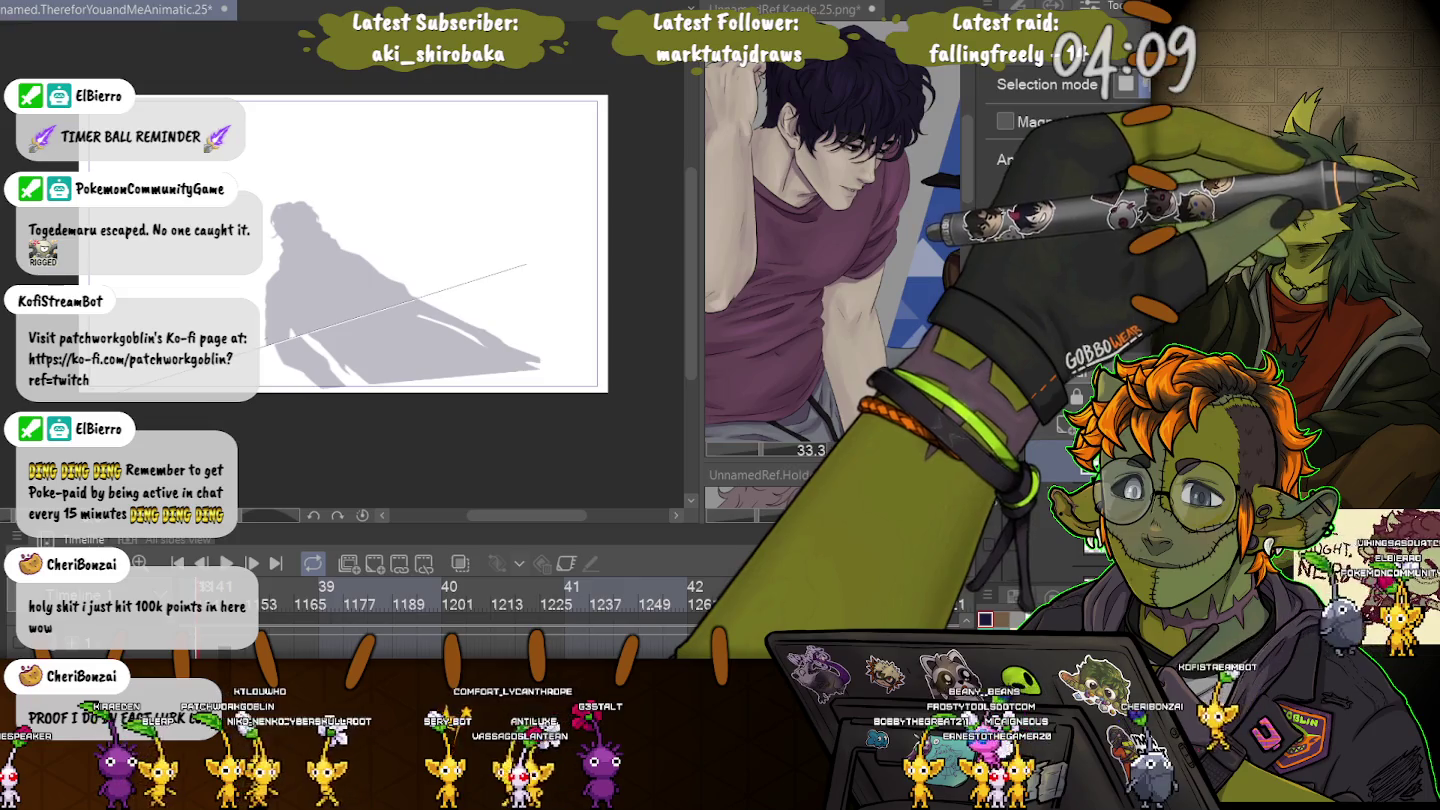
{"action": "scroll", "coordinate": [279, 357], "scroll_direction": "up", "scroll_amount": 1}
{"action": "scroll", "coordinate": [279, 357], "scroll_direction": "up", "scroll_amount": 1}
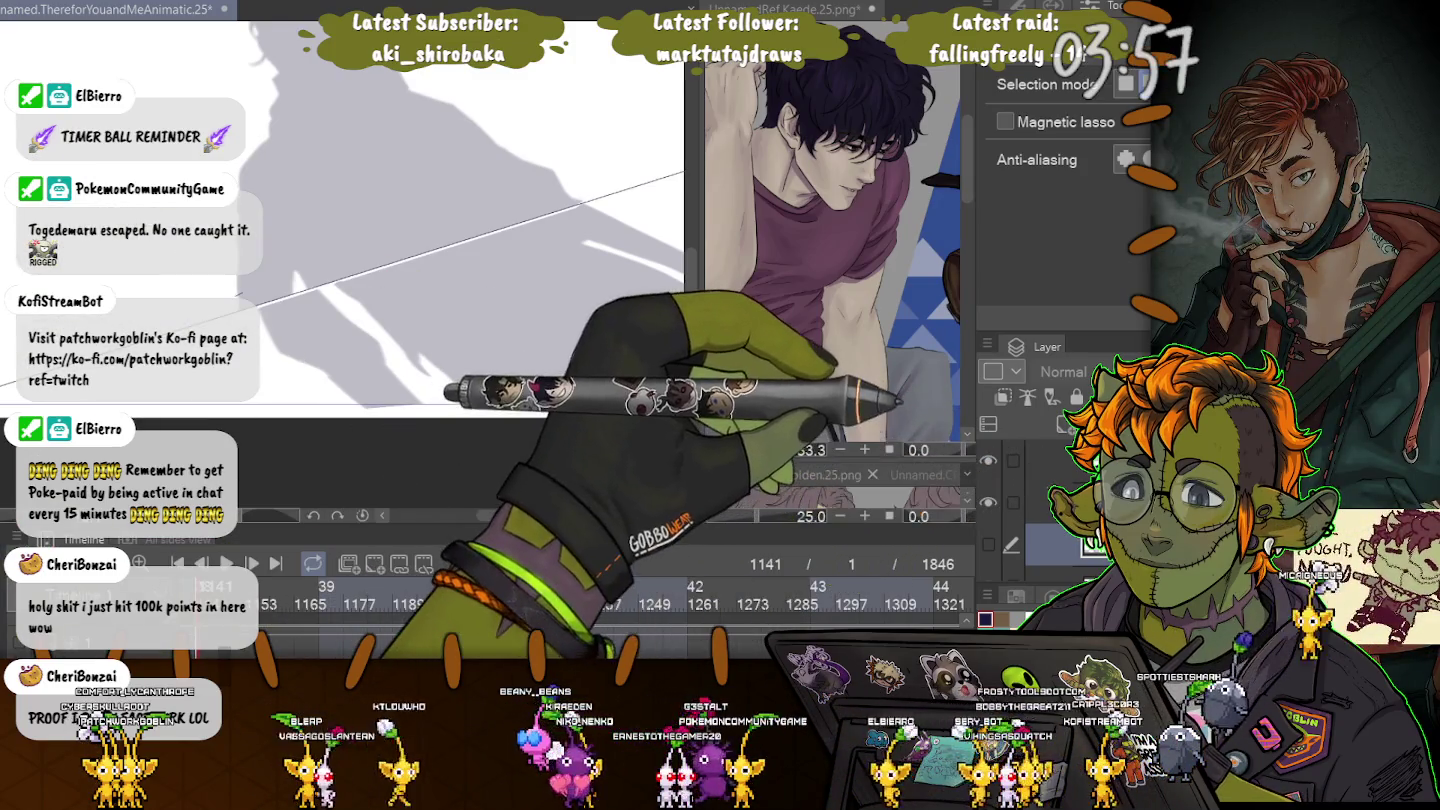
{"action": "key", "text": "ctrl+z"}
{"action": "key", "text": "ctrl+y"}
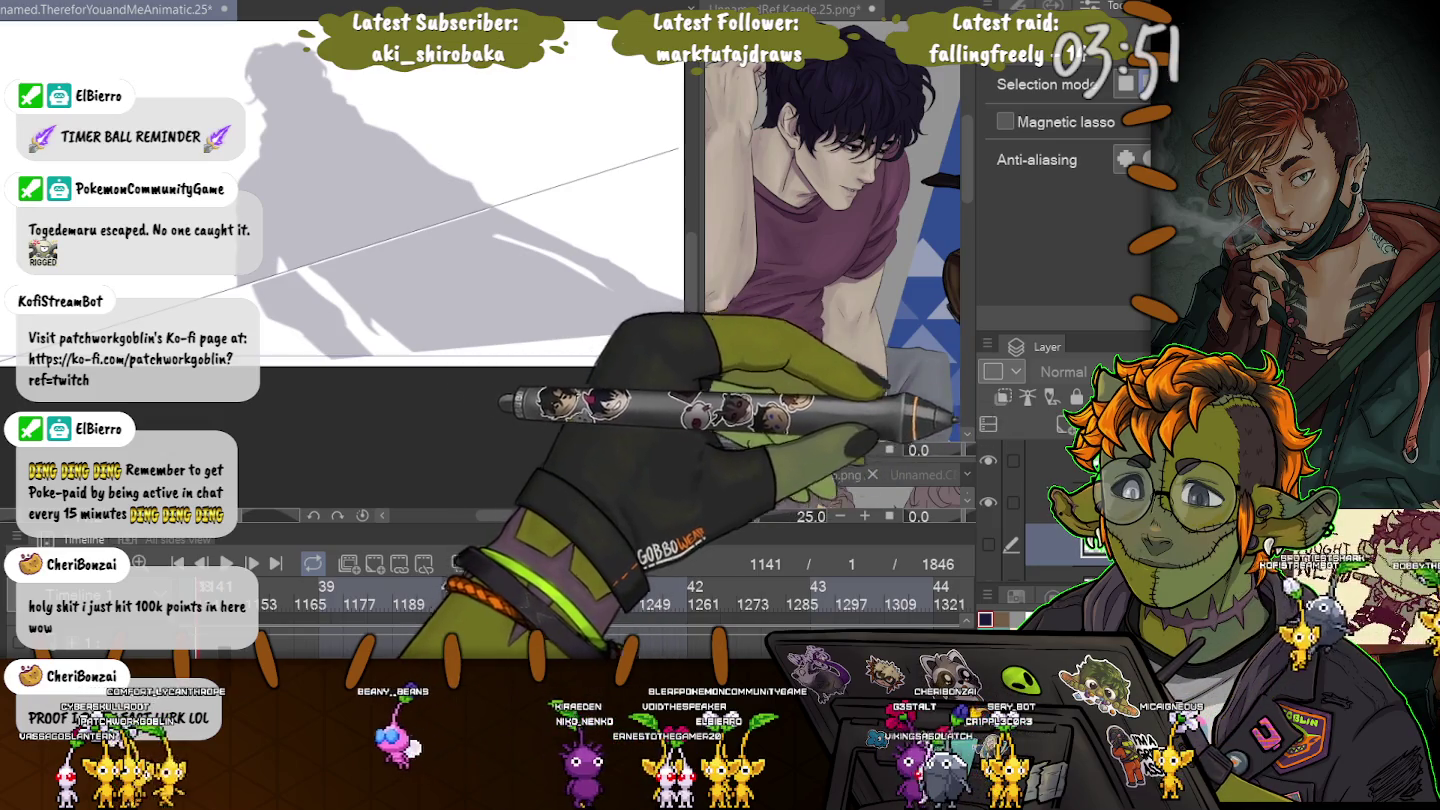
Switch to a lower layer and show the dark navy version of the shadow.
{"action": "left_click", "coordinate": [1059, 463]}
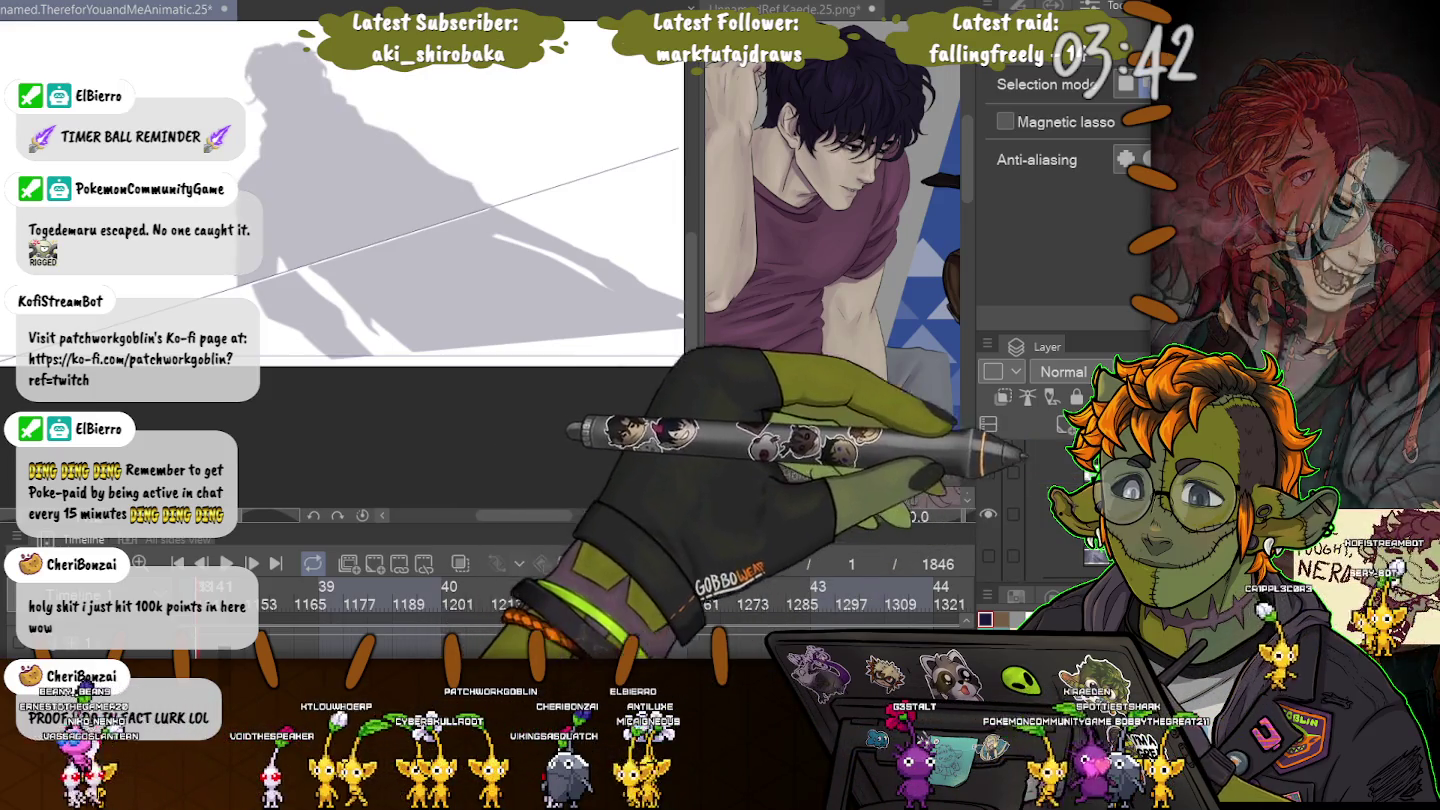
{"action": "key", "text": "ctrl+a"}
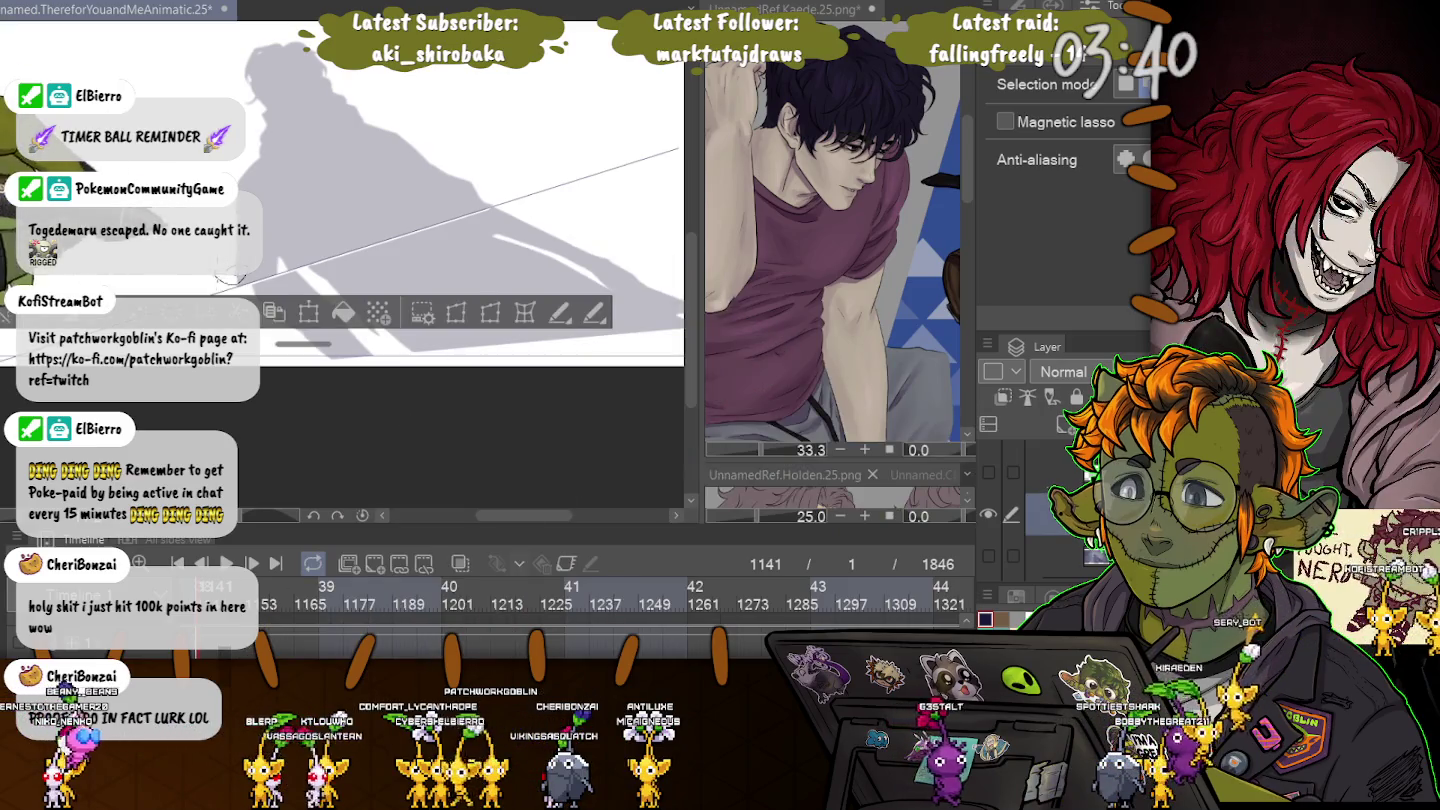
{"action": "key", "text": "ctrl+d"}
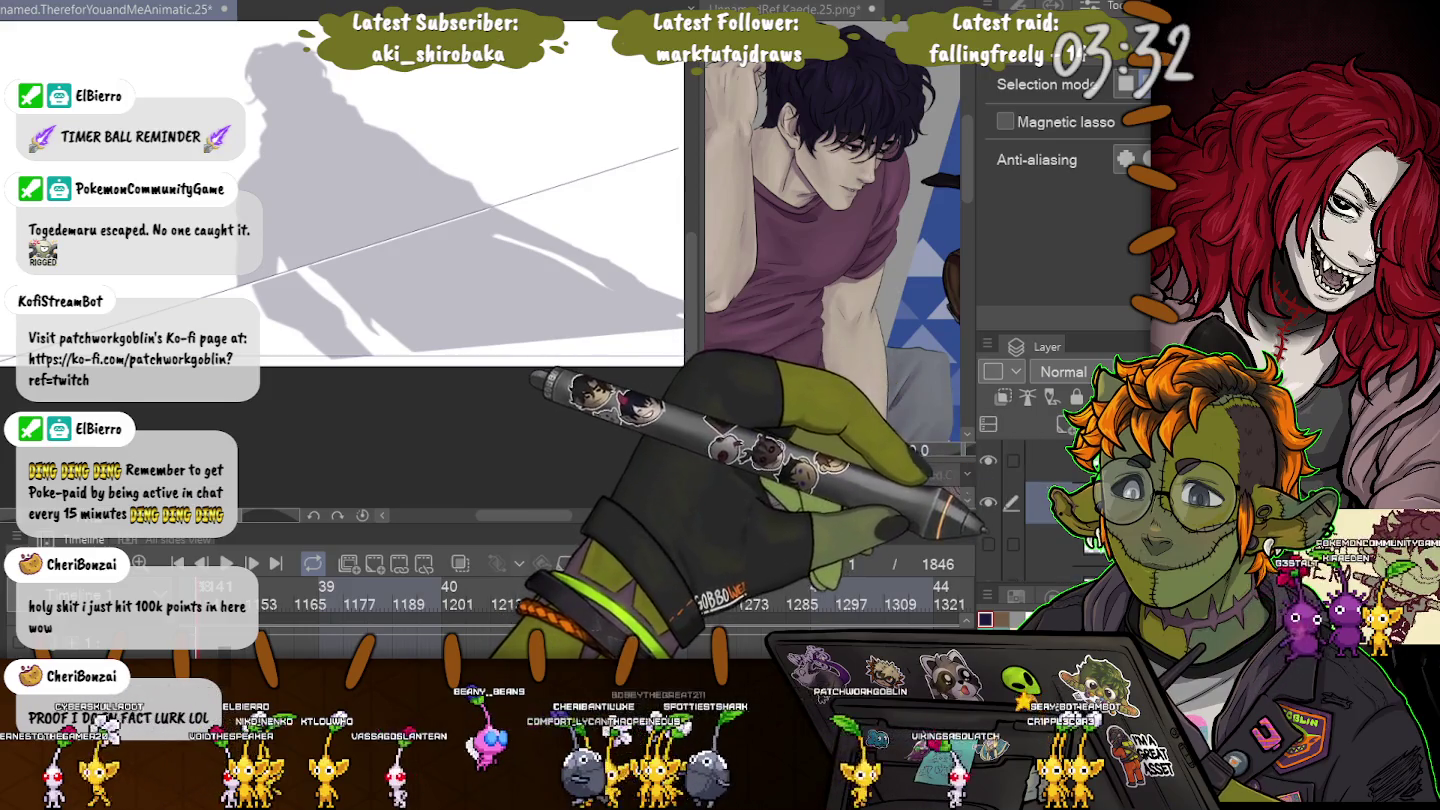
{"action": "left_click", "coordinate": [1049, 503]}
{"action": "left_click", "coordinate": [987, 461]}
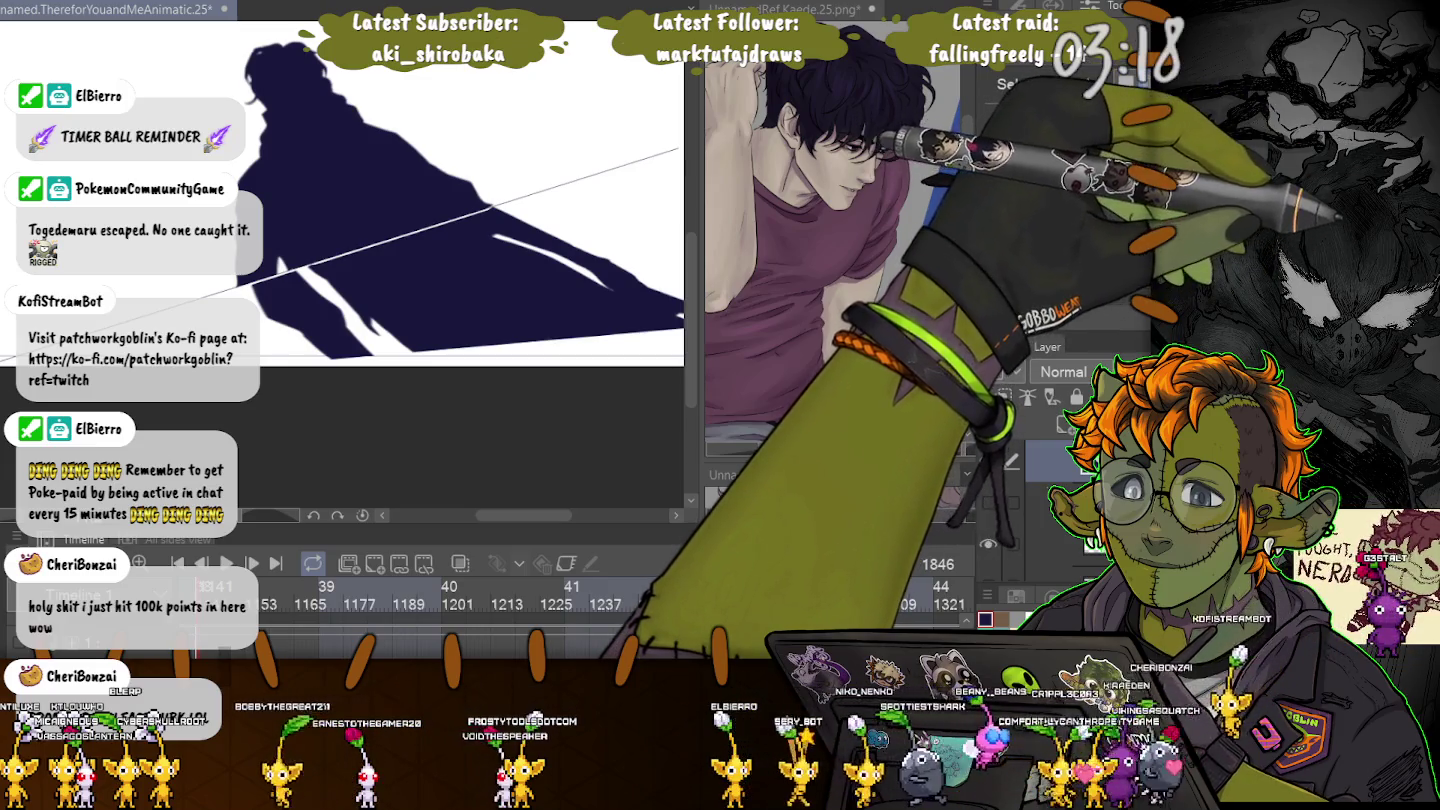
Try lasso selections around the white streak and the shadow's pointed tip, clearing each.
{"action": "scroll", "coordinate": [340, 240], "scroll_direction": "up", "scroll_amount": 3}
{"action": "scroll", "coordinate": [340, 240], "scroll_direction": "up", "scroll_amount": 2}
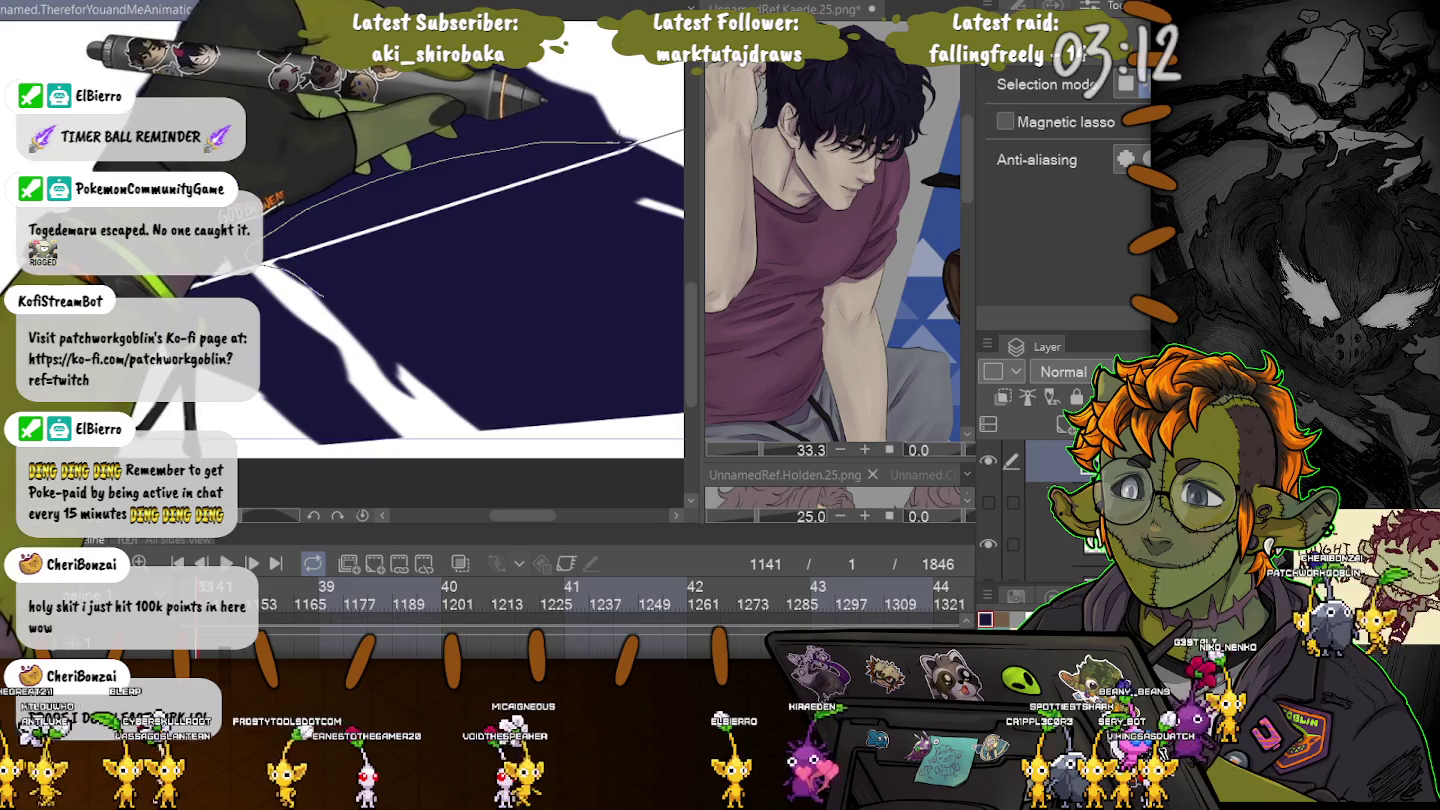
{"action": "mouse_move", "coordinate": [320, 295]}
{"action": "left_mouse_down"}
{"action": "mouse_move", "coordinate": [650, 140]}
{"action": "mouse_move", "coordinate": [320, 290]}
{"action": "left_mouse_up"}
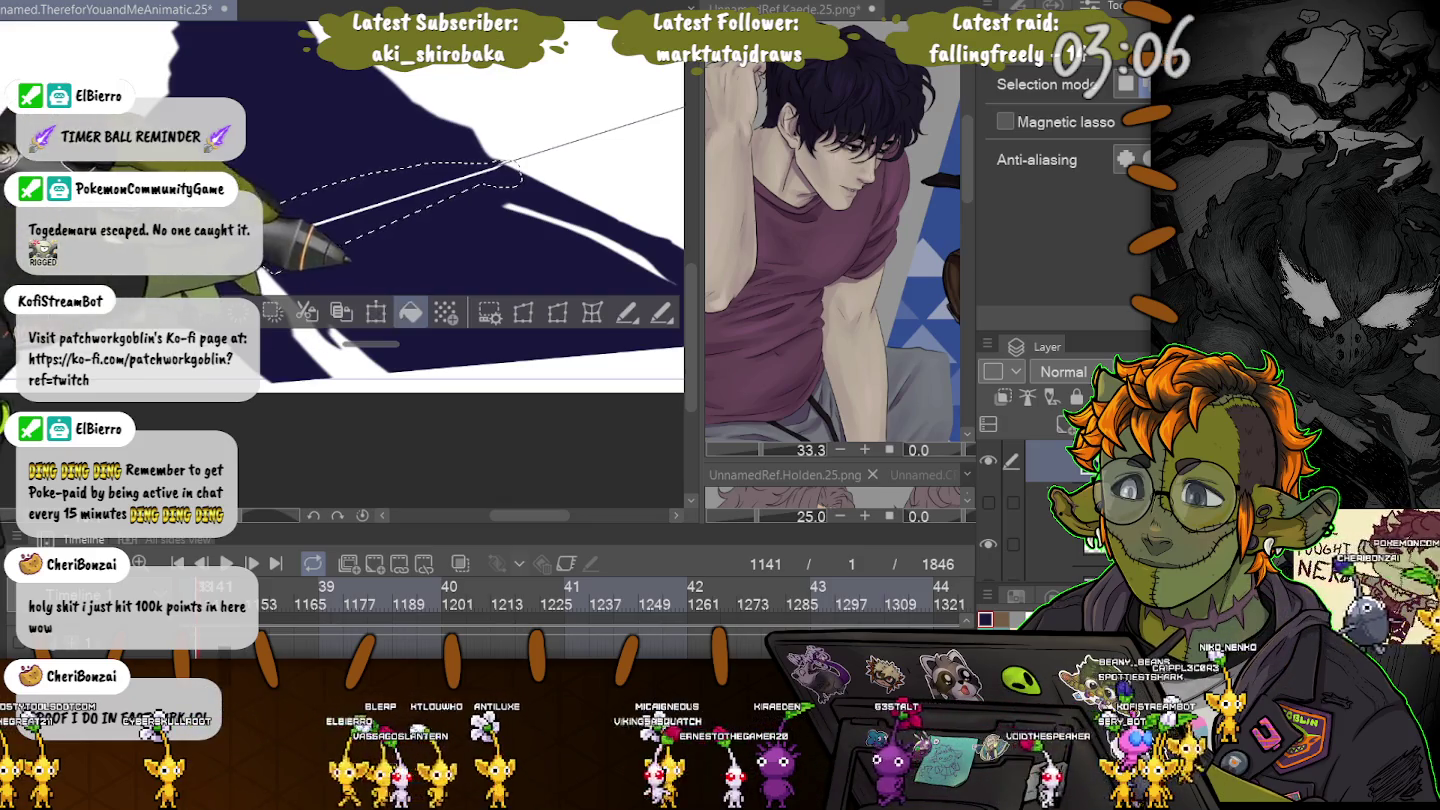
{"action": "key", "text": "ctrl+d"}
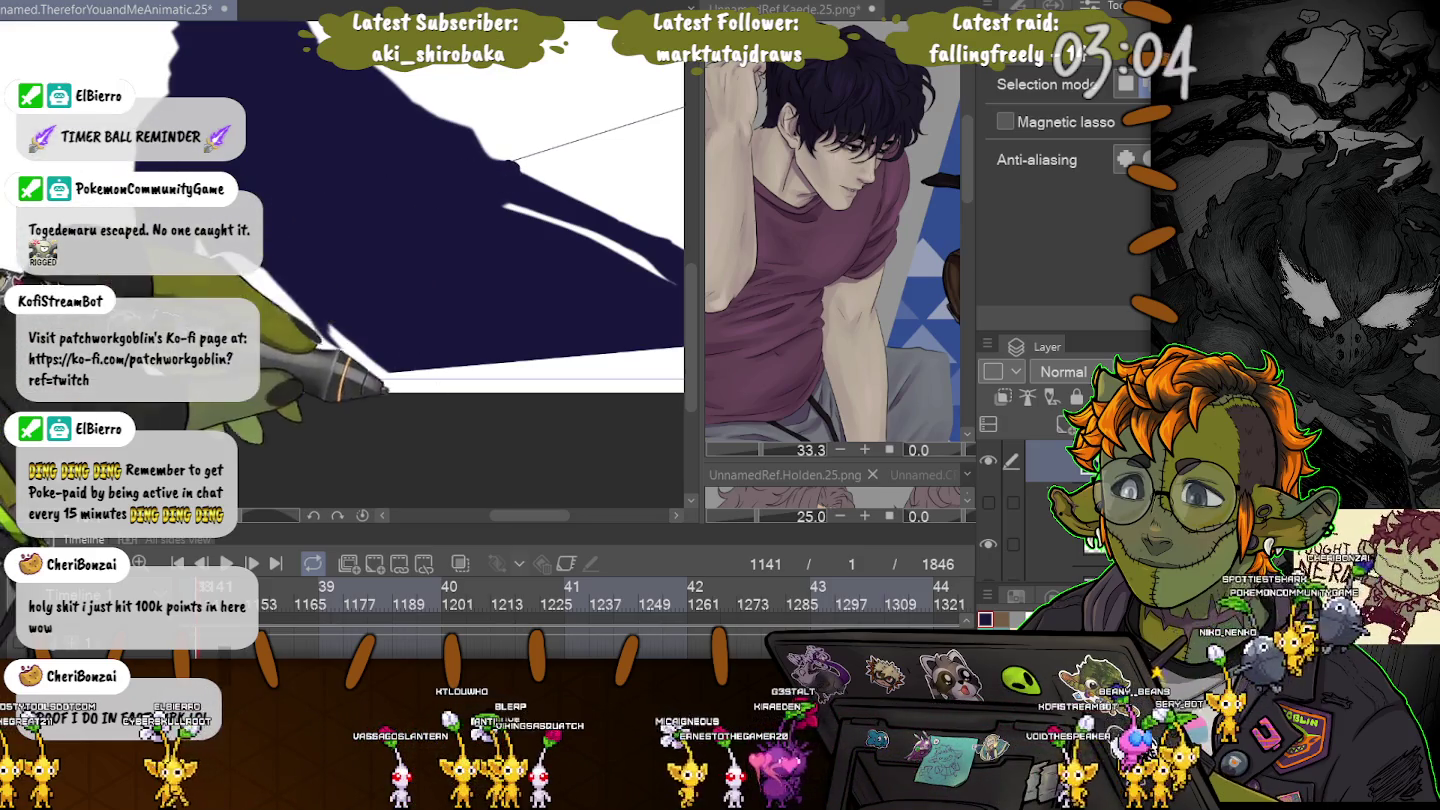
{"action": "left_click_drag", "start_coordinate": [267, 271], "coordinate": [68, 236]}
{"action": "scroll", "coordinate": [434, 284], "scroll_direction": "down", "scroll_amount": 3}
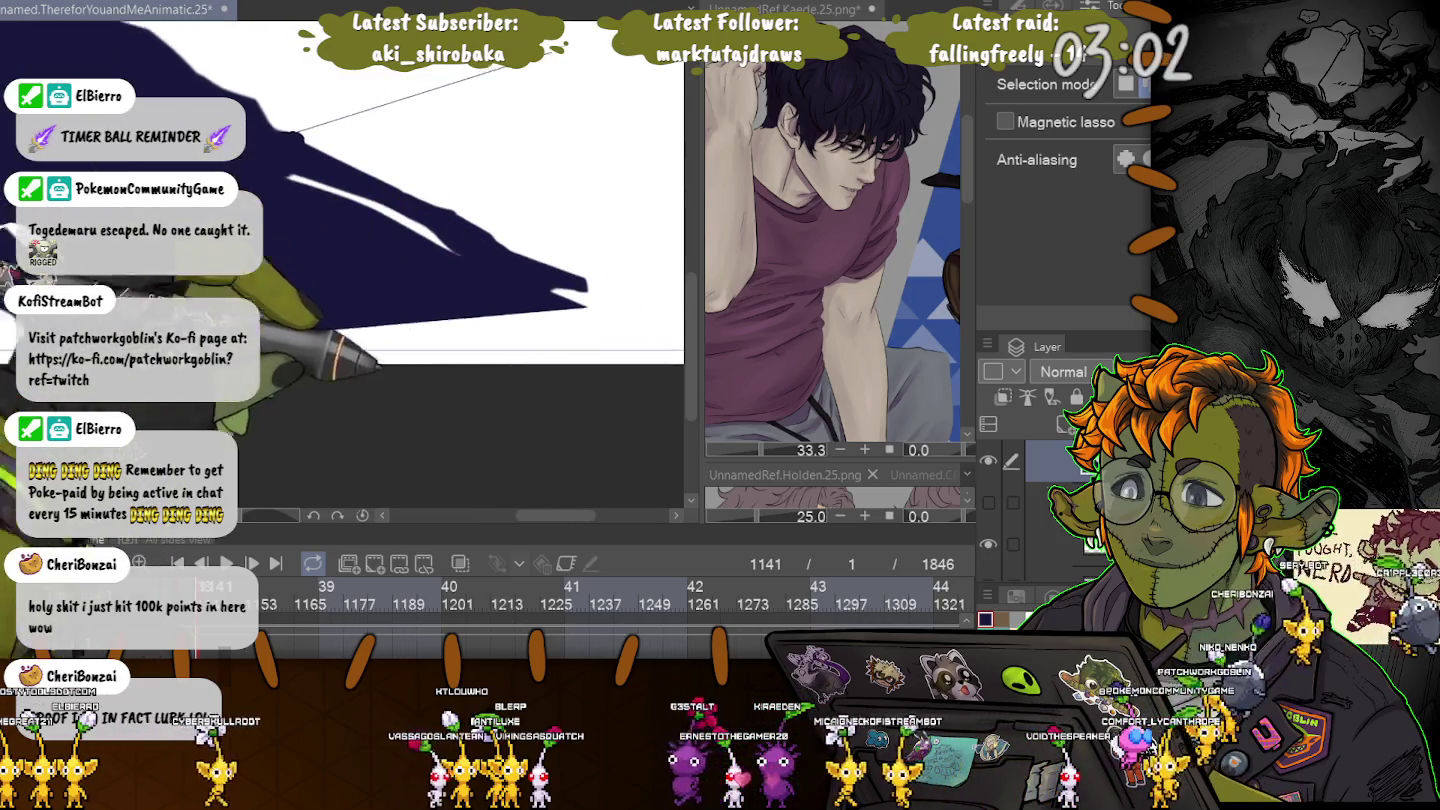
{"action": "scroll", "coordinate": [437, 306], "scroll_direction": "up", "scroll_amount": 2}
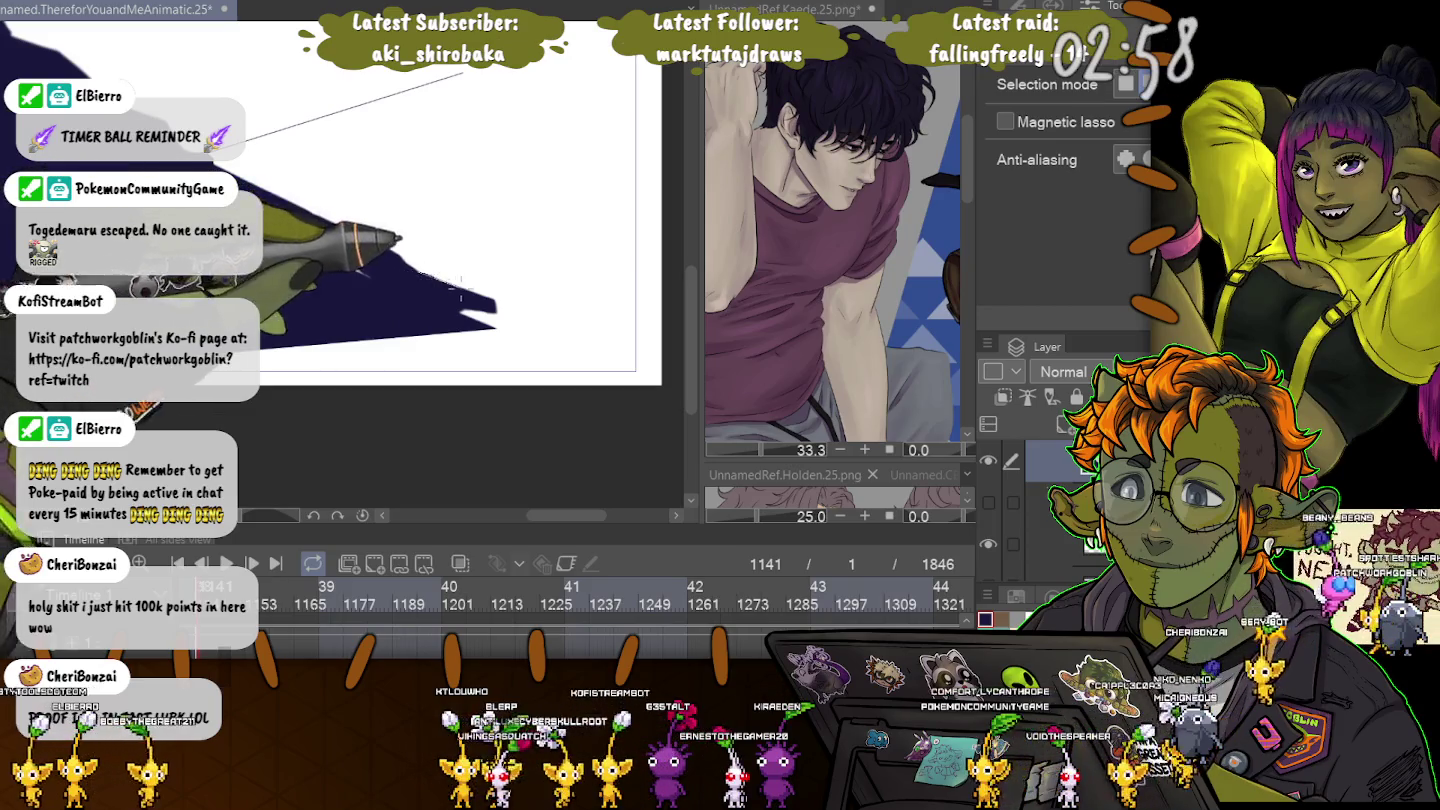
{"action": "left_click_drag", "start_coordinate": [508, 293], "coordinate": [522, 309]}
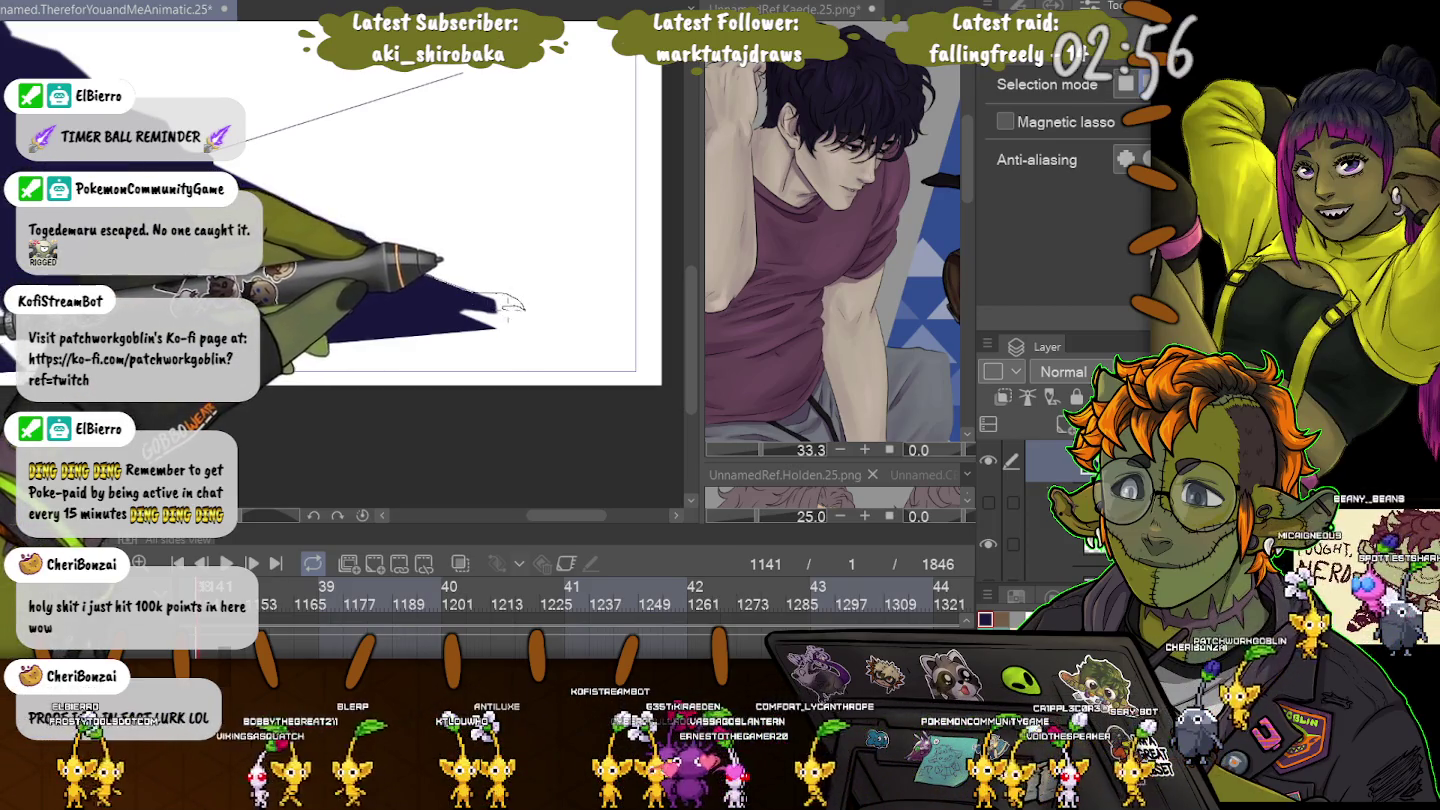
{"action": "left_click_drag", "start_coordinate": [522, 305], "coordinate": [482, 287]}
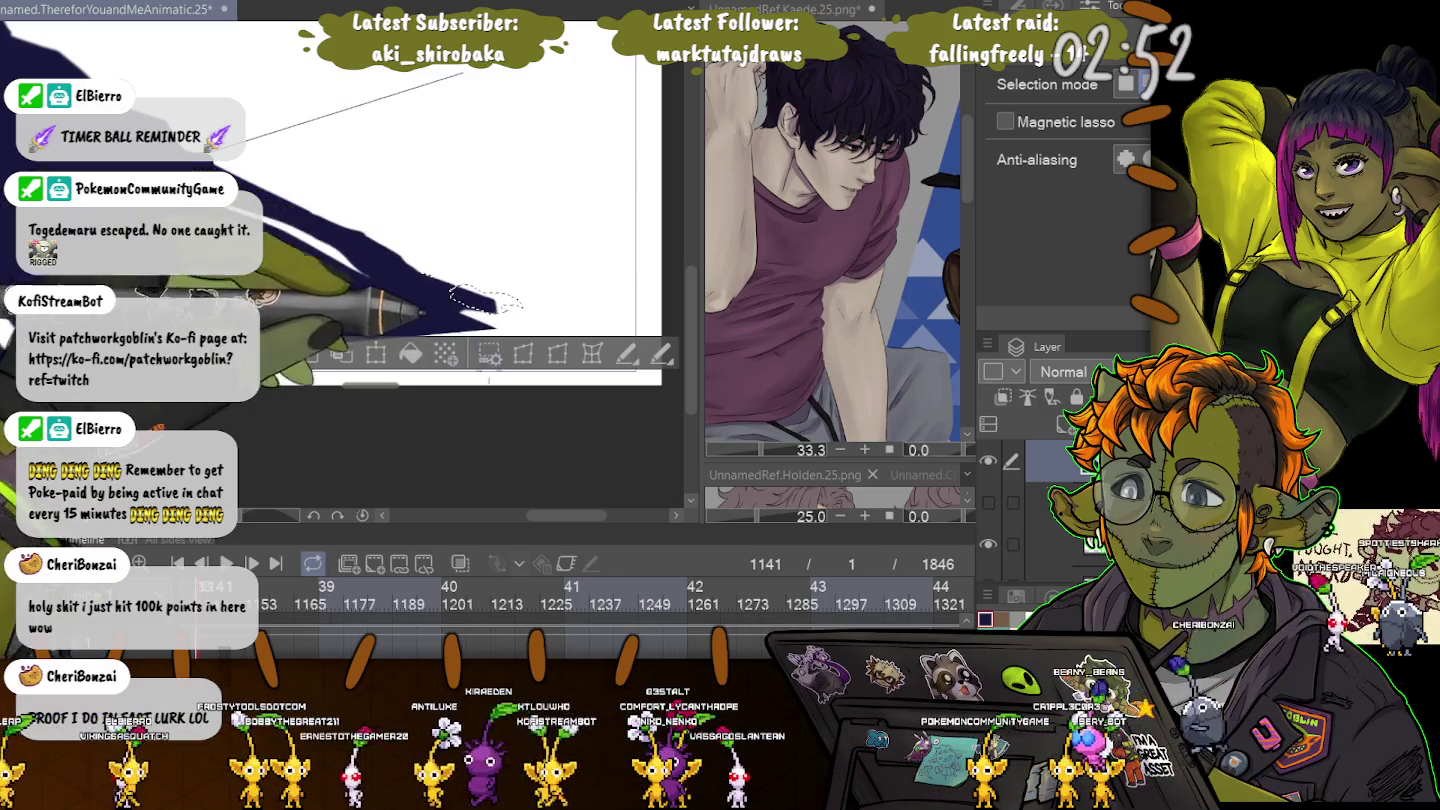
{"action": "key", "text": "ctrl+d"}
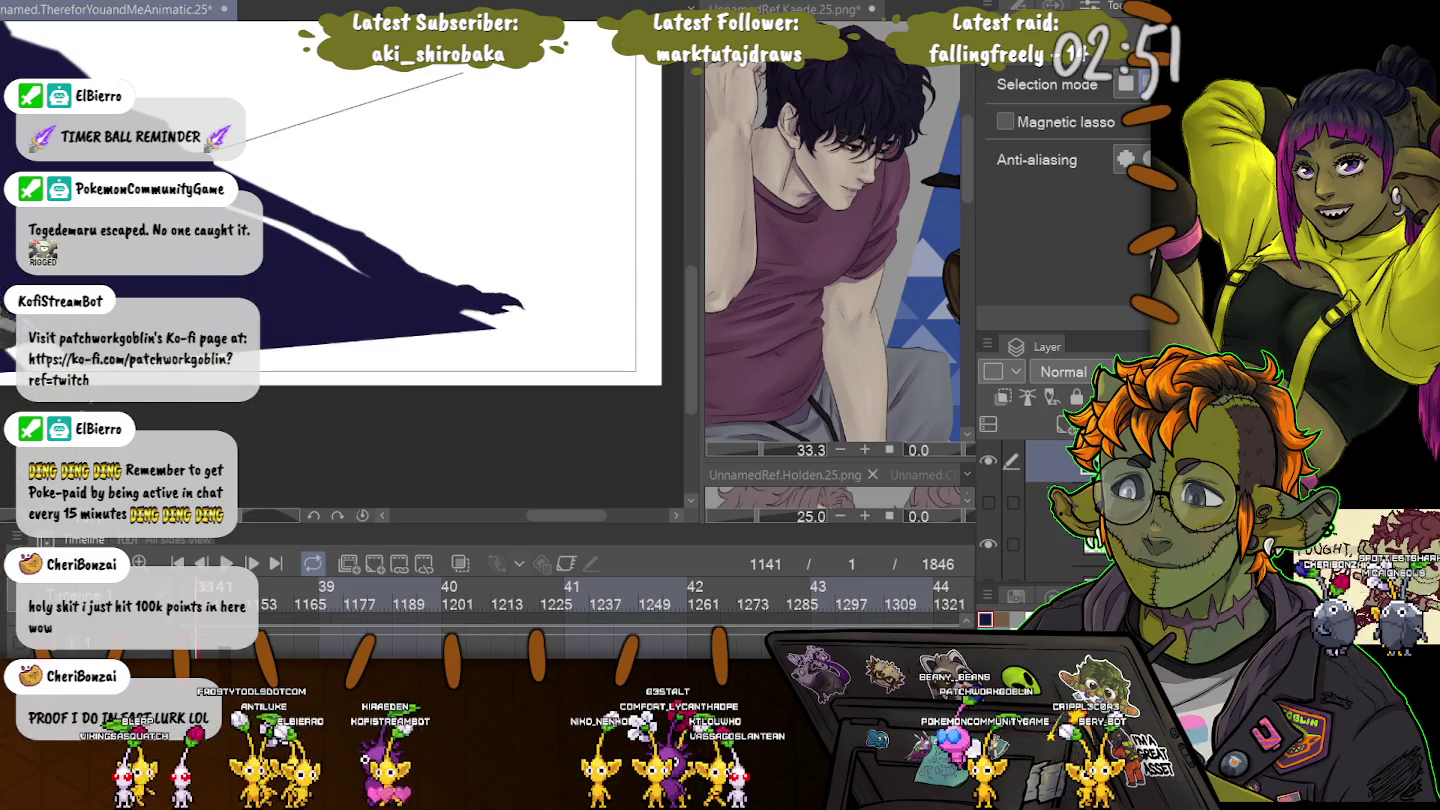
Lasso the shadow's ragged edge past the canvas border, then clear the selection.
{"action": "key", "text": "ctrl+minus"}
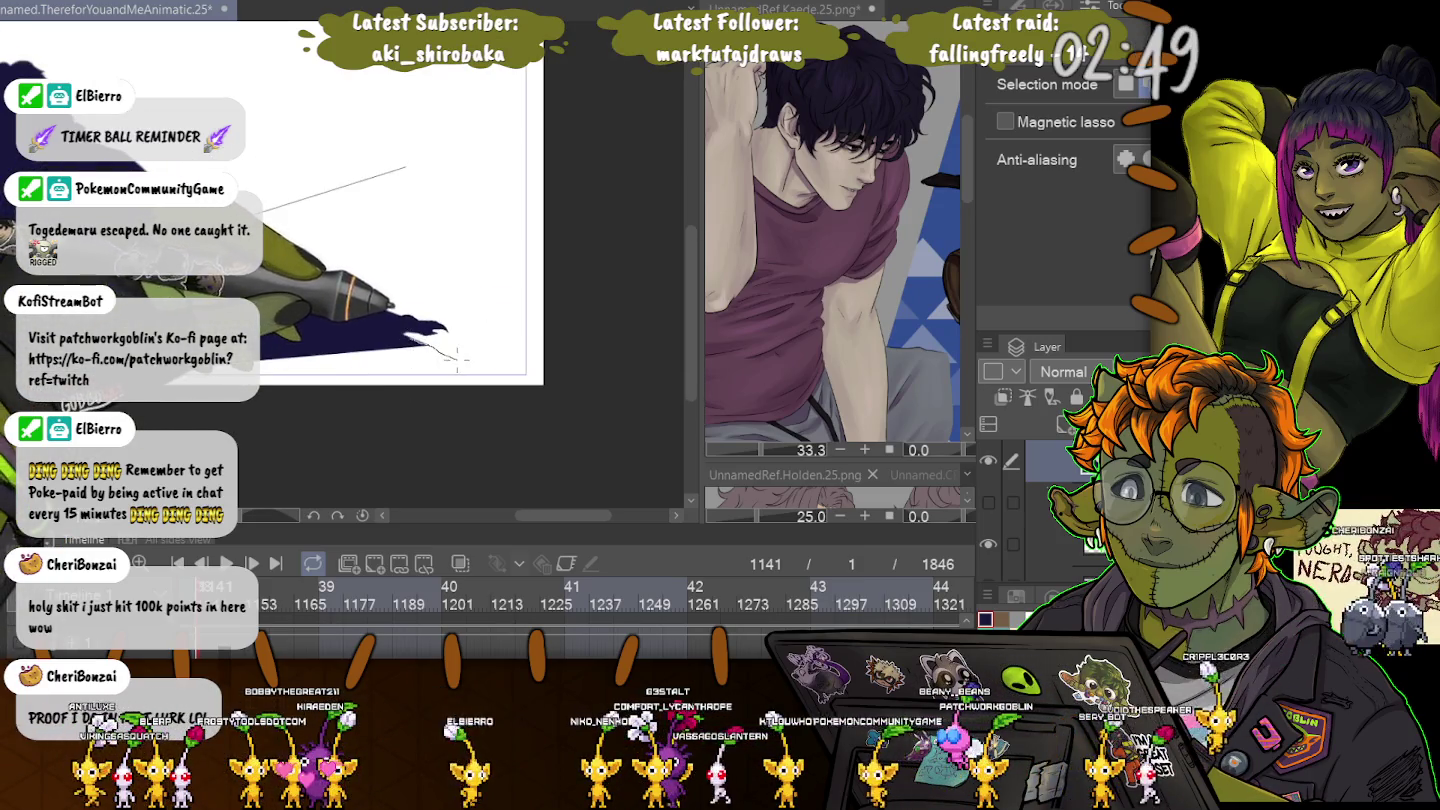
{"action": "key", "text": "ctrl+z"}
{"action": "key", "text": "ctrl+z"}
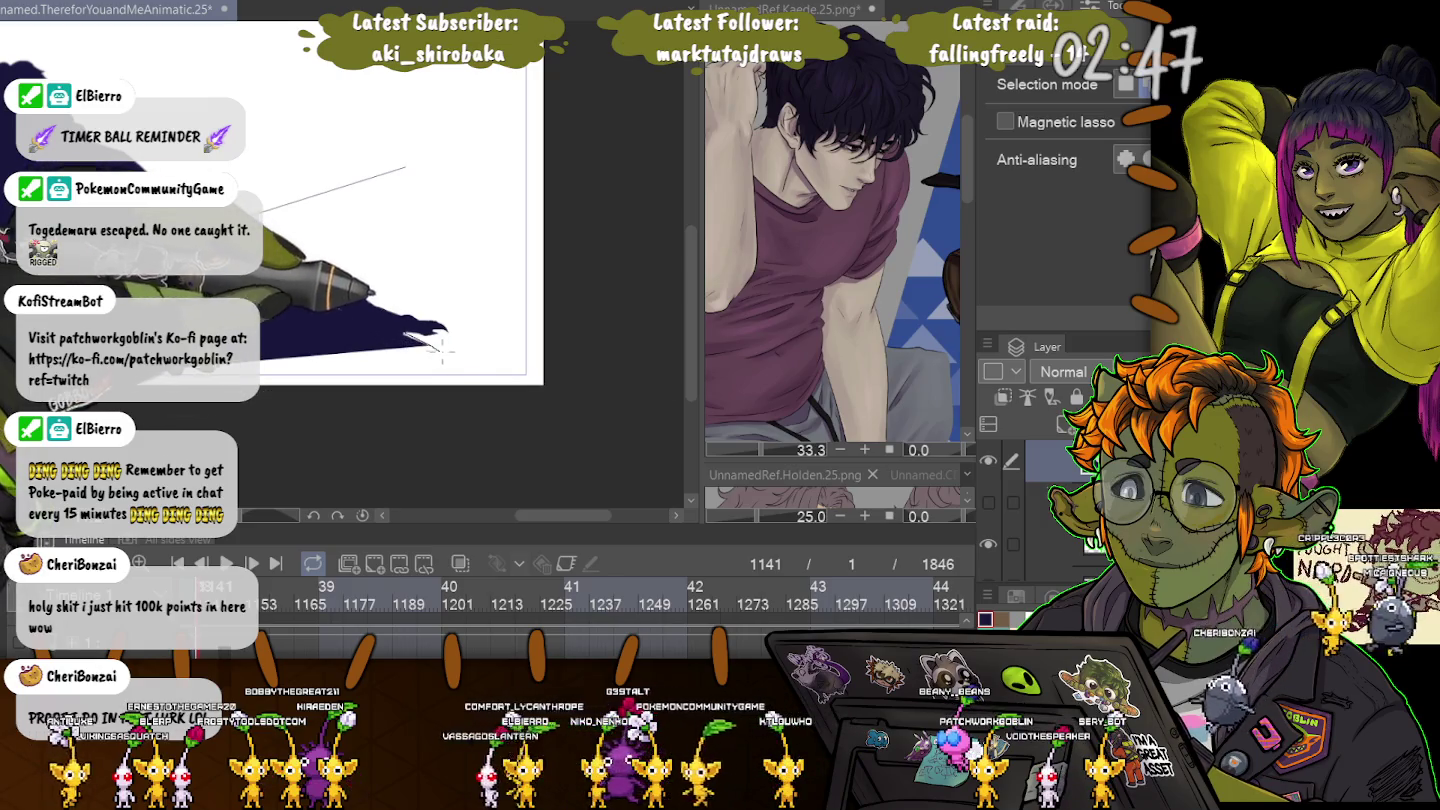
{"action": "left_click_drag", "start_coordinate": [440, 345], "coordinate": [182, 415]}
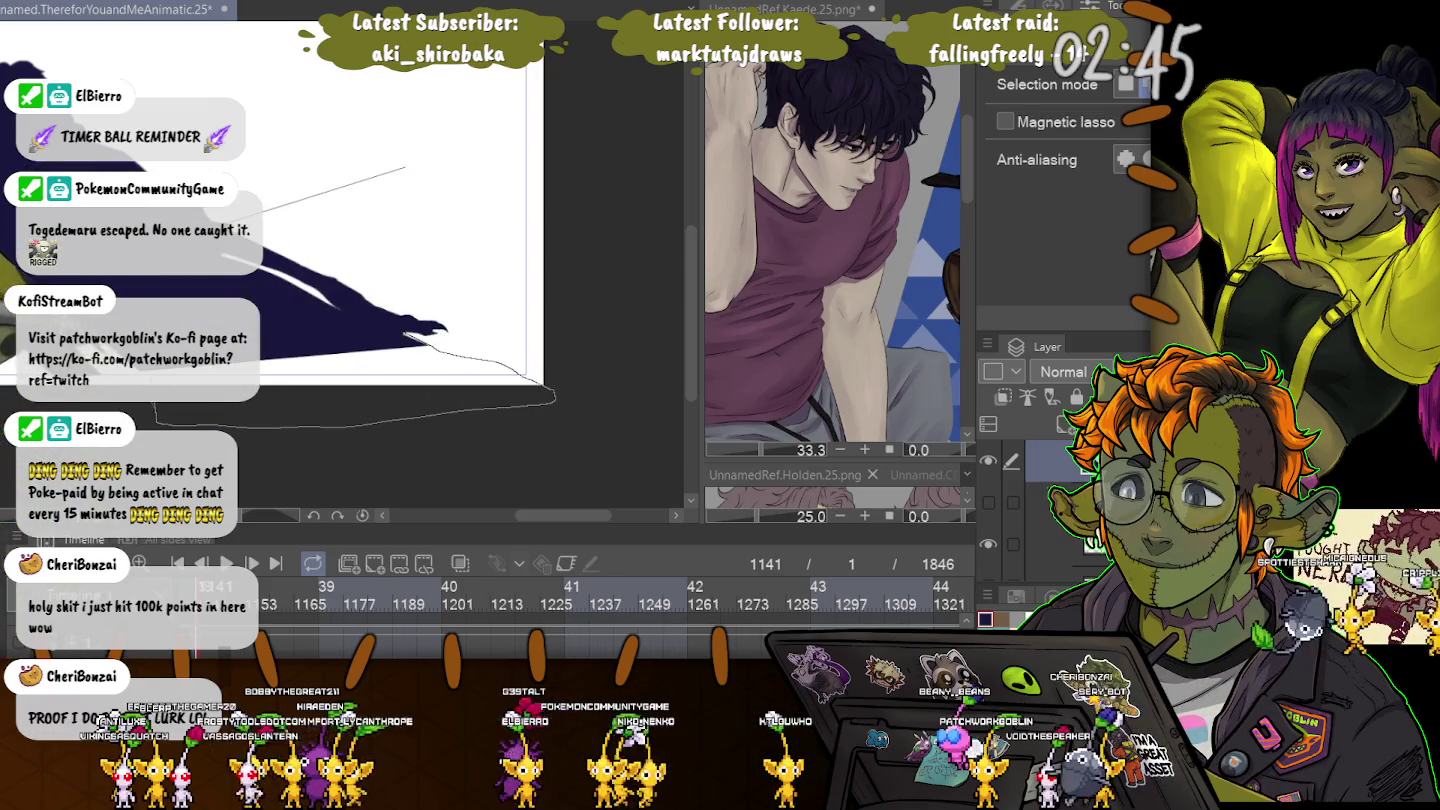
{"action": "left_click_drag", "start_coordinate": [156, 402], "coordinate": [298, 492]}
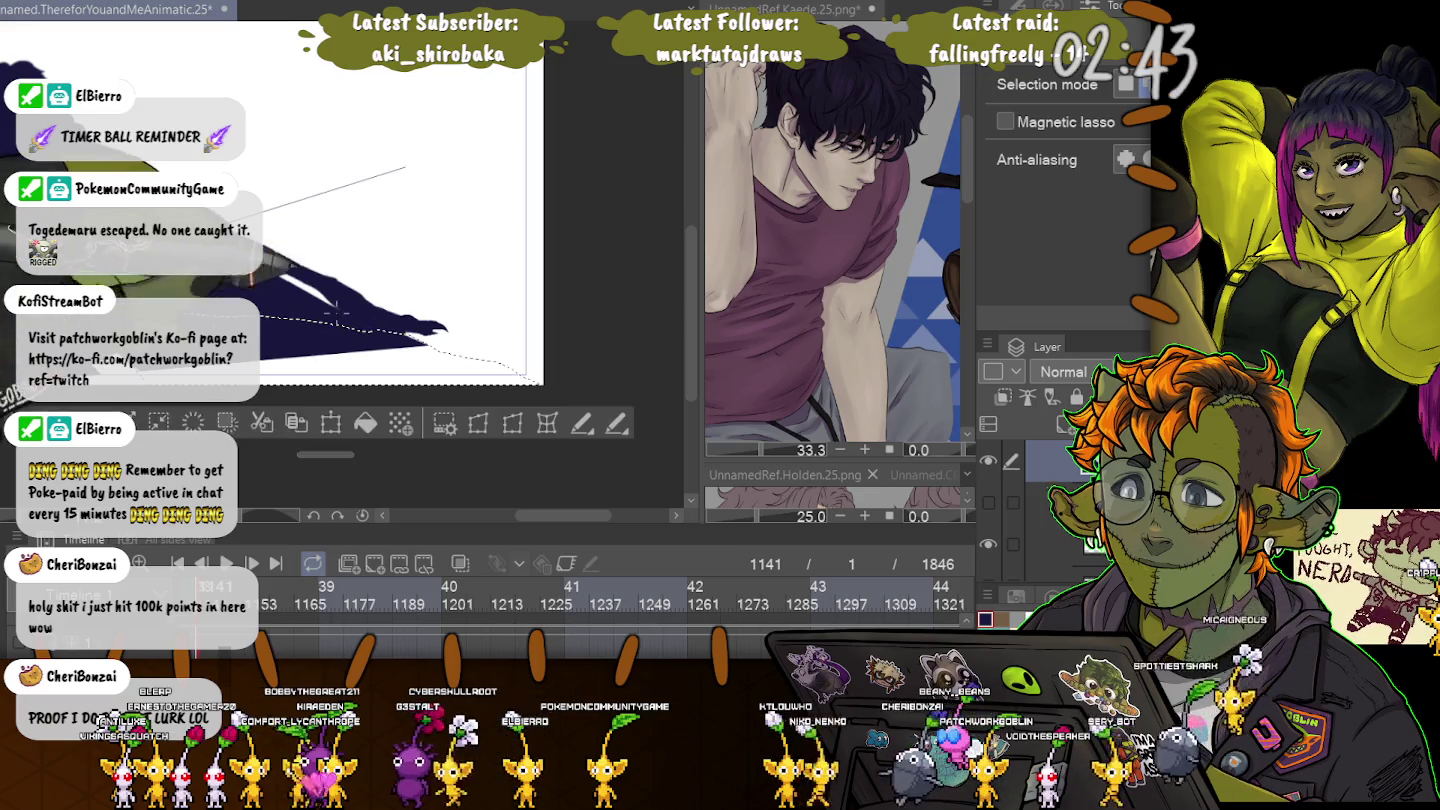
{"action": "key", "text": "ctrl+d"}
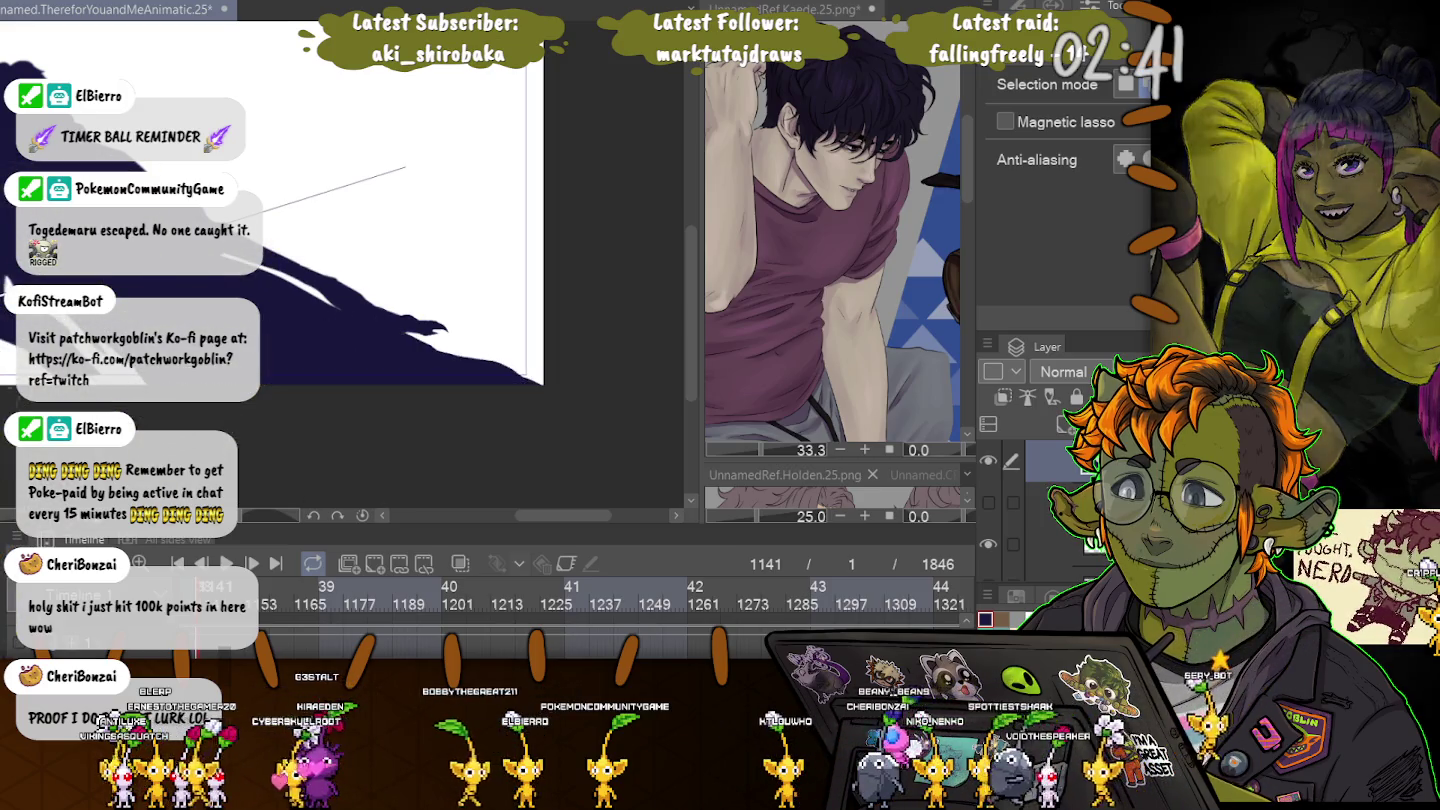
Lasso an area along the shadow's lower edge and move it over the white streak.
{"action": "left_click_drag", "start_coordinate": [14, 431], "coordinate": [246, 418]}
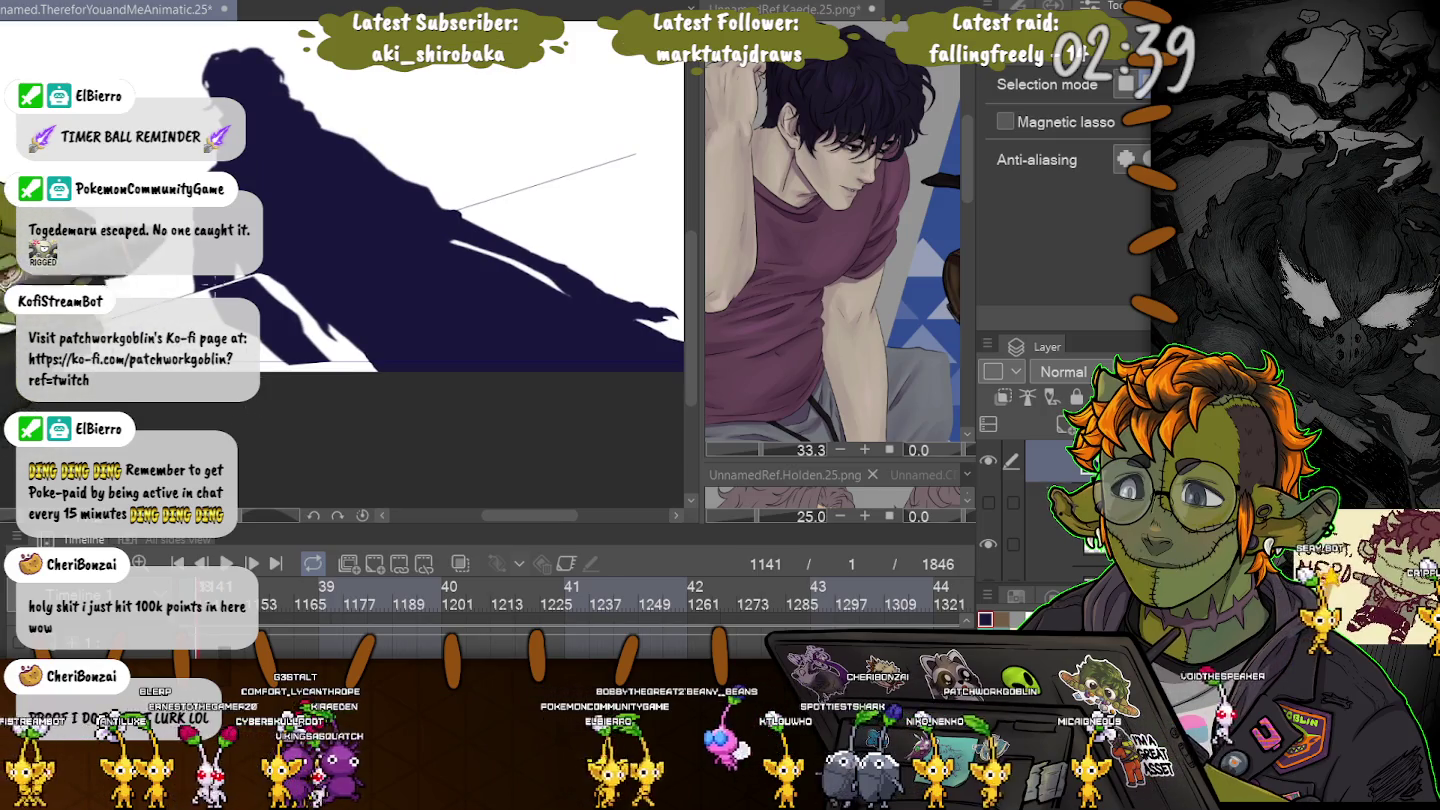
{"action": "left_click_drag", "start_coordinate": [289, 298], "coordinate": [262, 394]}
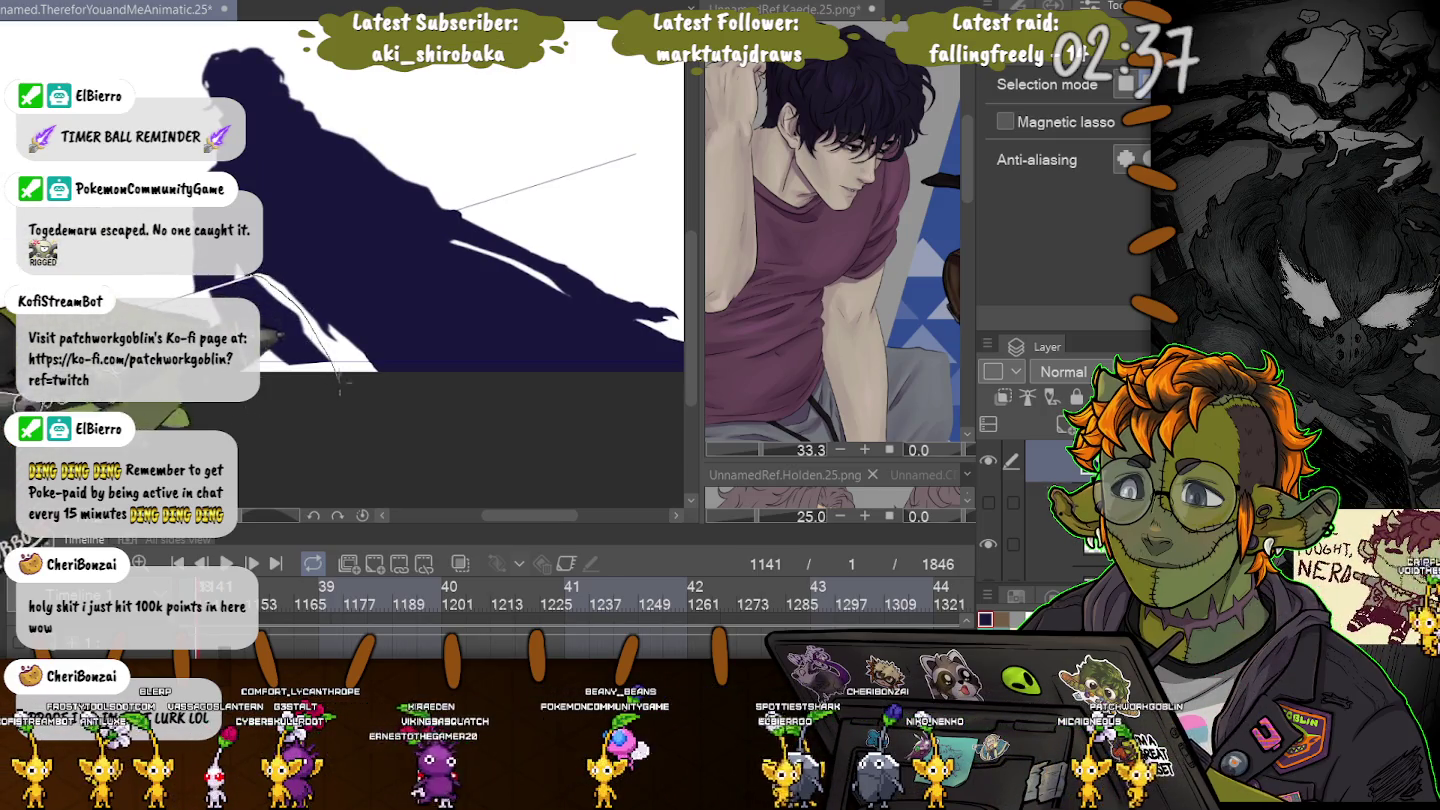
{"action": "left_click_drag", "start_coordinate": [215, 290], "coordinate": [211, 293]}
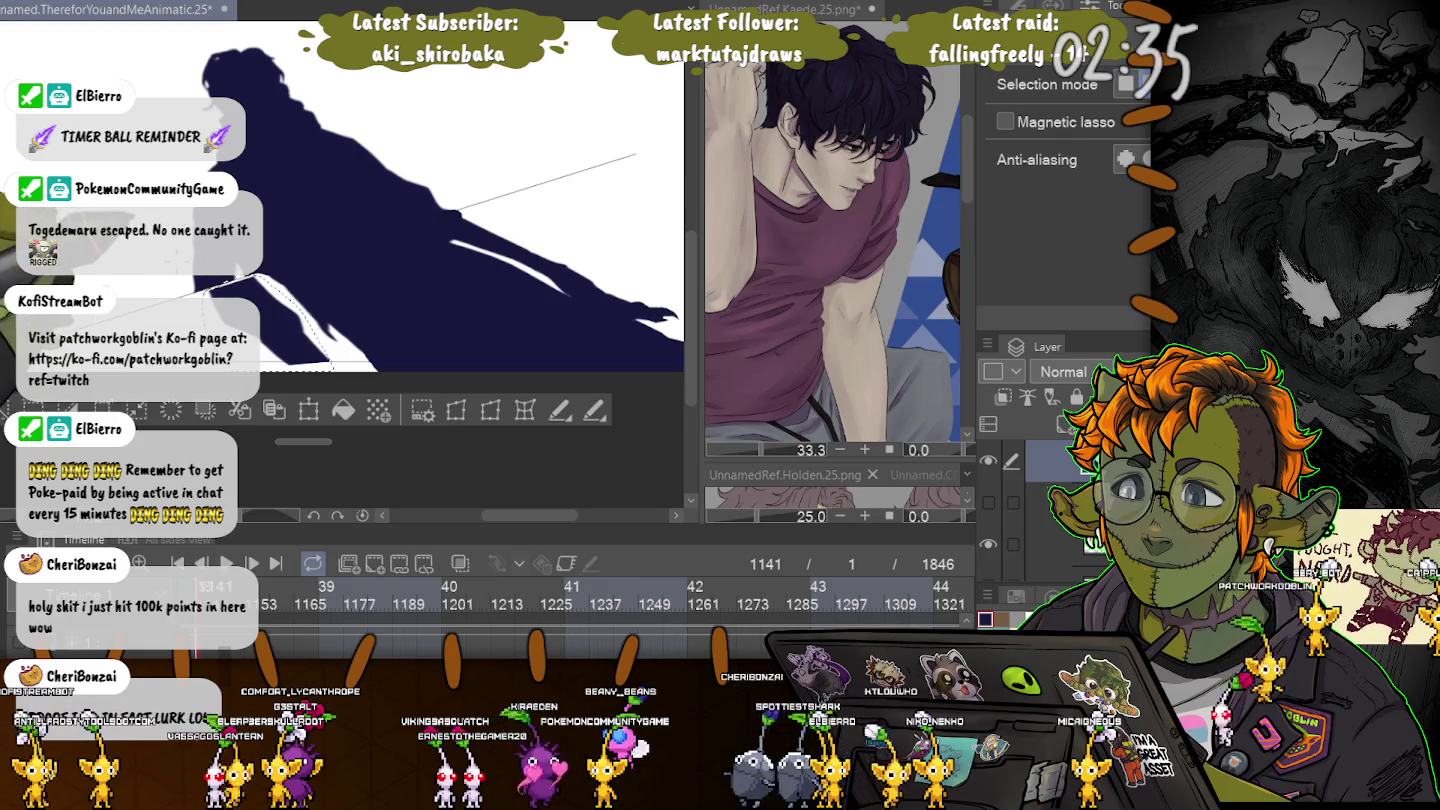
{"action": "scroll", "coordinate": [301, 300], "scroll_direction": "up", "scroll_amount": 3}
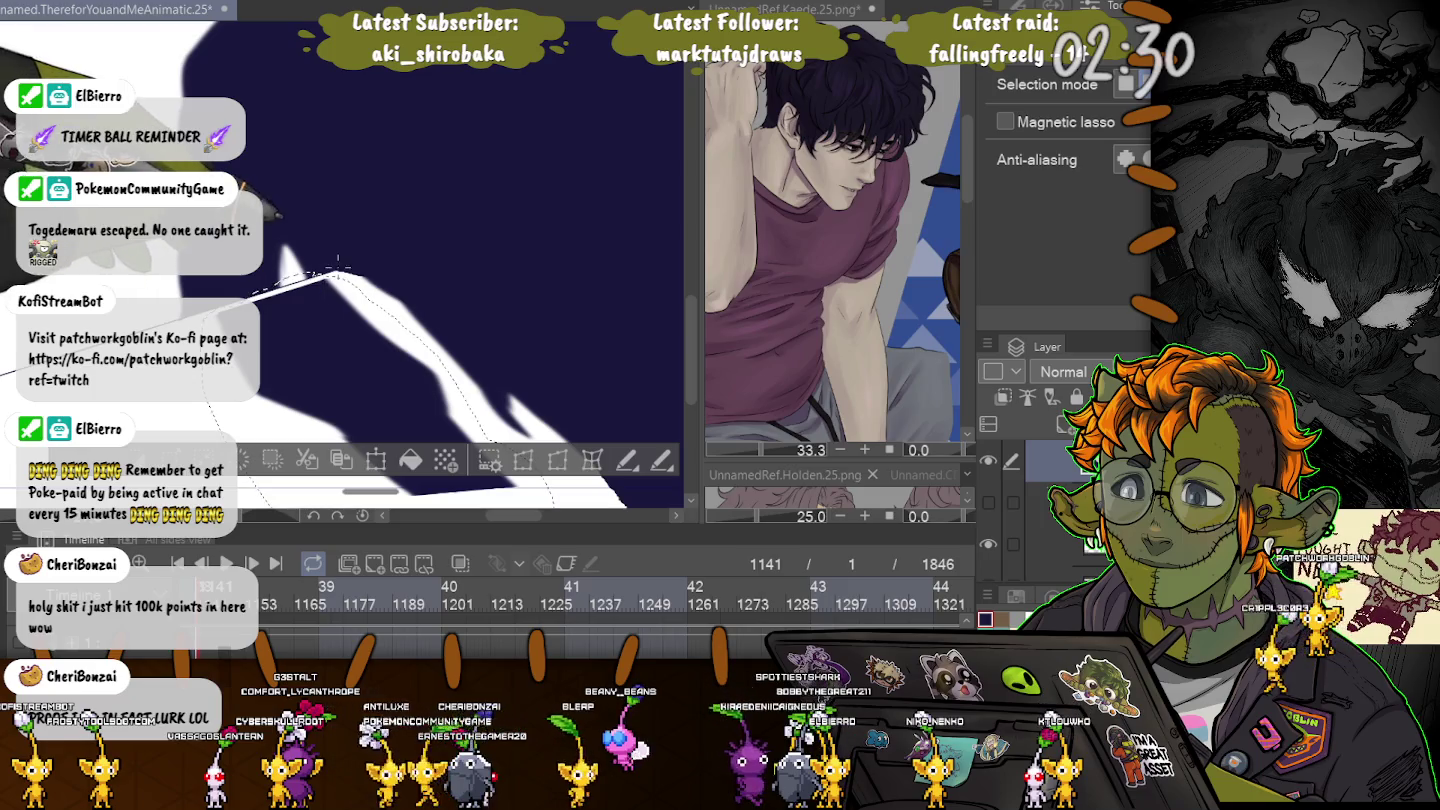
{"action": "left_click_drag", "start_coordinate": [338, 260], "coordinate": [311, 221]}
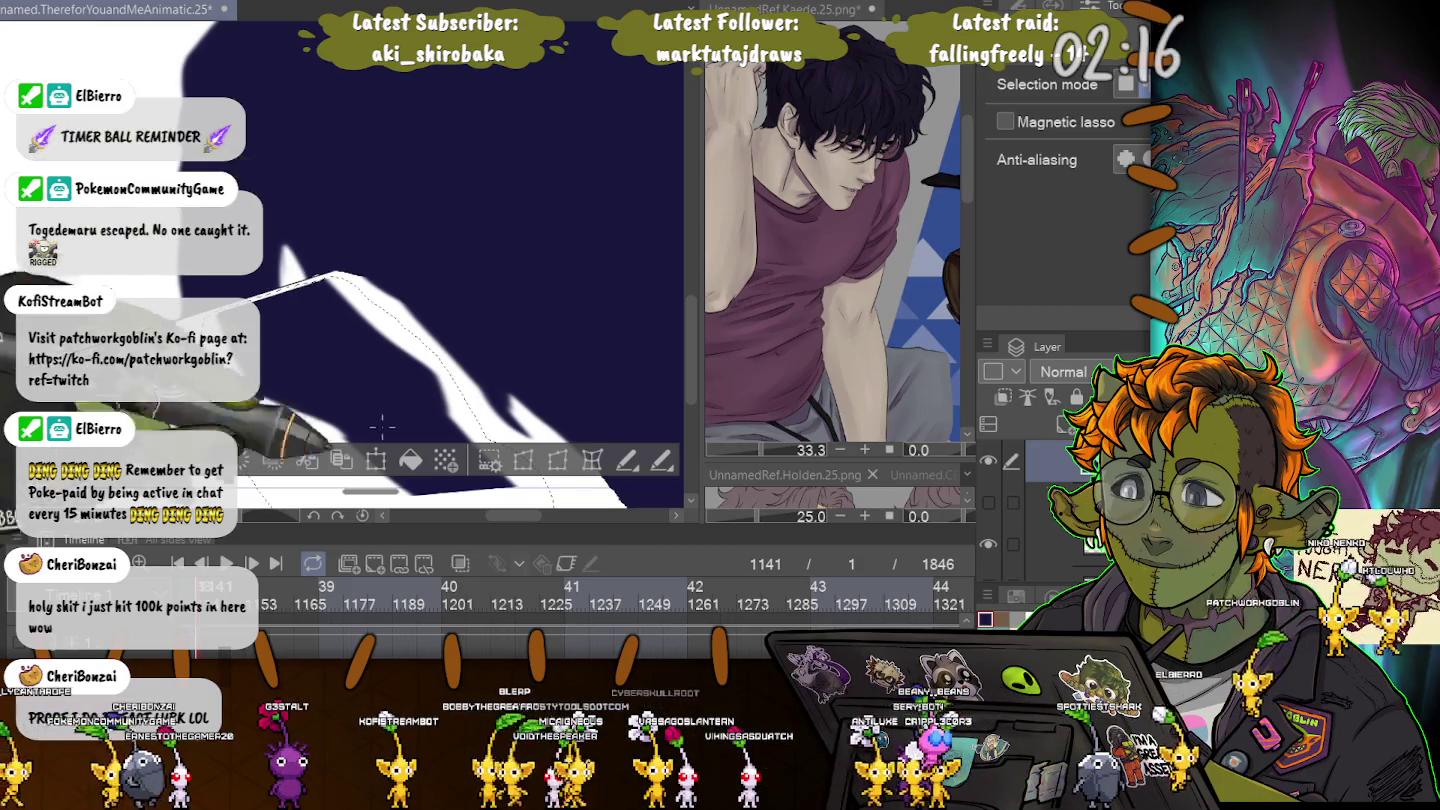
{"action": "left_click", "coordinate": [376, 459]}
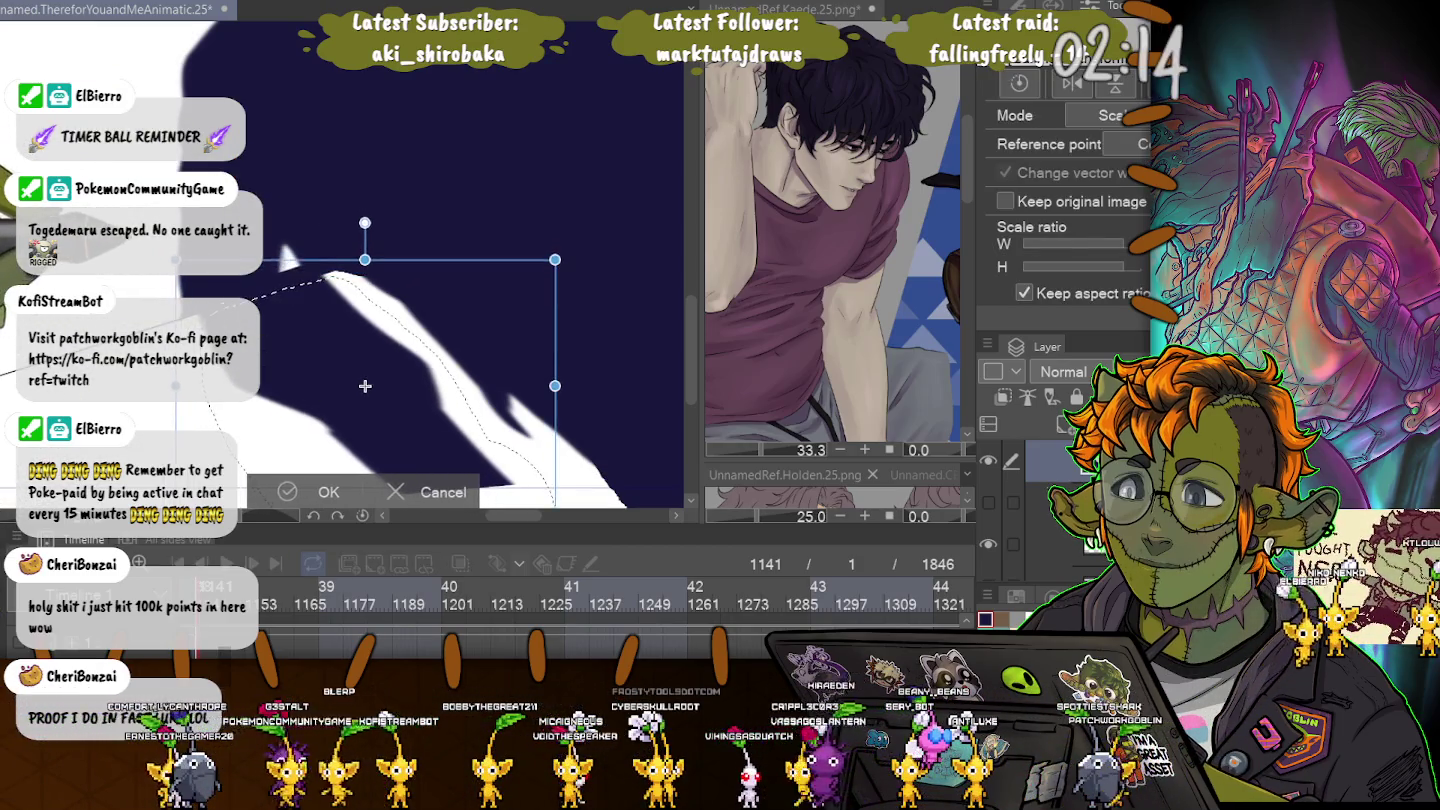
Shrink the selected white streak, skew it with a free transform, and apply it.
{"action": "left_click_drag", "start_coordinate": [175, 258], "coordinate": [199, 274]}
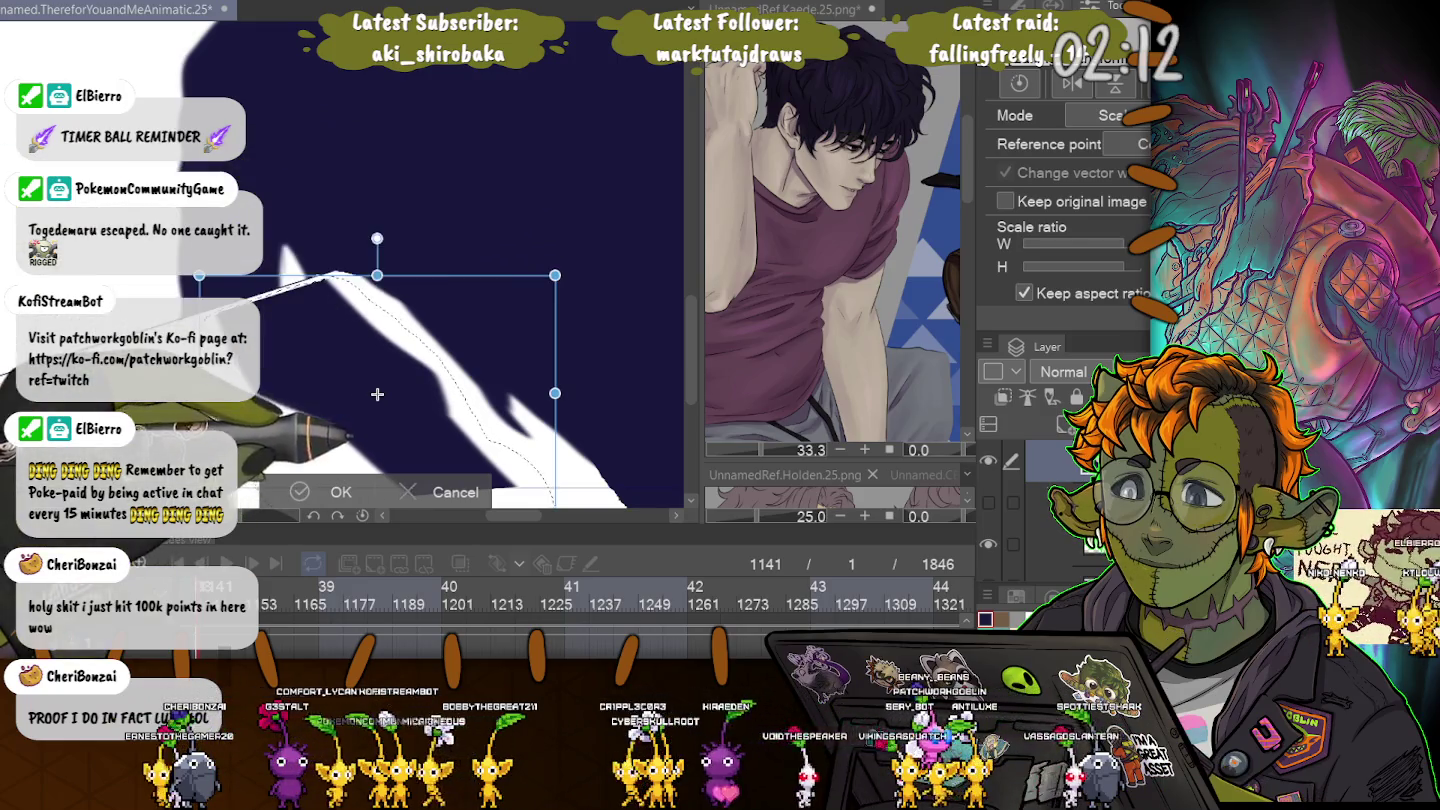
{"action": "key", "text": "ctrl"}
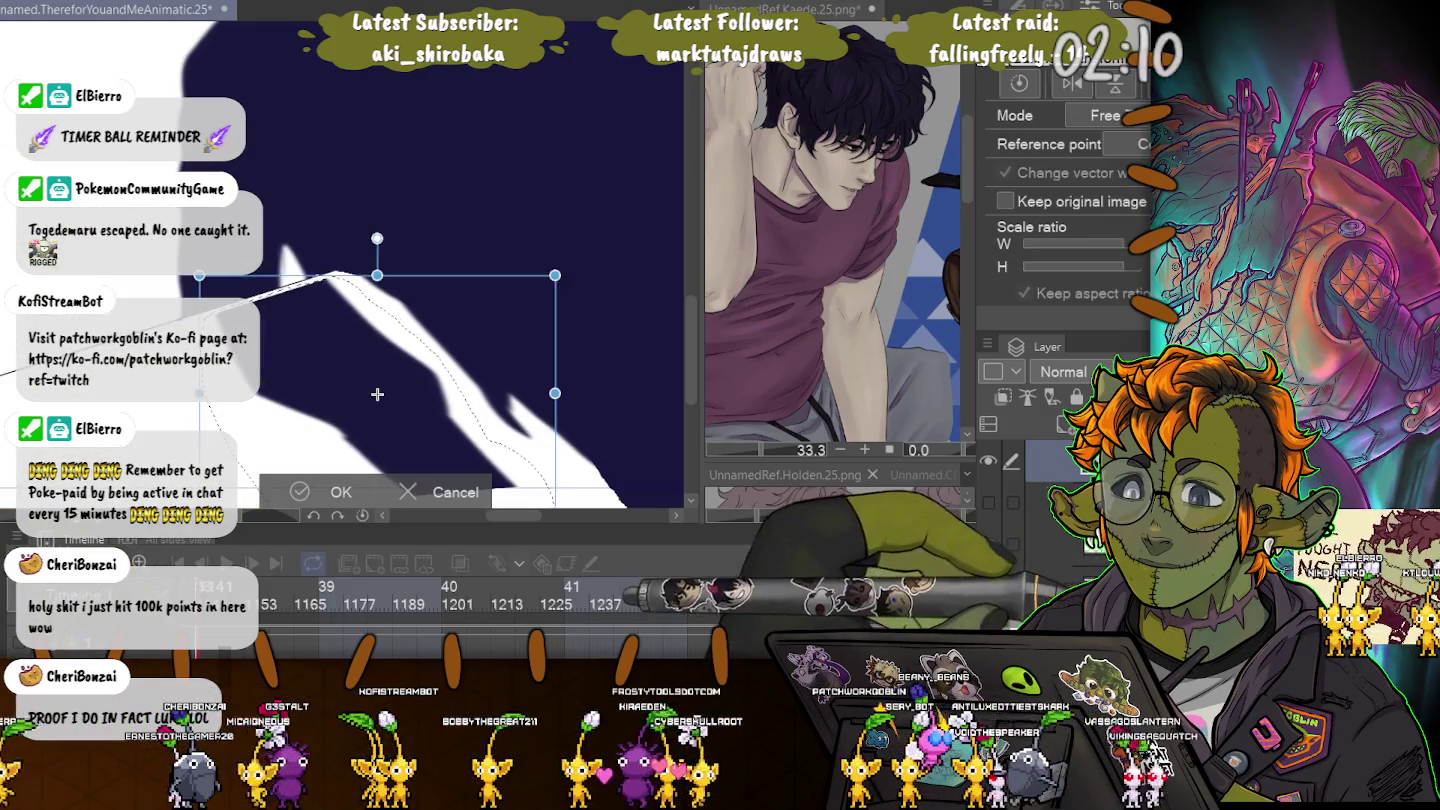
{"action": "left_click_drag", "start_coordinate": [200, 275], "coordinate": [152, 285]}
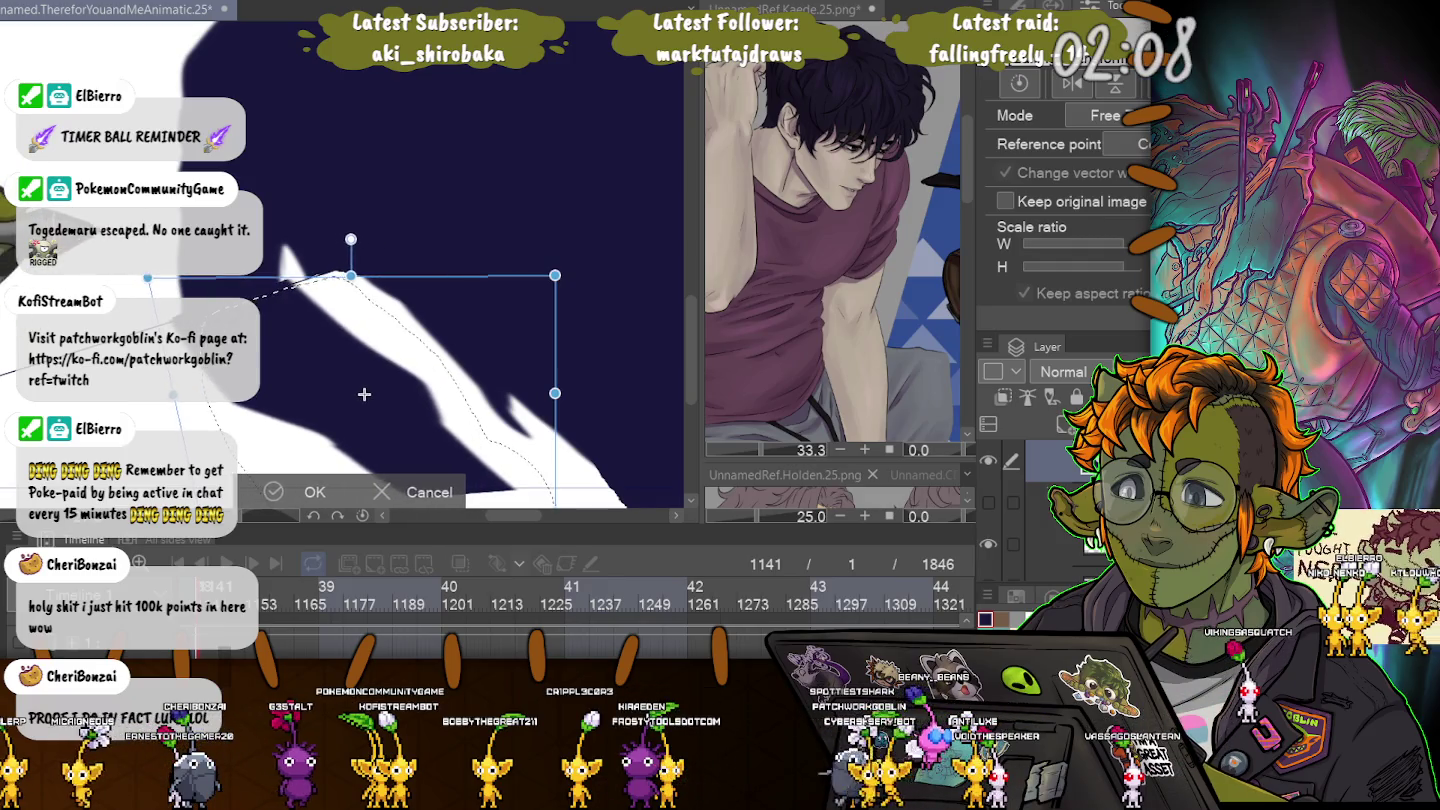
{"action": "left_click_drag", "start_coordinate": [555, 274], "coordinate": [506, 284]}
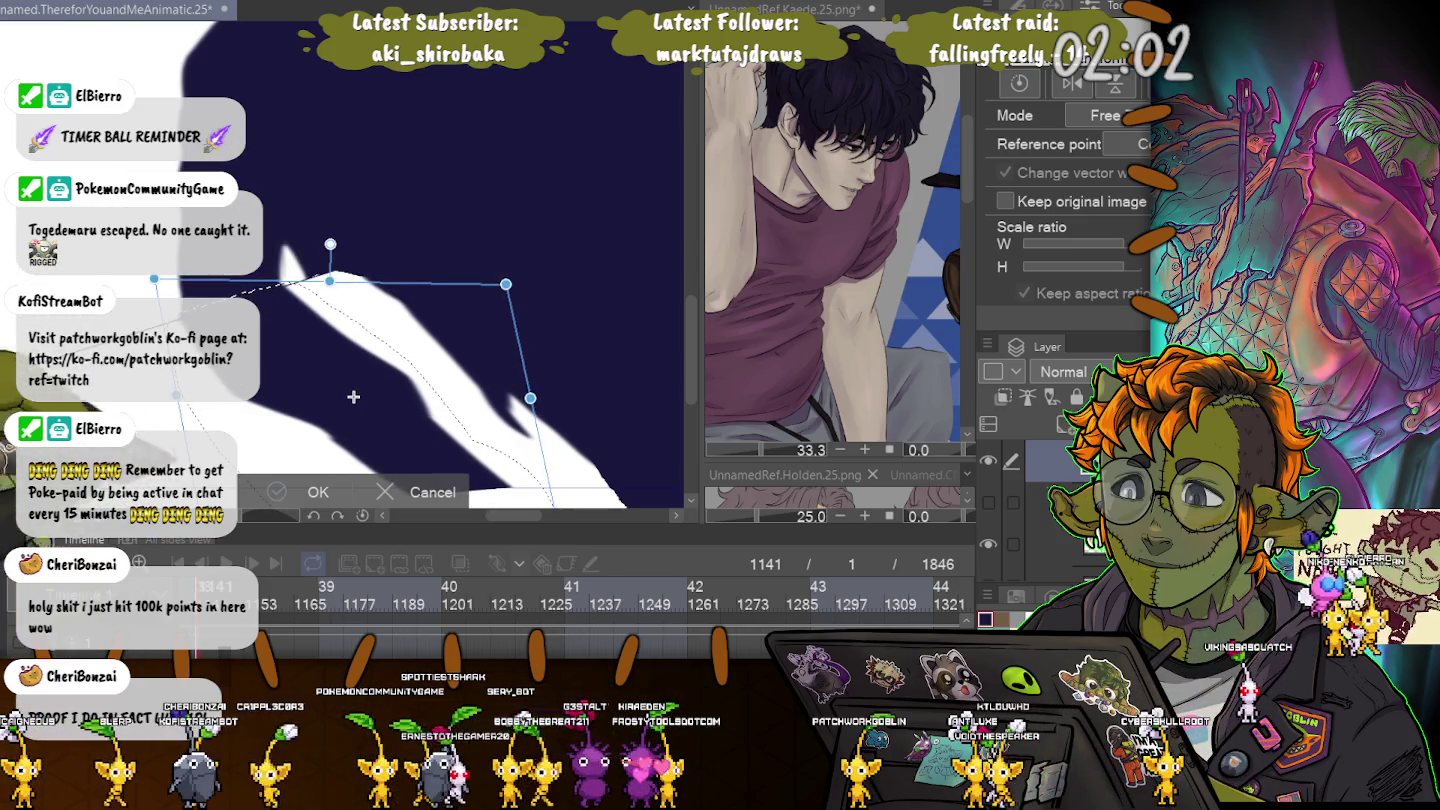
{"action": "key", "text": "Return"}
Lasso the white gap near the lower edge, skew its bottom edge rightward, and apply it.
{"action": "scroll", "coordinate": [345, 260], "scroll_direction": "down", "scroll_amount": 3}
{"action": "scroll", "coordinate": [345, 260], "scroll_direction": "down", "scroll_amount": 3}
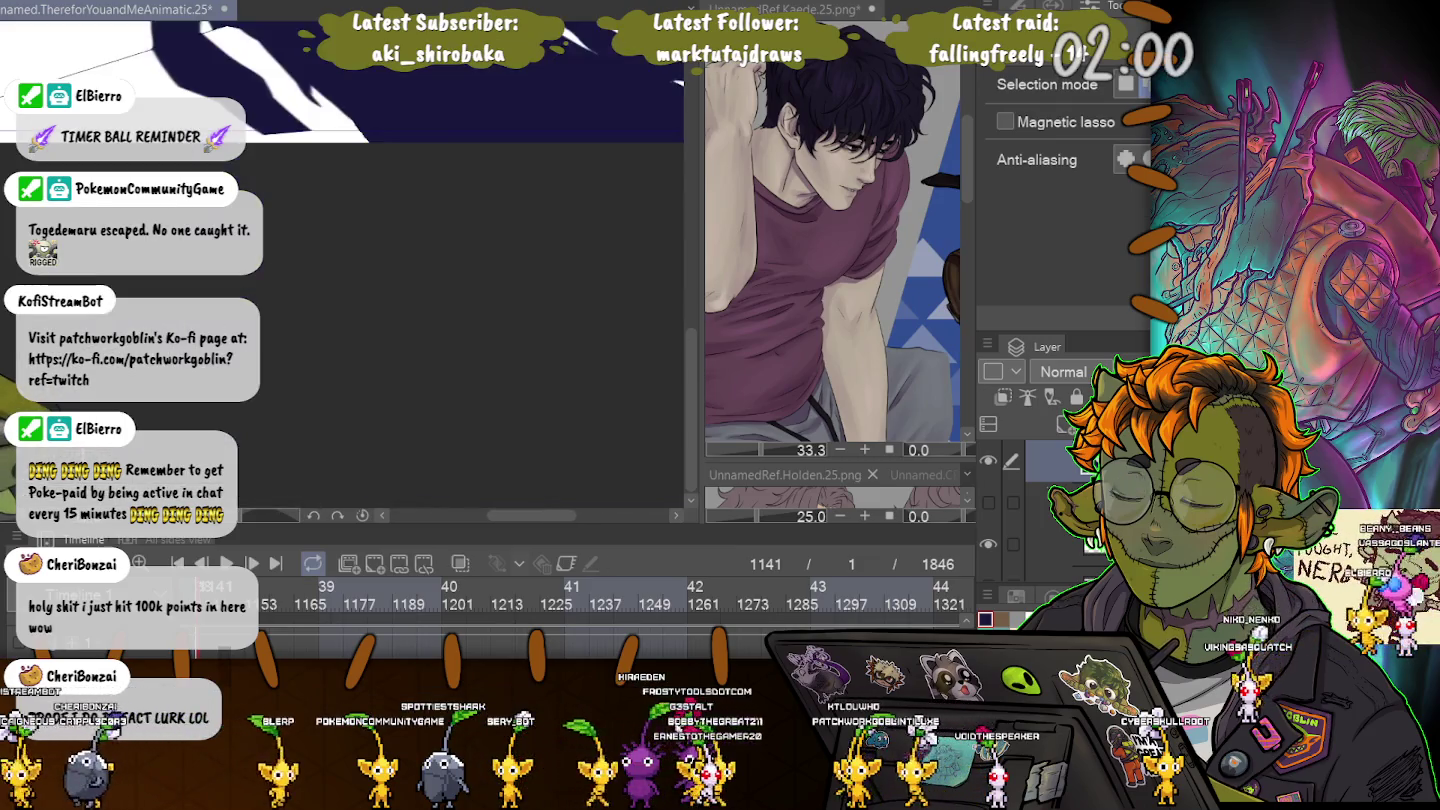
{"action": "scroll", "coordinate": [346, 260], "scroll_direction": "down", "scroll_amount": 2}
{"action": "scroll", "coordinate": [346, 260], "scroll_direction": "up", "scroll_amount": 1}
{"action": "scroll", "coordinate": [345, 260], "scroll_direction": "up", "scroll_amount": 3}
{"action": "scroll", "coordinate": [345, 260], "scroll_direction": "up", "scroll_amount": 2}
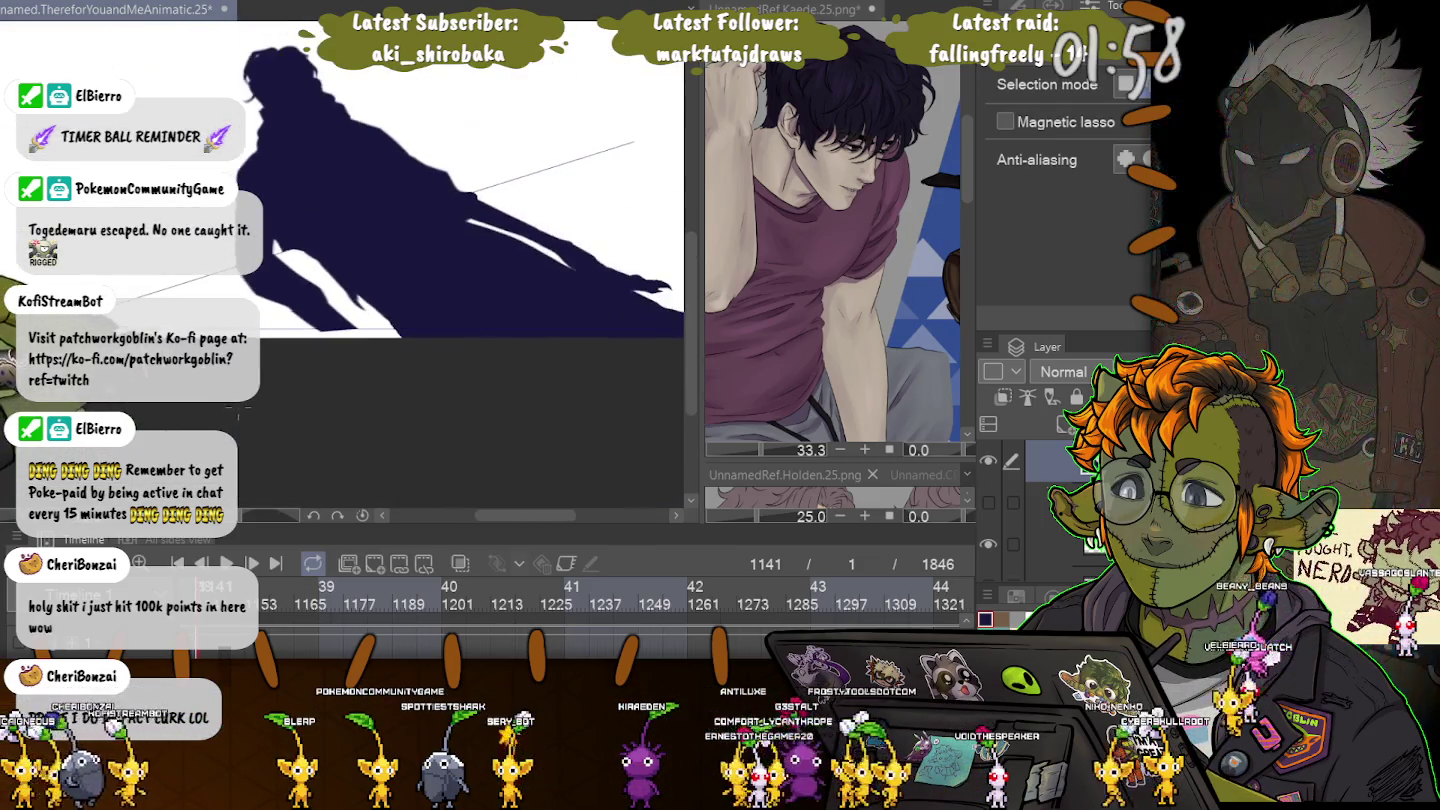
{"action": "scroll", "coordinate": [345, 260], "scroll_direction": "up", "scroll_amount": 1}
{"action": "scroll", "coordinate": [345, 260], "scroll_direction": "up", "scroll_amount": 1}
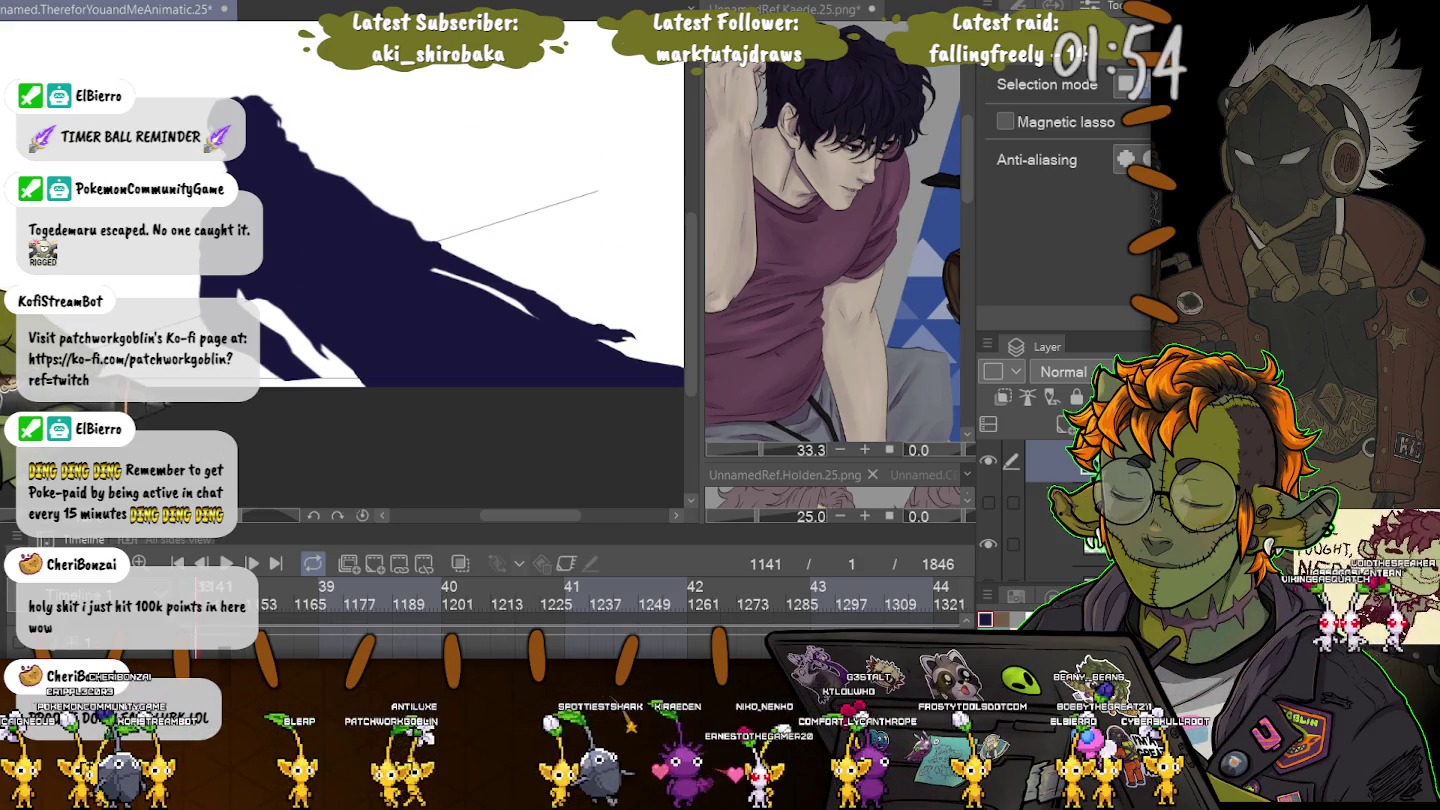
{"action": "scroll", "coordinate": [293, 302], "scroll_direction": "up", "scroll_amount": 1}
{"action": "left_click_drag", "start_coordinate": [250, 291], "coordinate": [364, 405]}
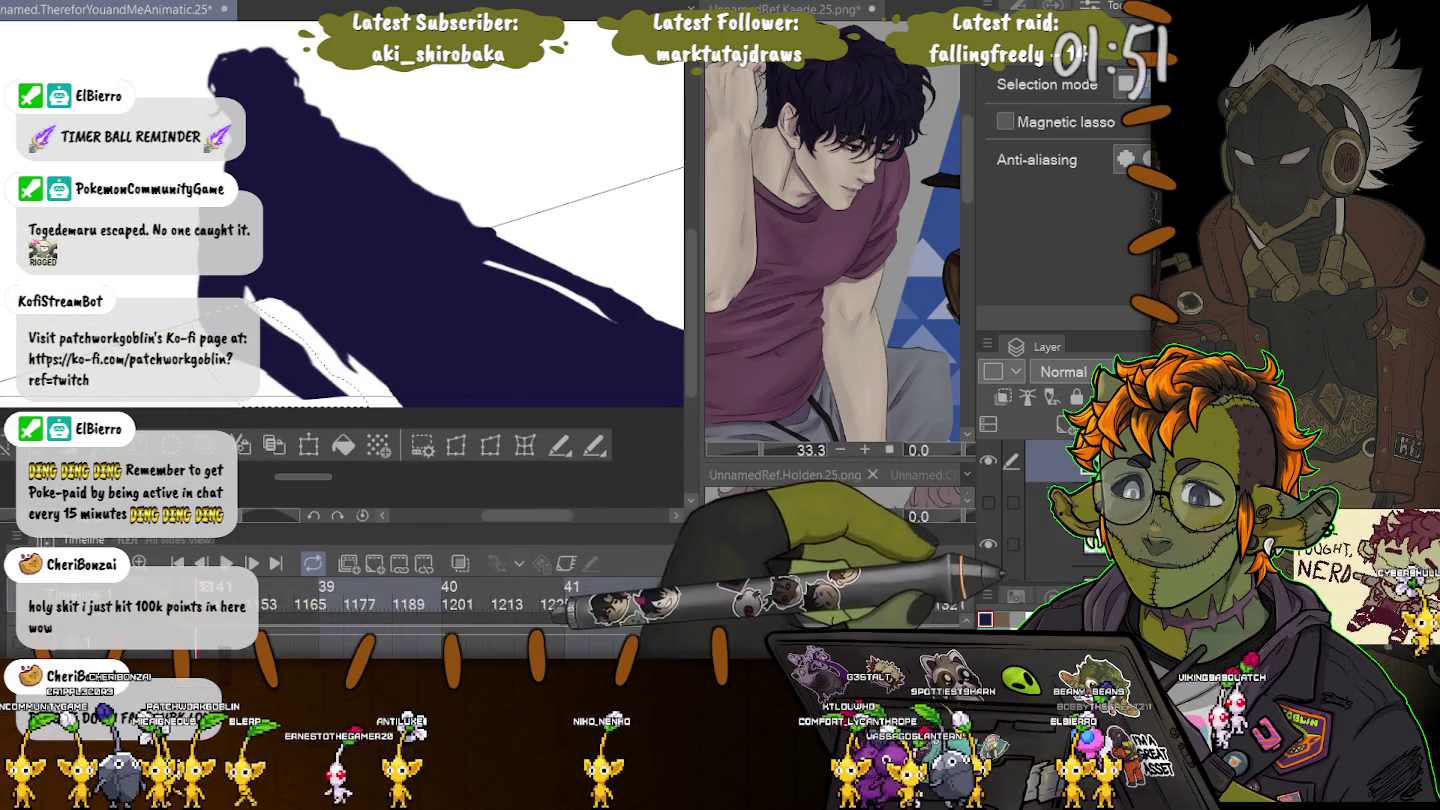
{"action": "key", "text": "ctrl+t"}
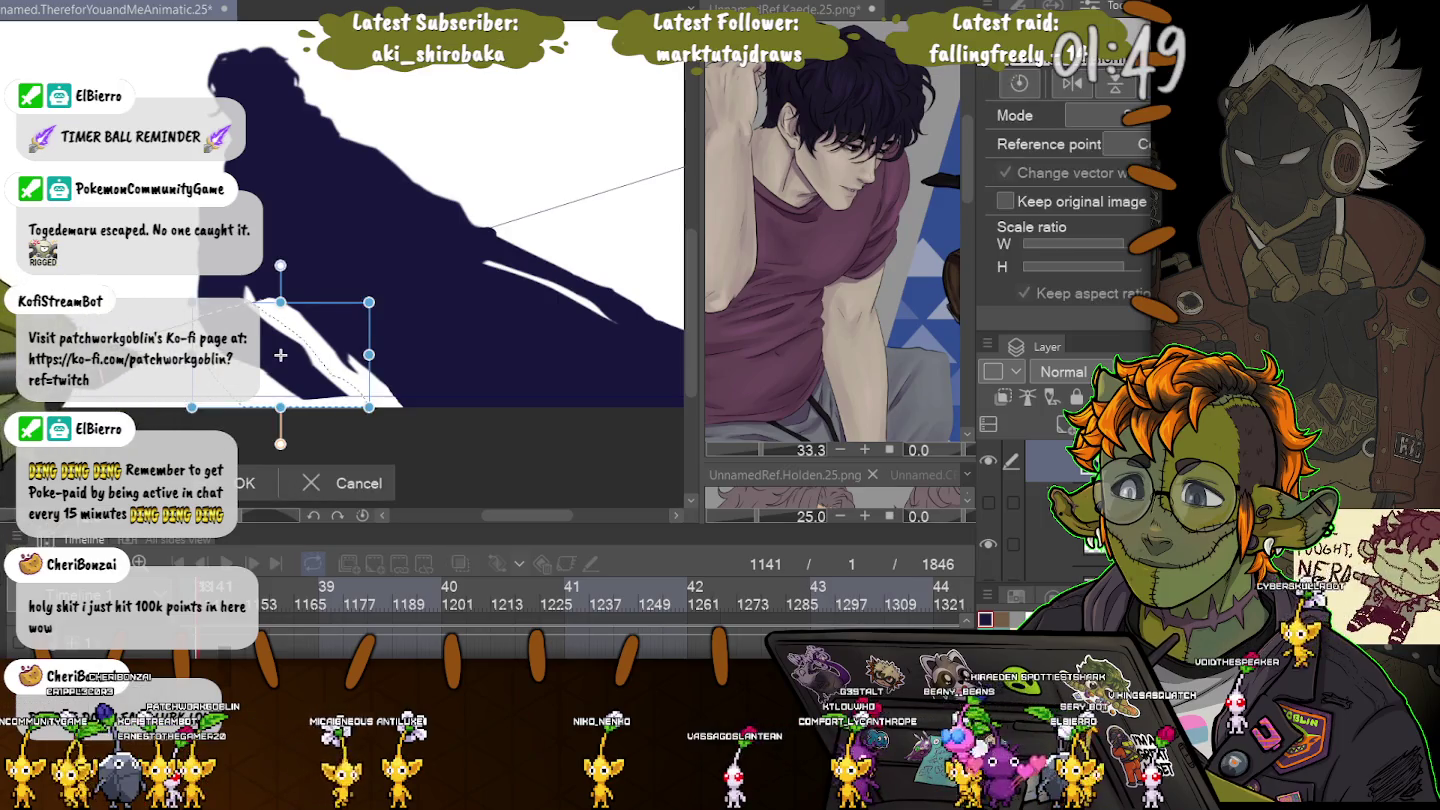
{"action": "left_click_drag", "start_coordinate": [280, 408], "coordinate": [293, 407]}
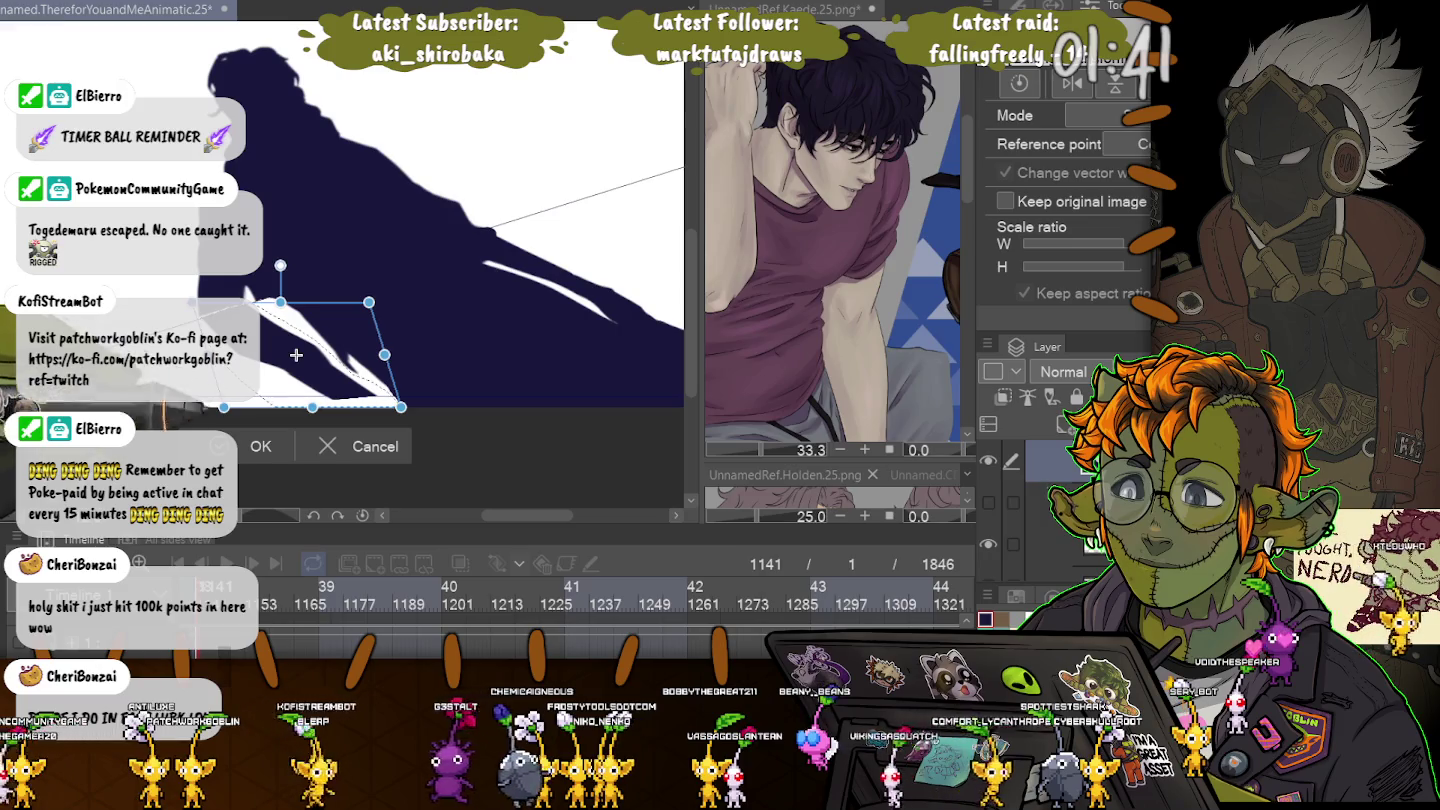
{"action": "key", "text": "Return"}
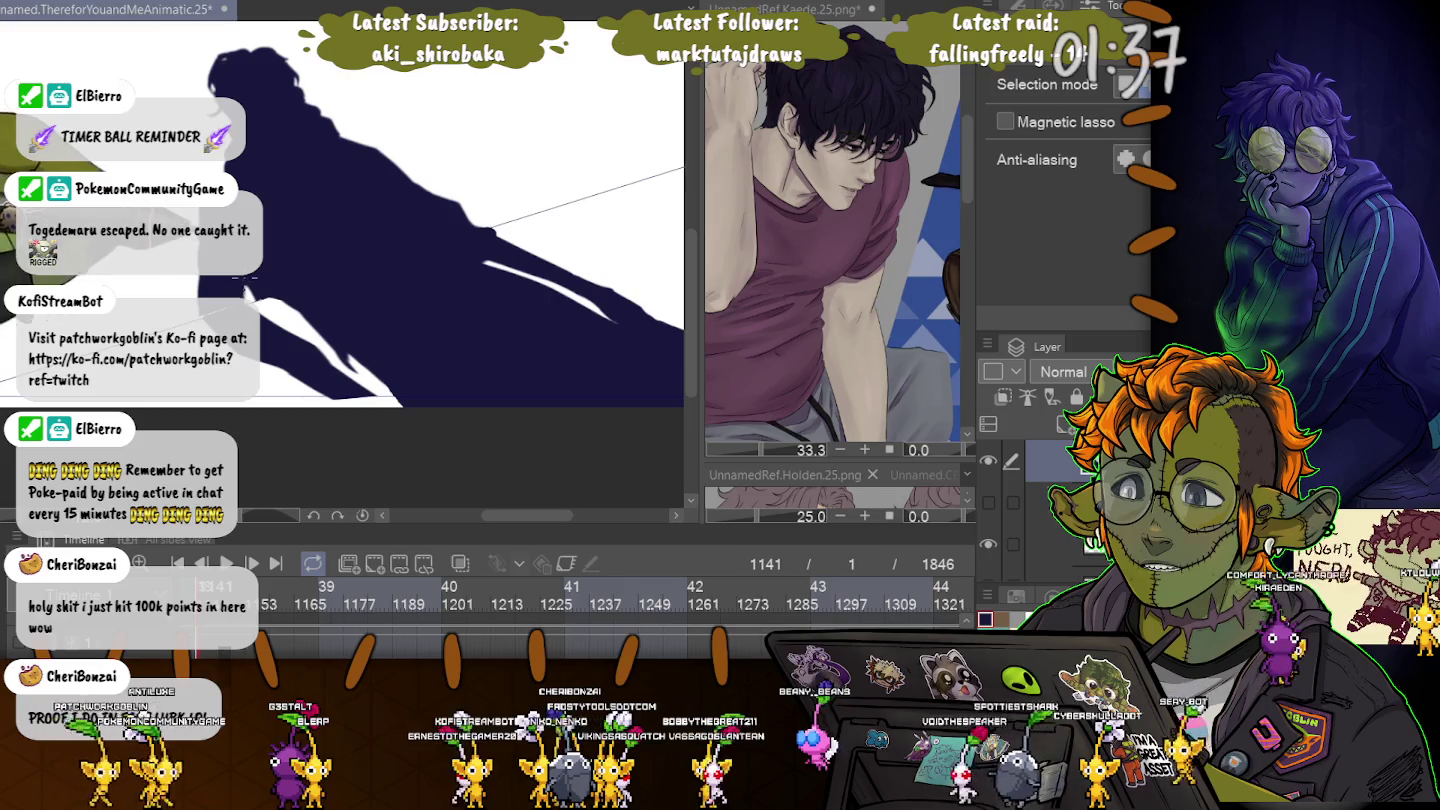
Lasso several stray white slivers along the silhouette's edge, deselecting after each.
{"action": "left_click_drag", "start_coordinate": [246, 296], "coordinate": [203, 294]}
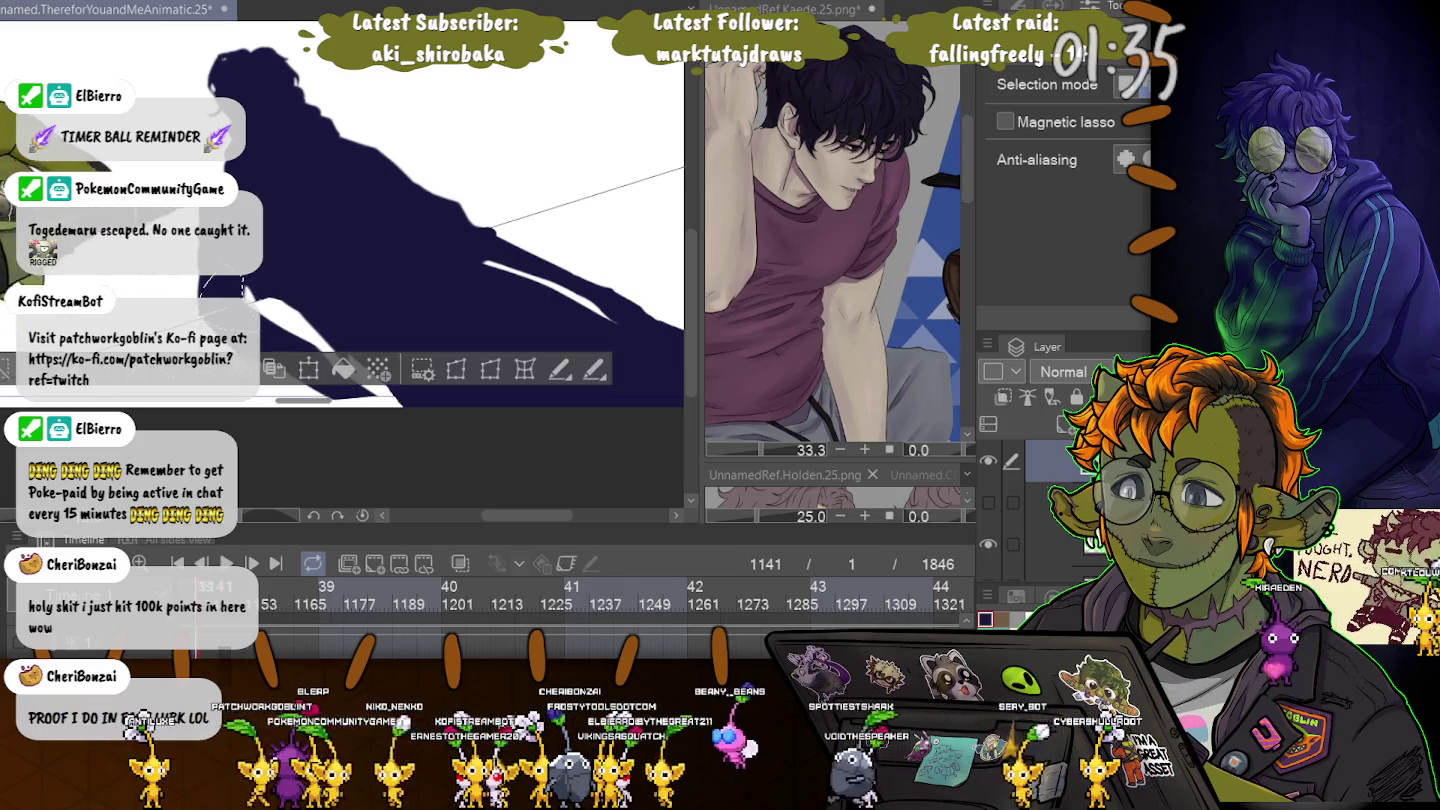
{"action": "left_click_drag", "start_coordinate": [267, 332], "coordinate": [266, 335]}
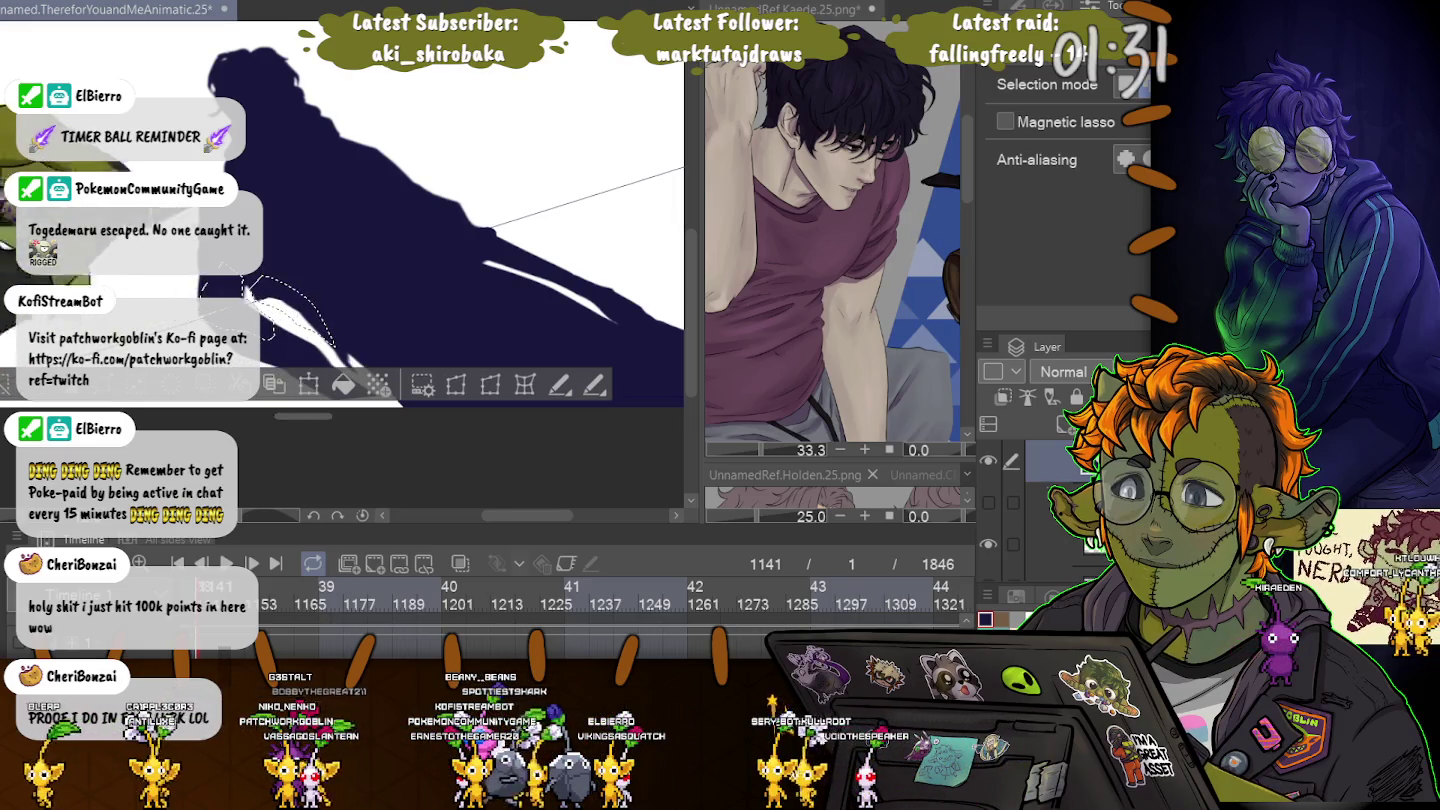
{"action": "key", "text": "ctrl+d"}
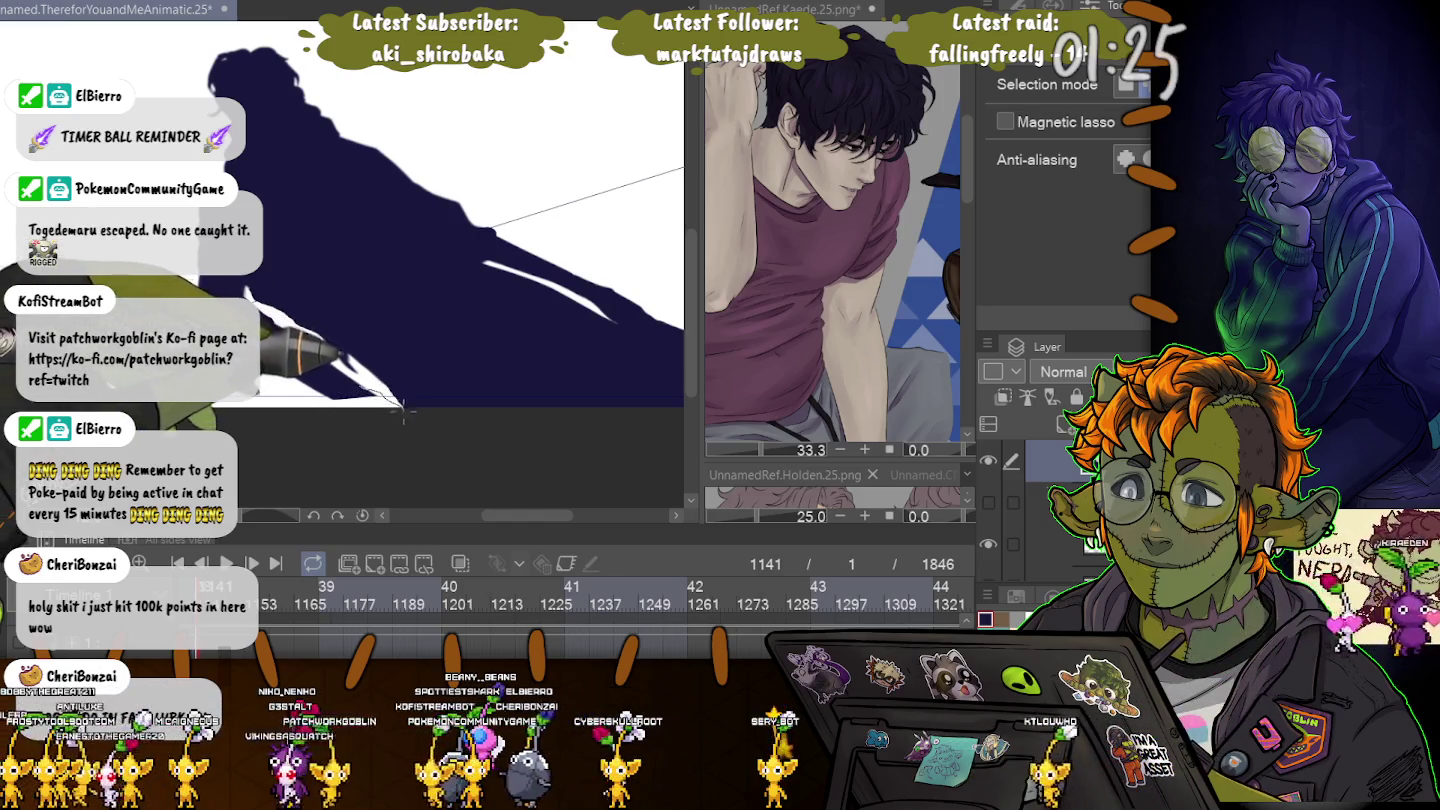
{"action": "left_click_drag", "start_coordinate": [331, 396], "coordinate": [333, 399]}
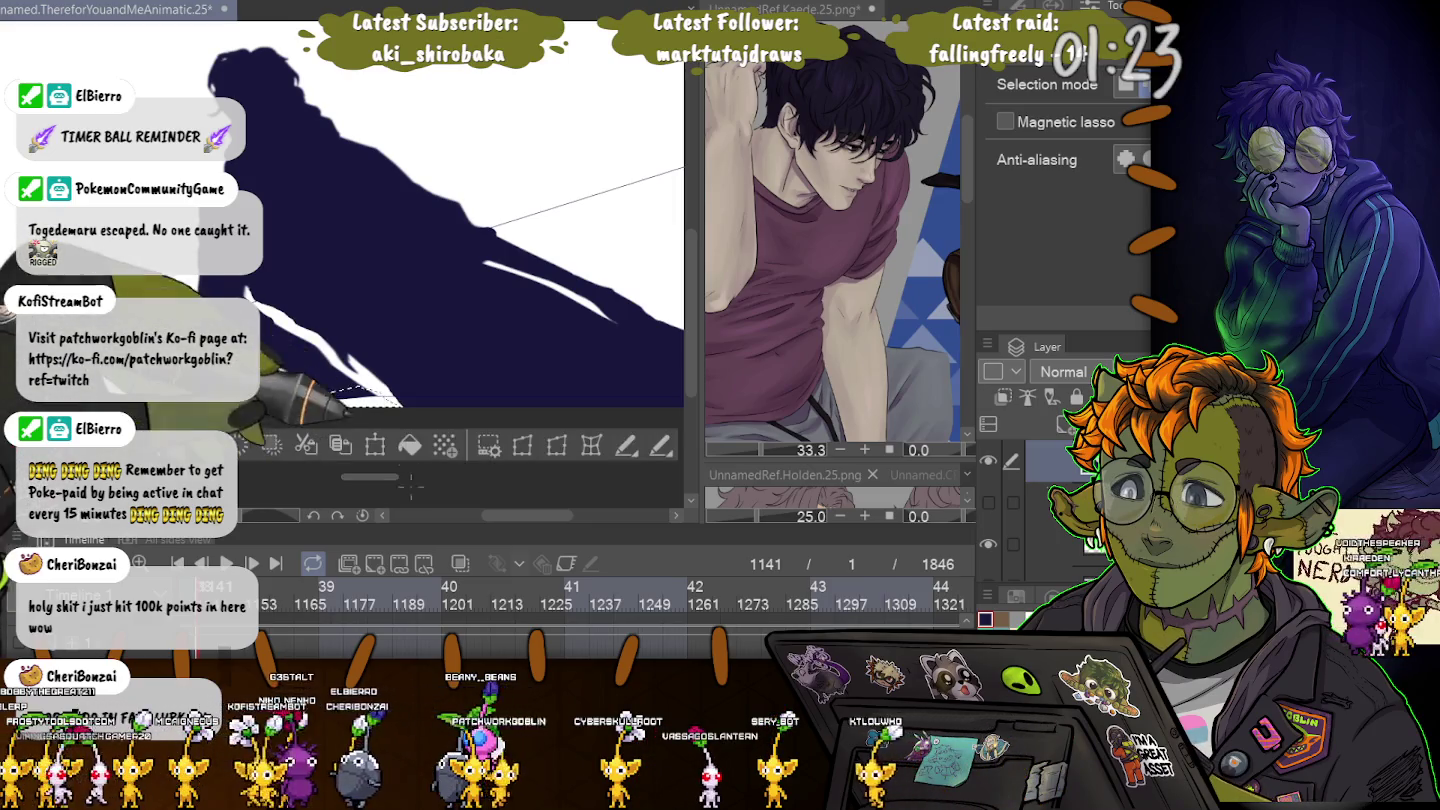
{"action": "key", "text": "ctrl+d"}
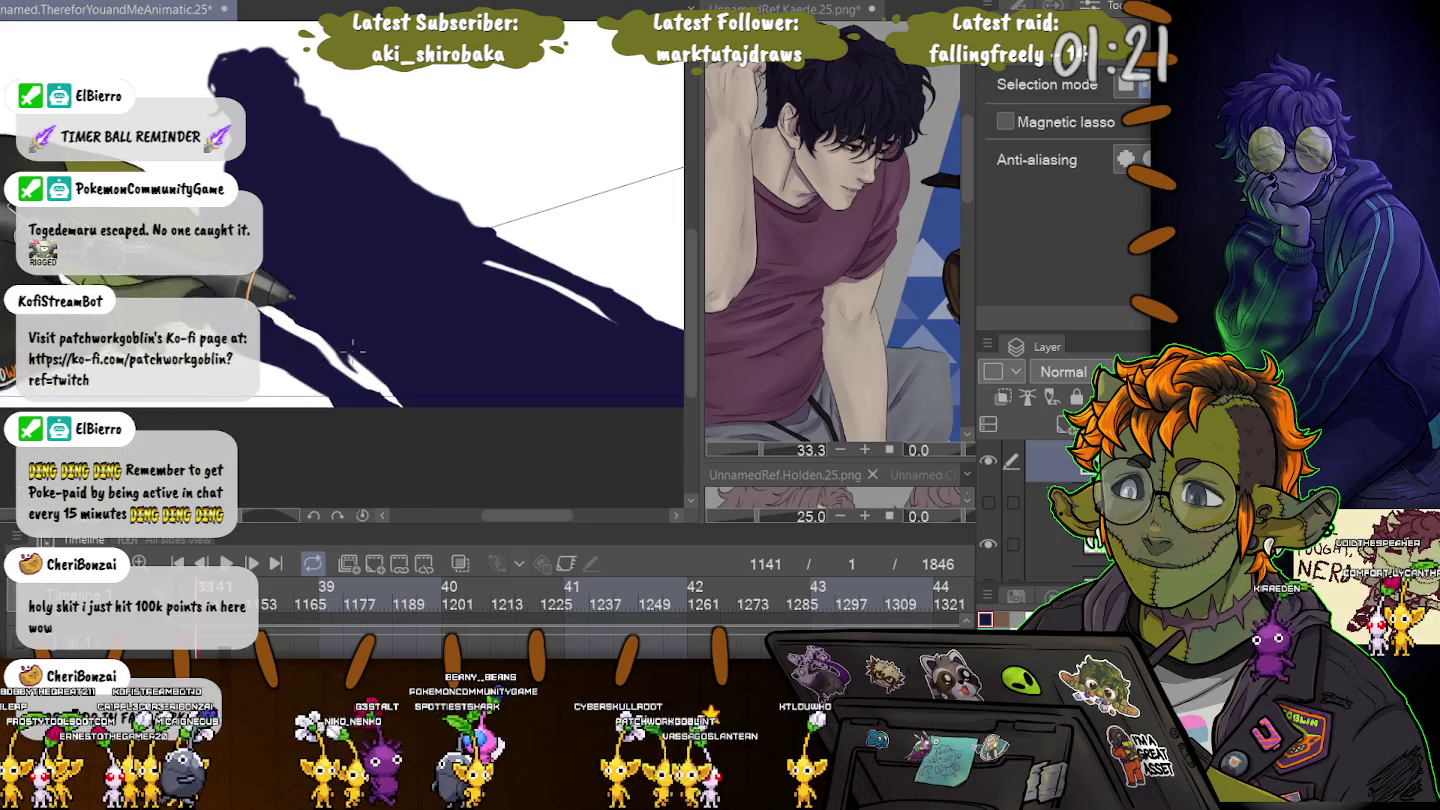
{"action": "left_click_drag", "start_coordinate": [352, 348], "coordinate": [358, 342]}
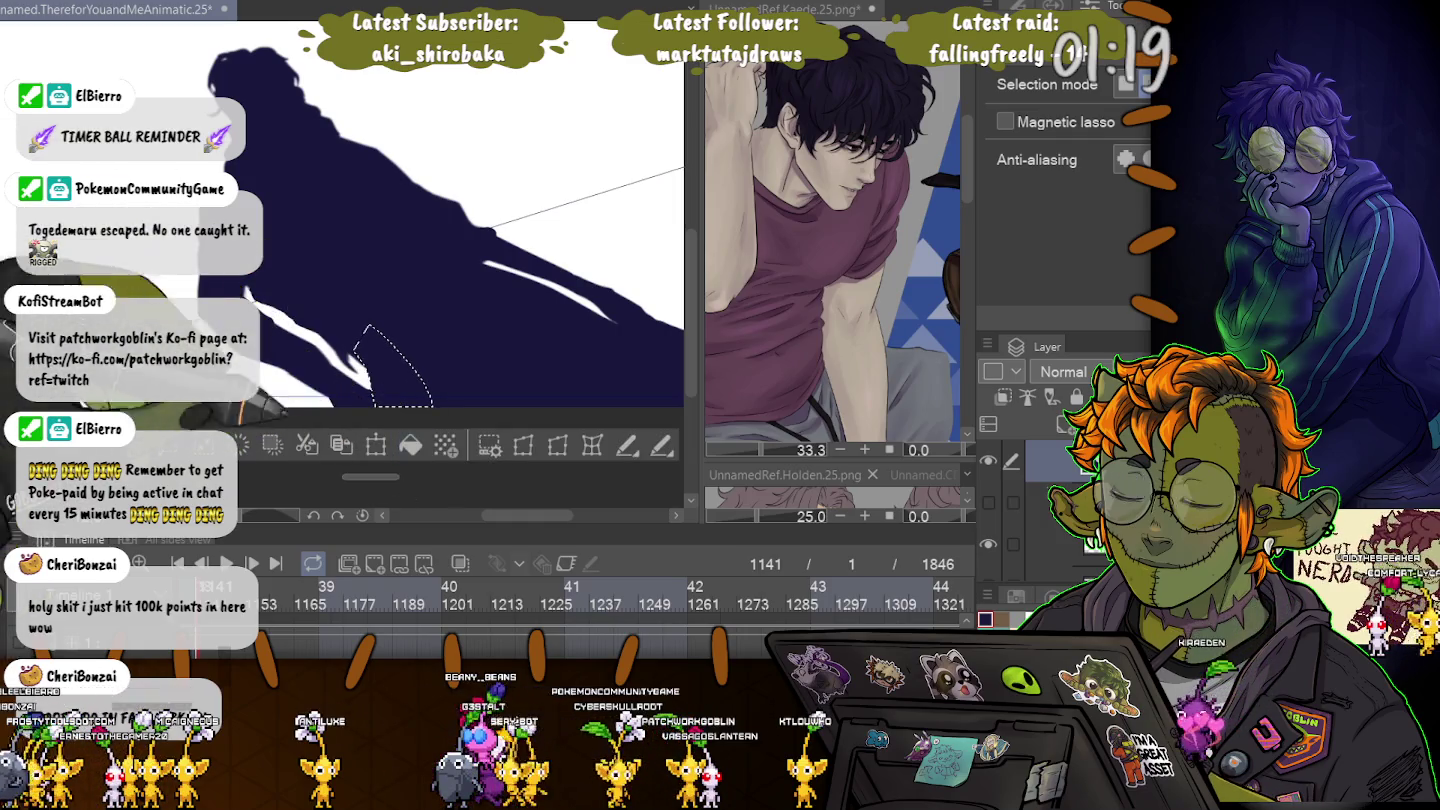
{"action": "mouse_move", "coordinate": [266, 299]}
{"action": "left_mouse_down"}
{"action": "mouse_move", "coordinate": [318, 404]}
{"action": "mouse_move", "coordinate": [280, 274]}
{"action": "left_mouse_up"}
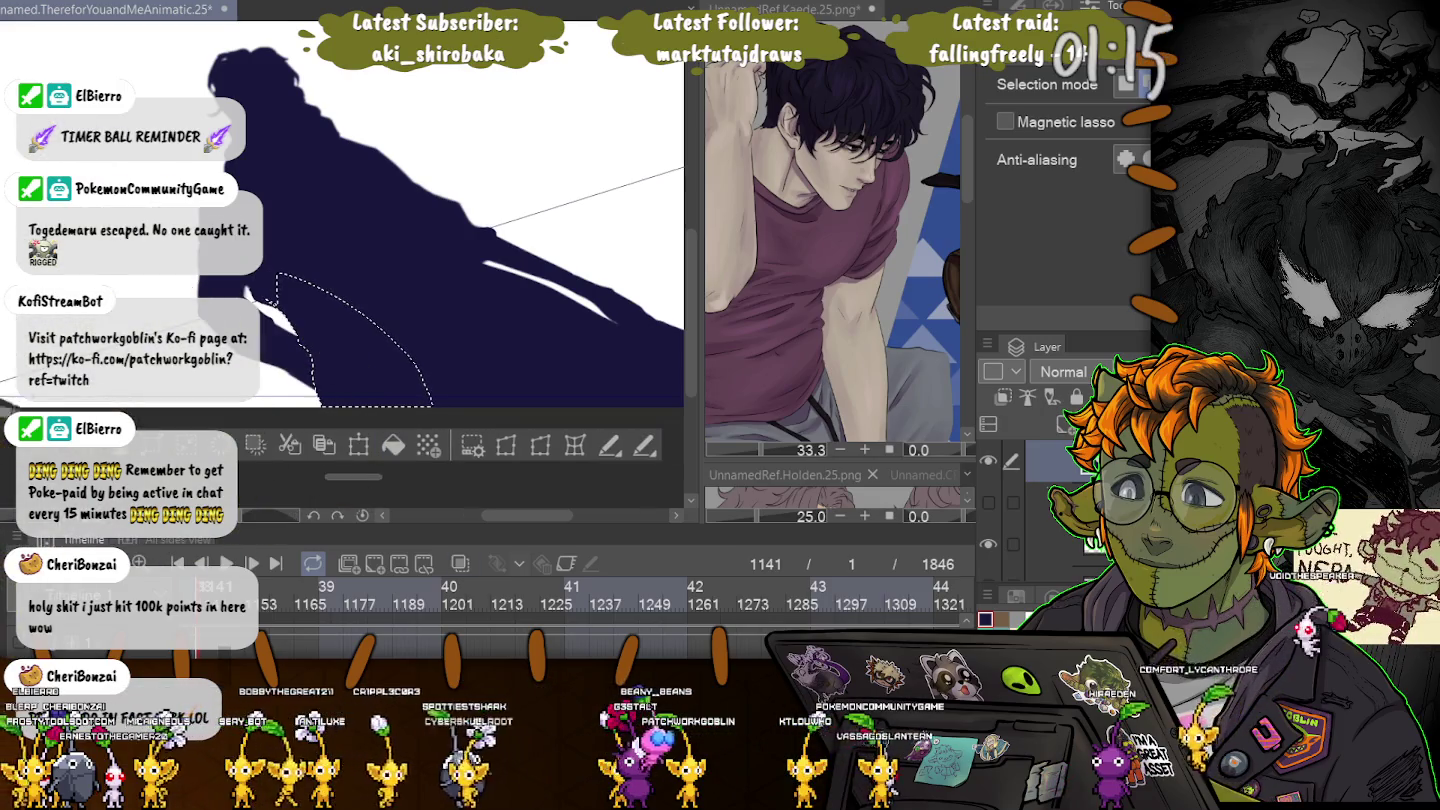
{"action": "key", "text": "ctrl+d"}
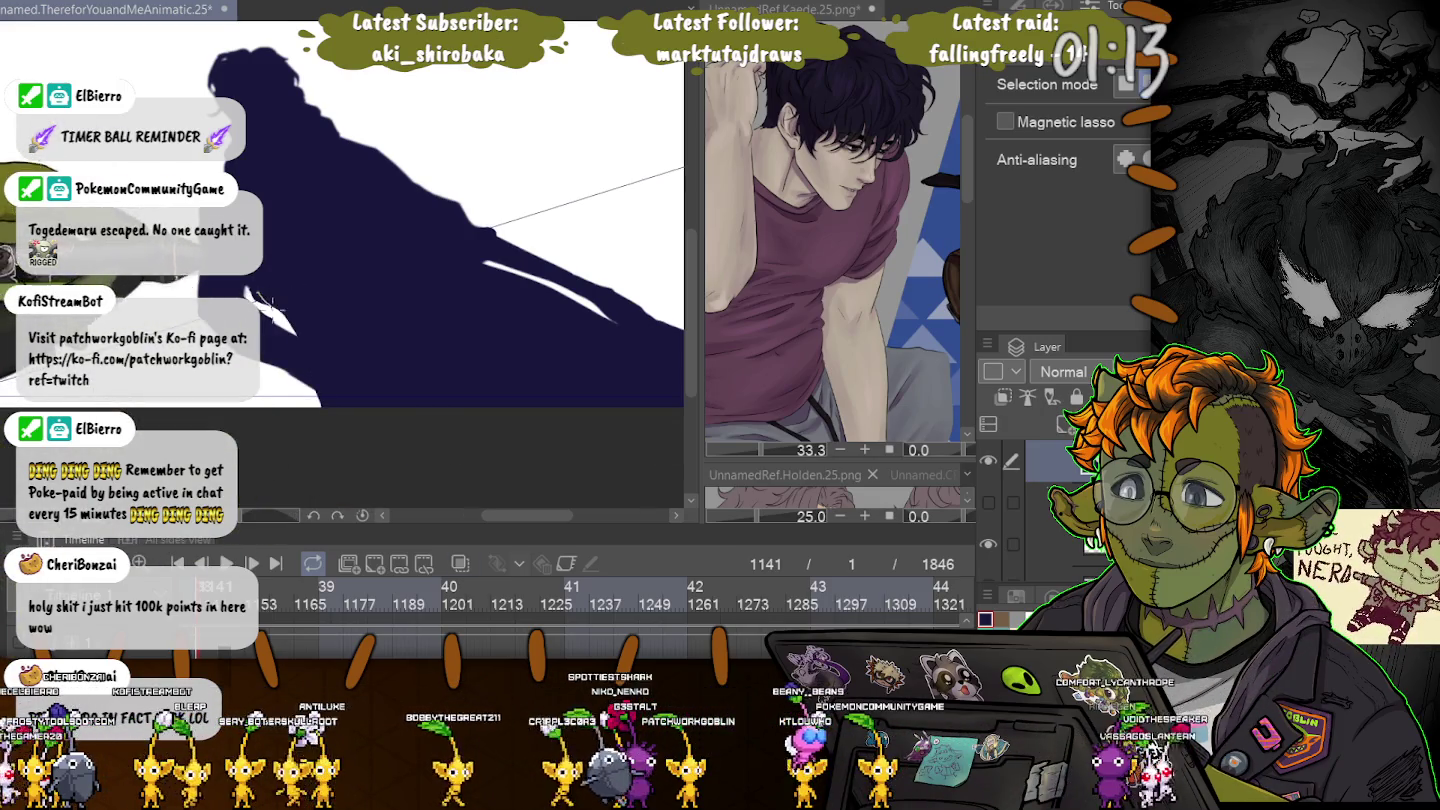
Lasso and transform tiny white flecks inside the silhouette, then select the whole layer.
{"action": "left_click_drag", "start_coordinate": [276, 306], "coordinate": [258, 292]}
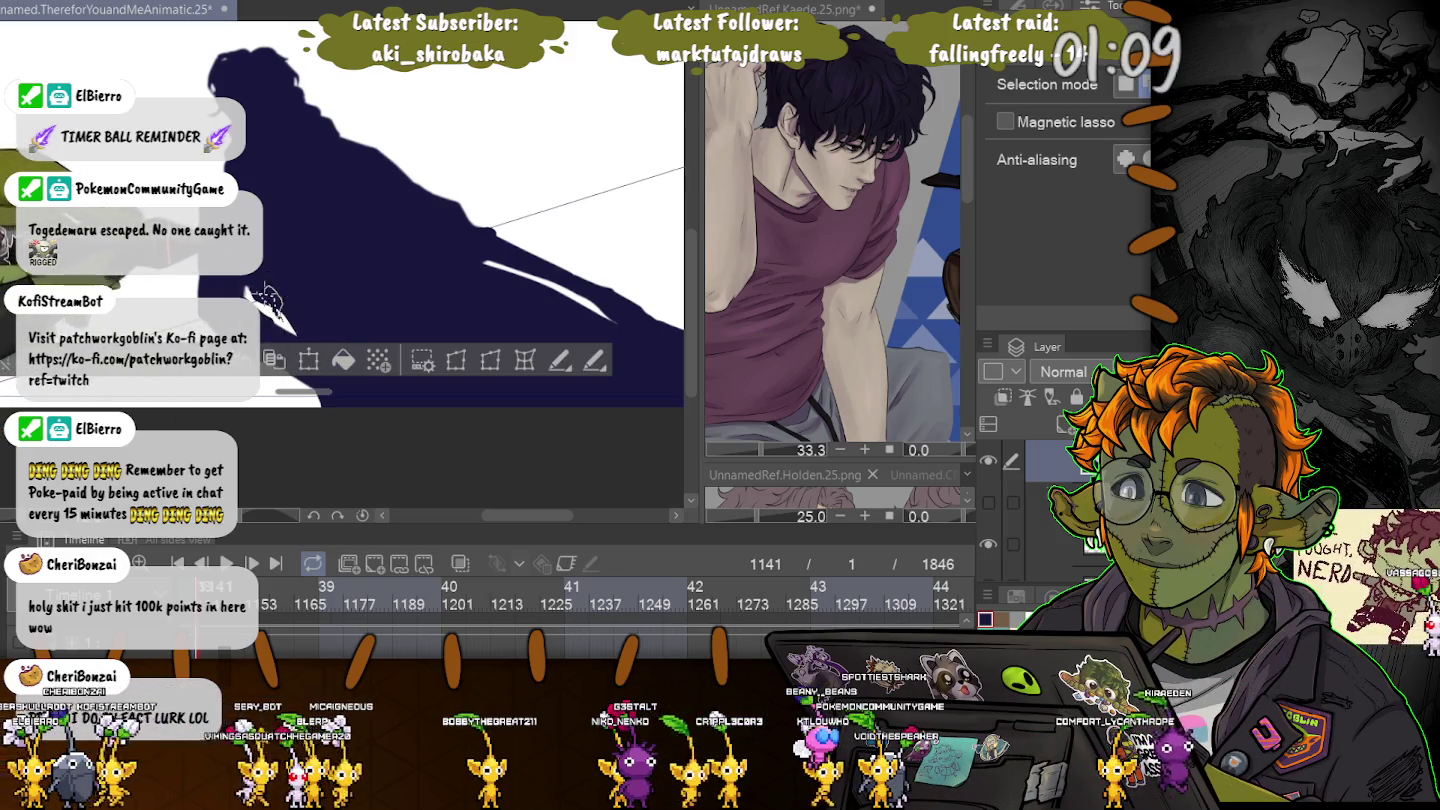
{"action": "key", "text": "ctrl+t"}
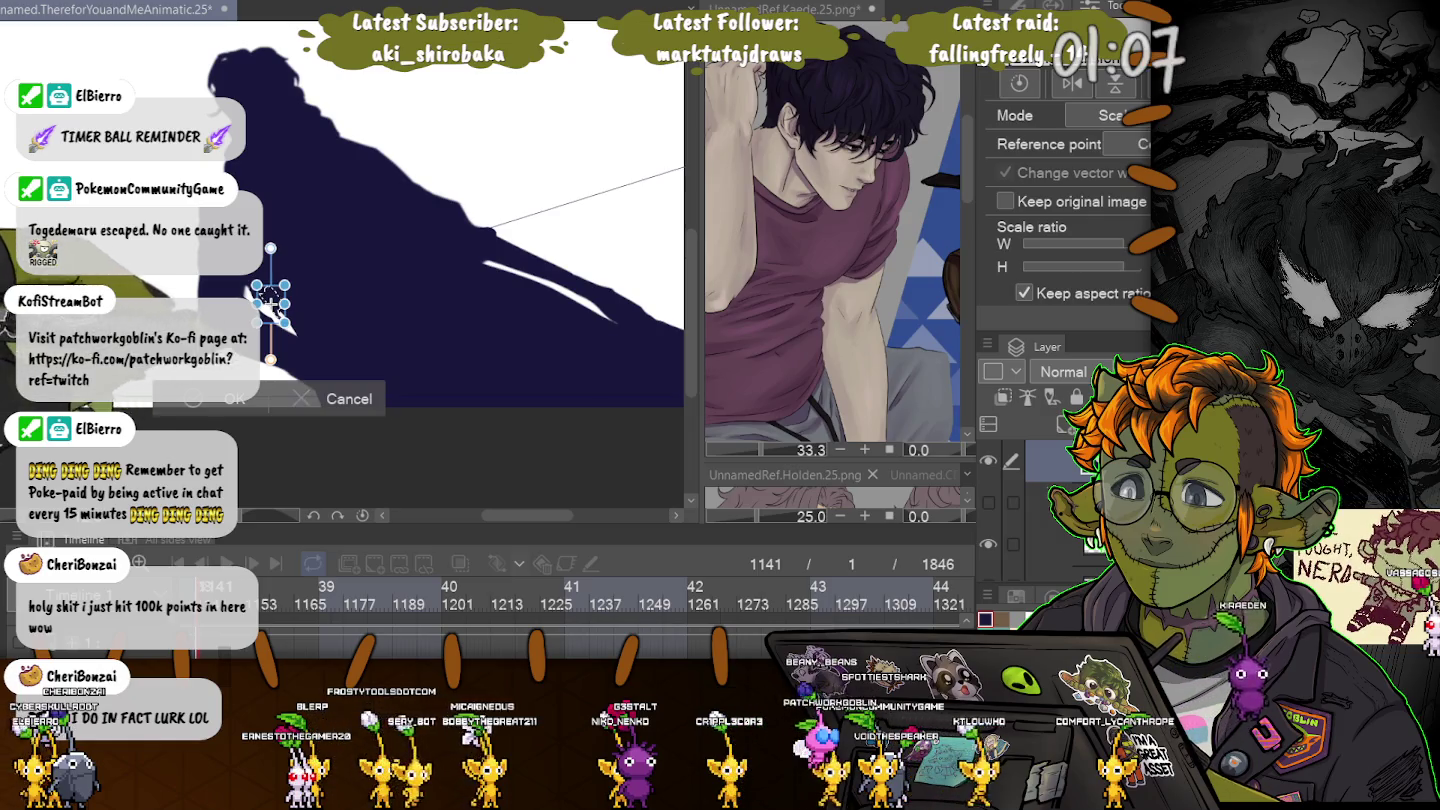
{"action": "key", "text": "Return"}
{"action": "key", "text": "ctrl+d"}
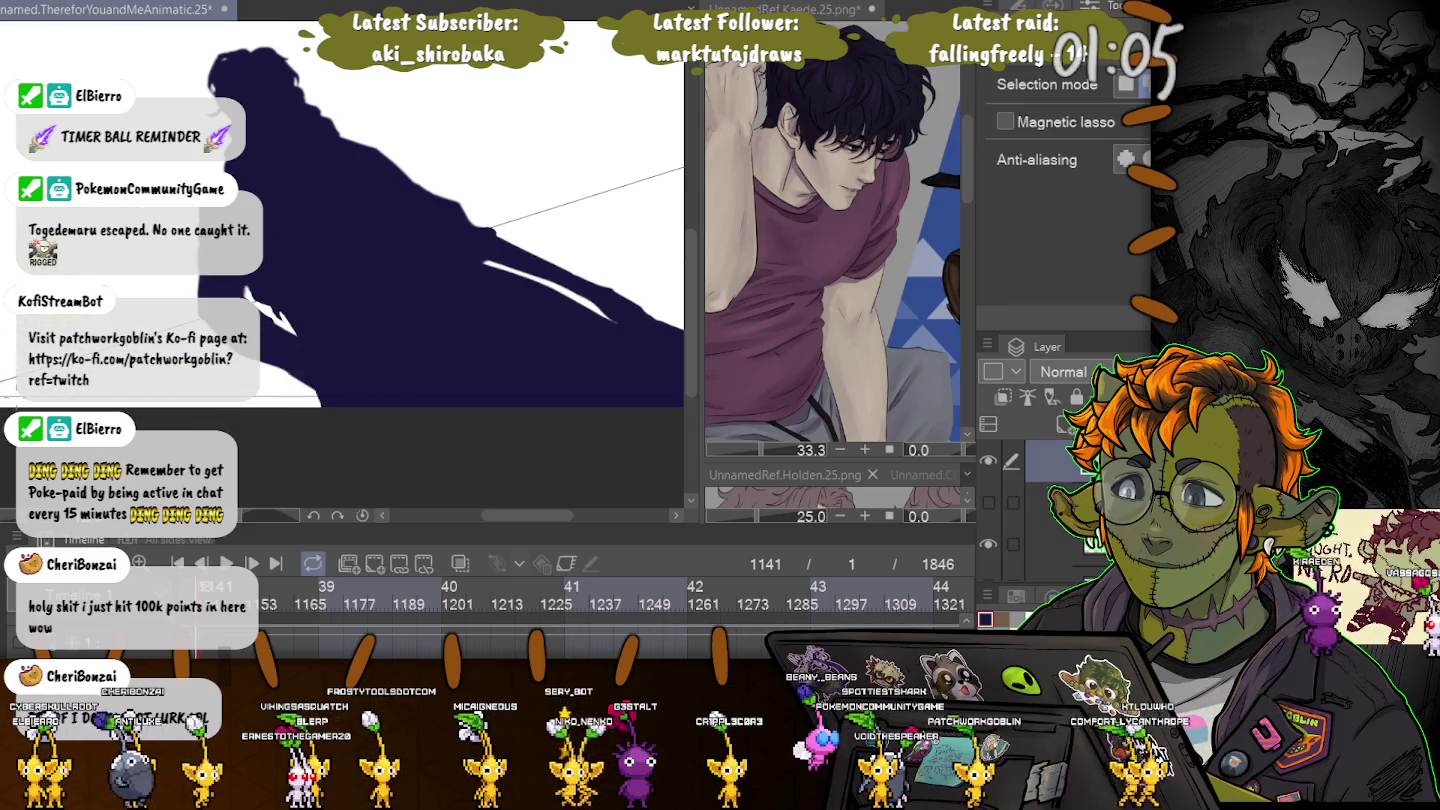
{"action": "left_click_drag", "start_coordinate": [267, 301], "coordinate": [265, 299]}
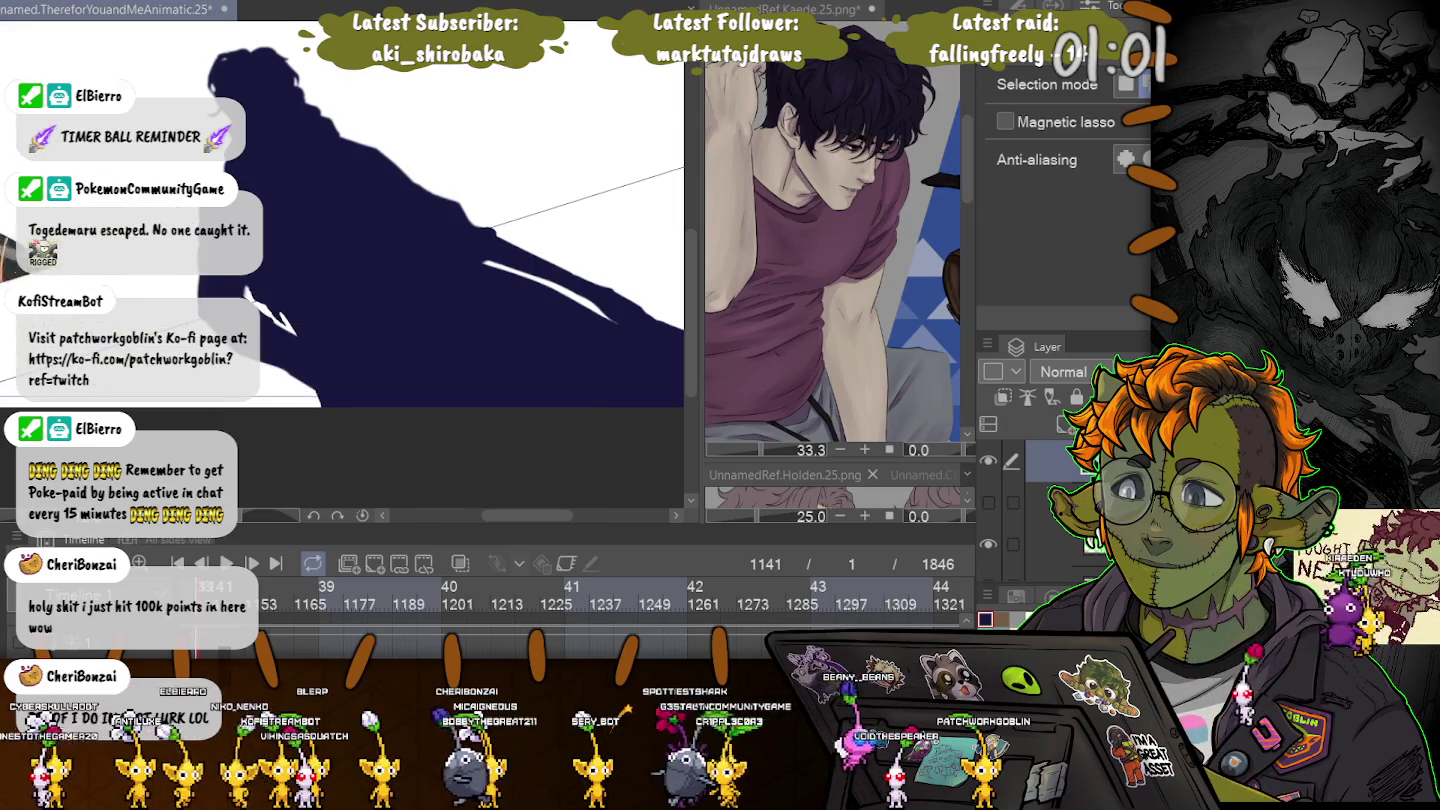
{"action": "scroll", "coordinate": [278, 320], "scroll_direction": "down", "scroll_amount": 2}
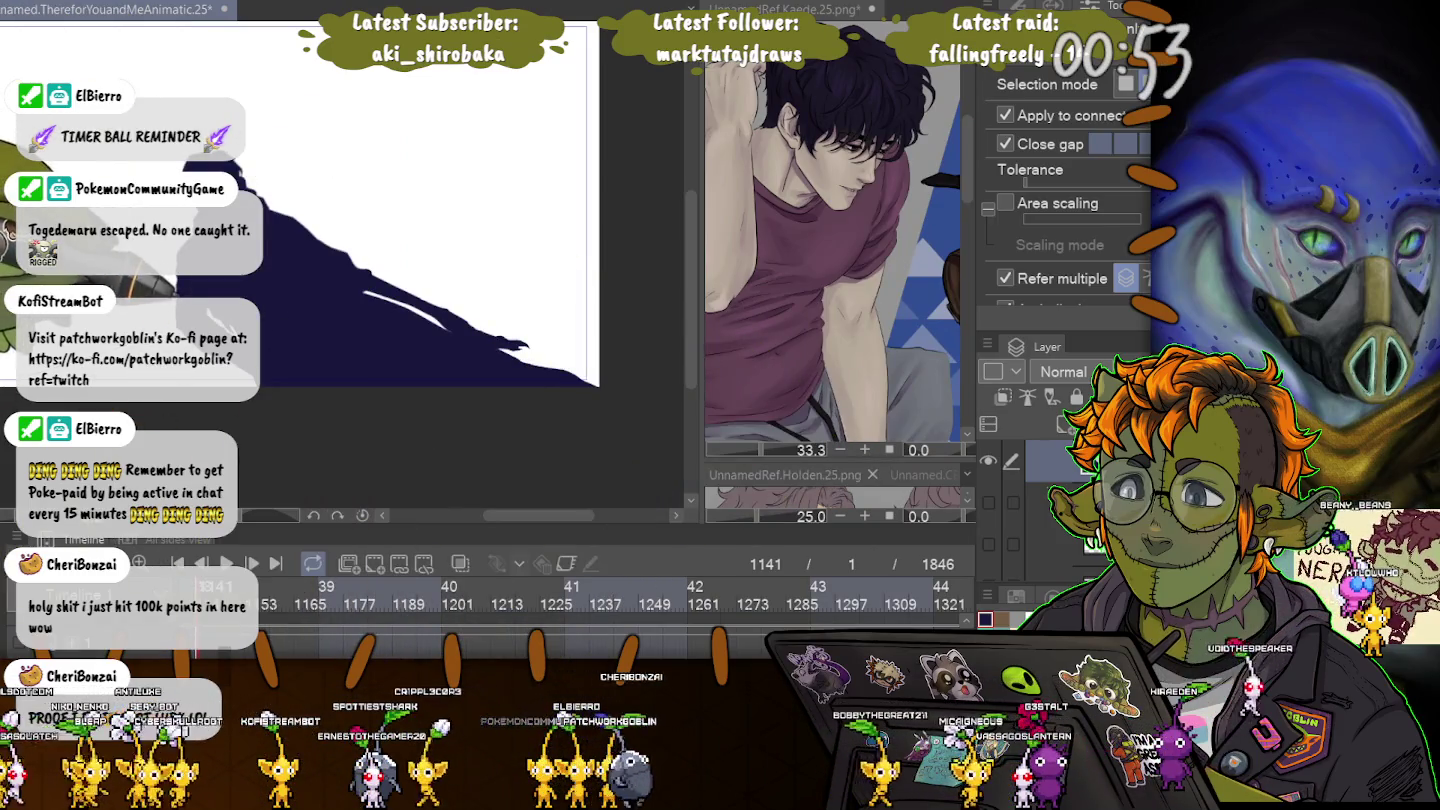
{"action": "key", "text": "ctrl+a"}
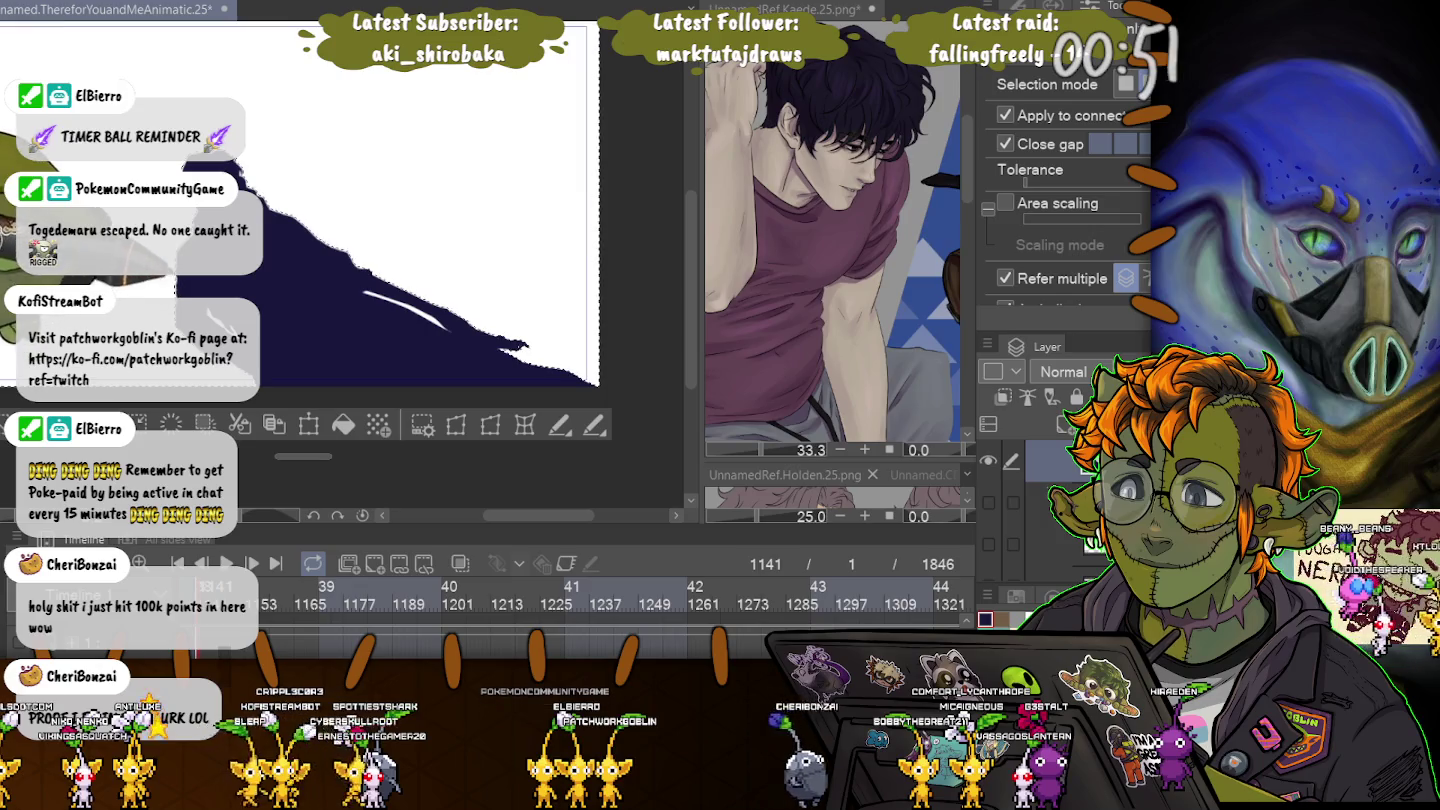
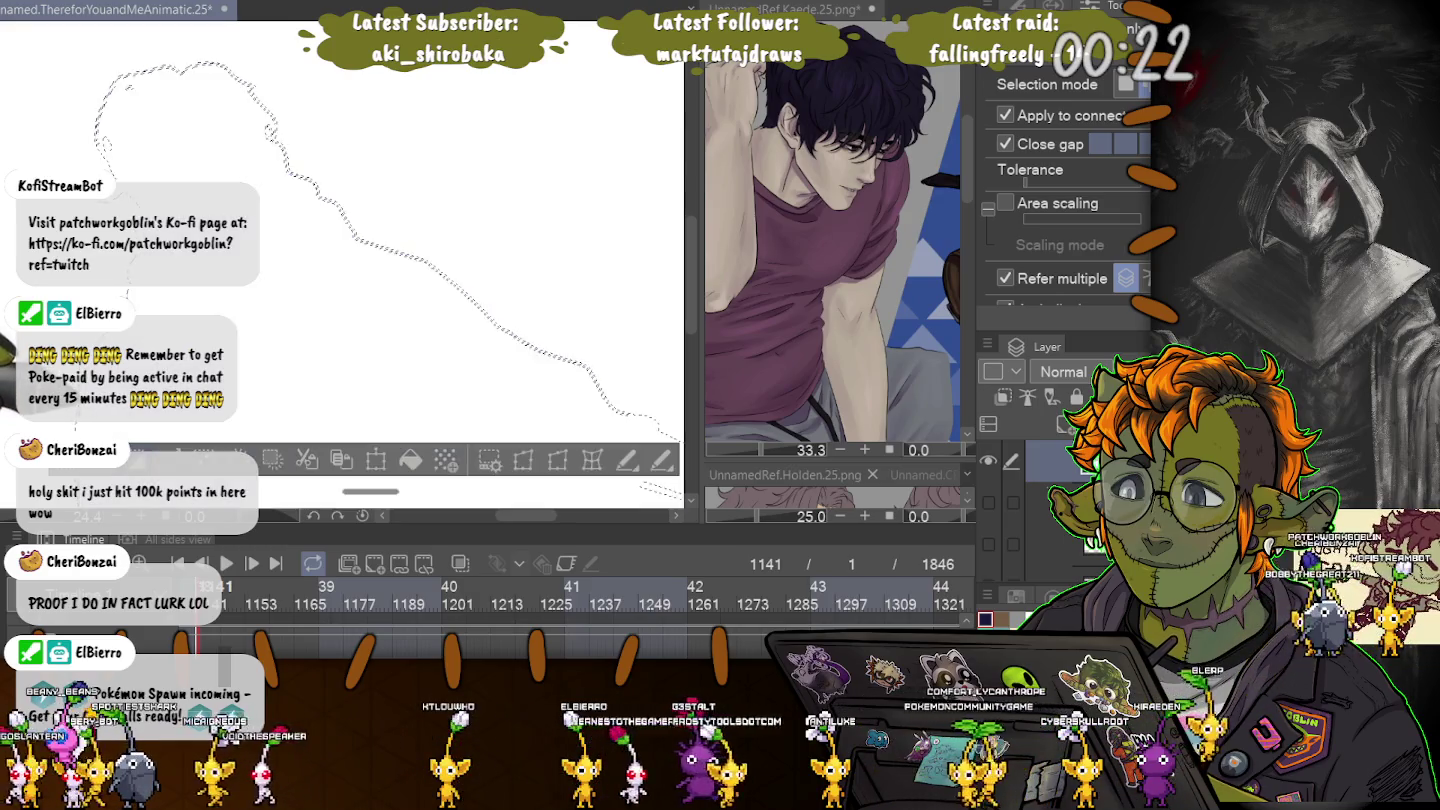
Try an Auto Select of the navy silhouette, then leave everything deselected.
{"action": "key", "text": "ctrl+d"}
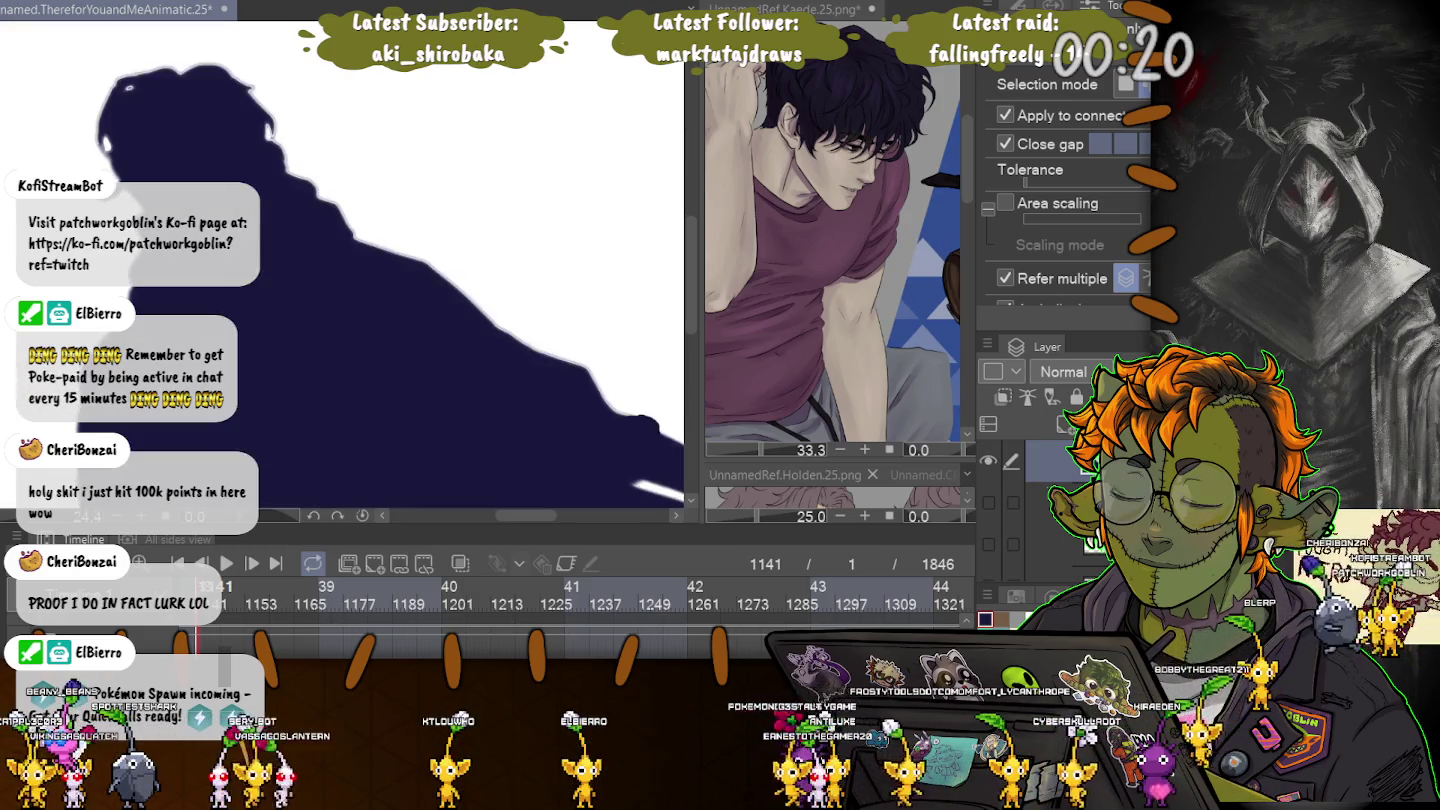
{"action": "scroll", "coordinate": [390, 281], "scroll_direction": "down", "scroll_amount": 2}
{"action": "scroll", "coordinate": [391, 266], "scroll_direction": "down", "scroll_amount": 3}
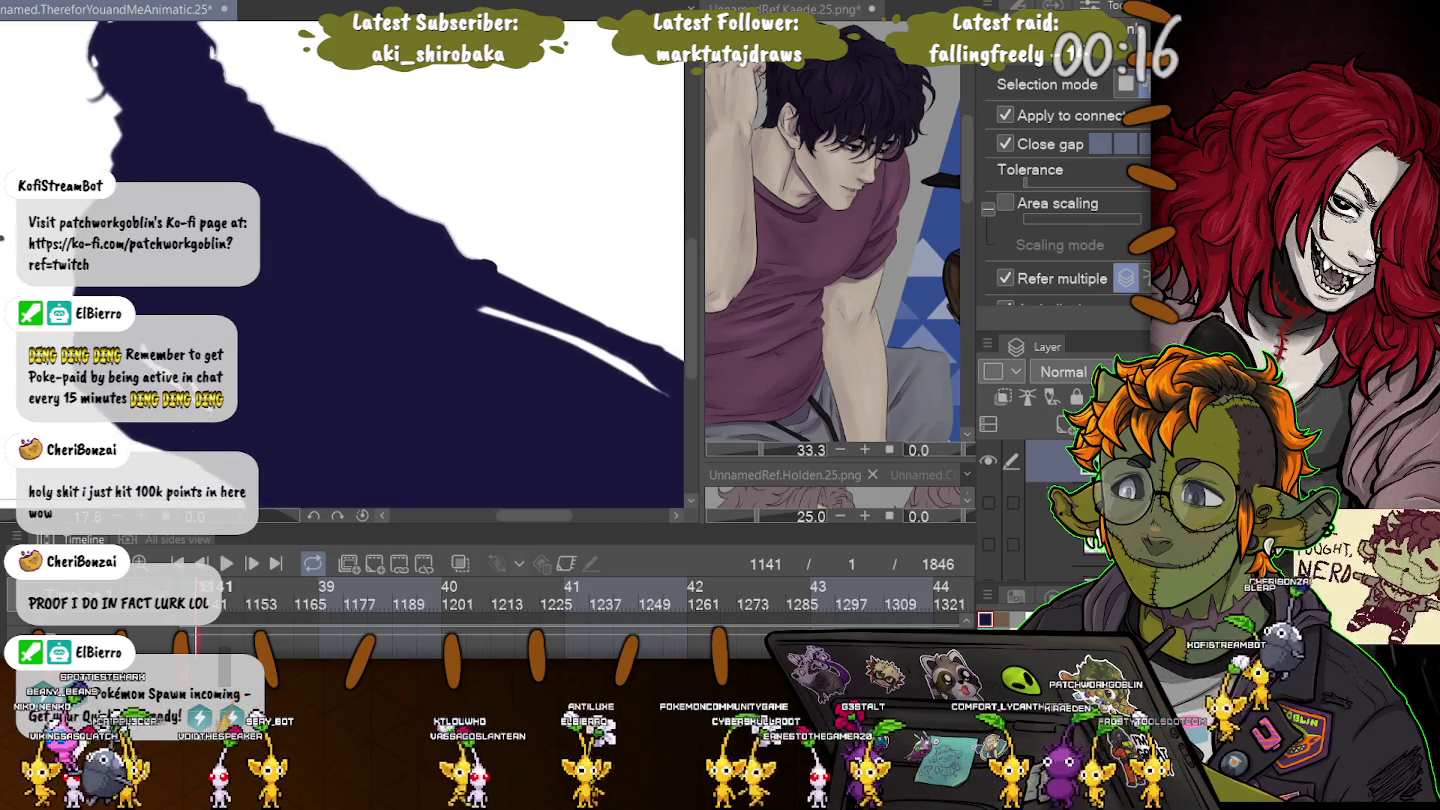
{"action": "left_click", "coordinate": [350, 300]}
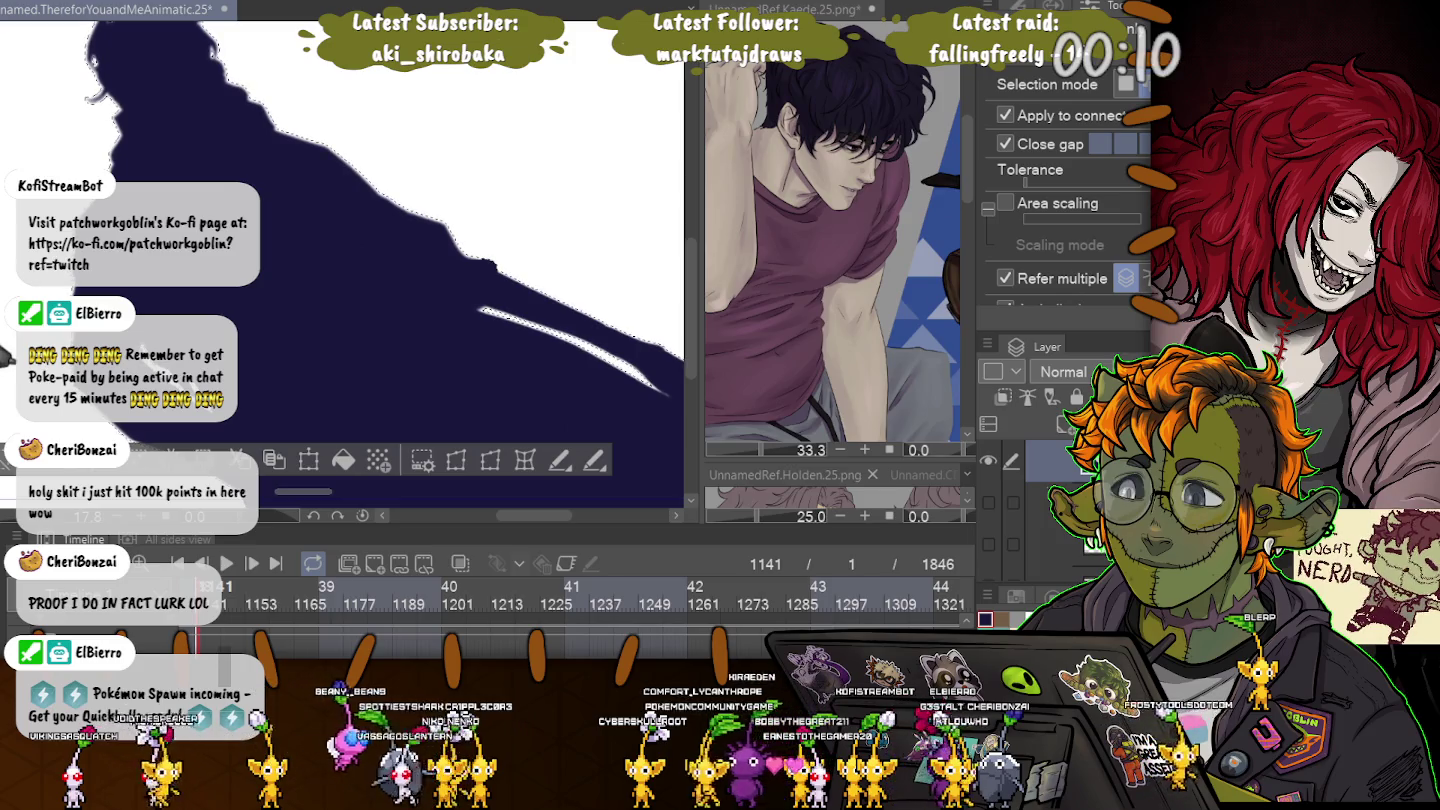
{"action": "key", "text": "ctrl+d"}
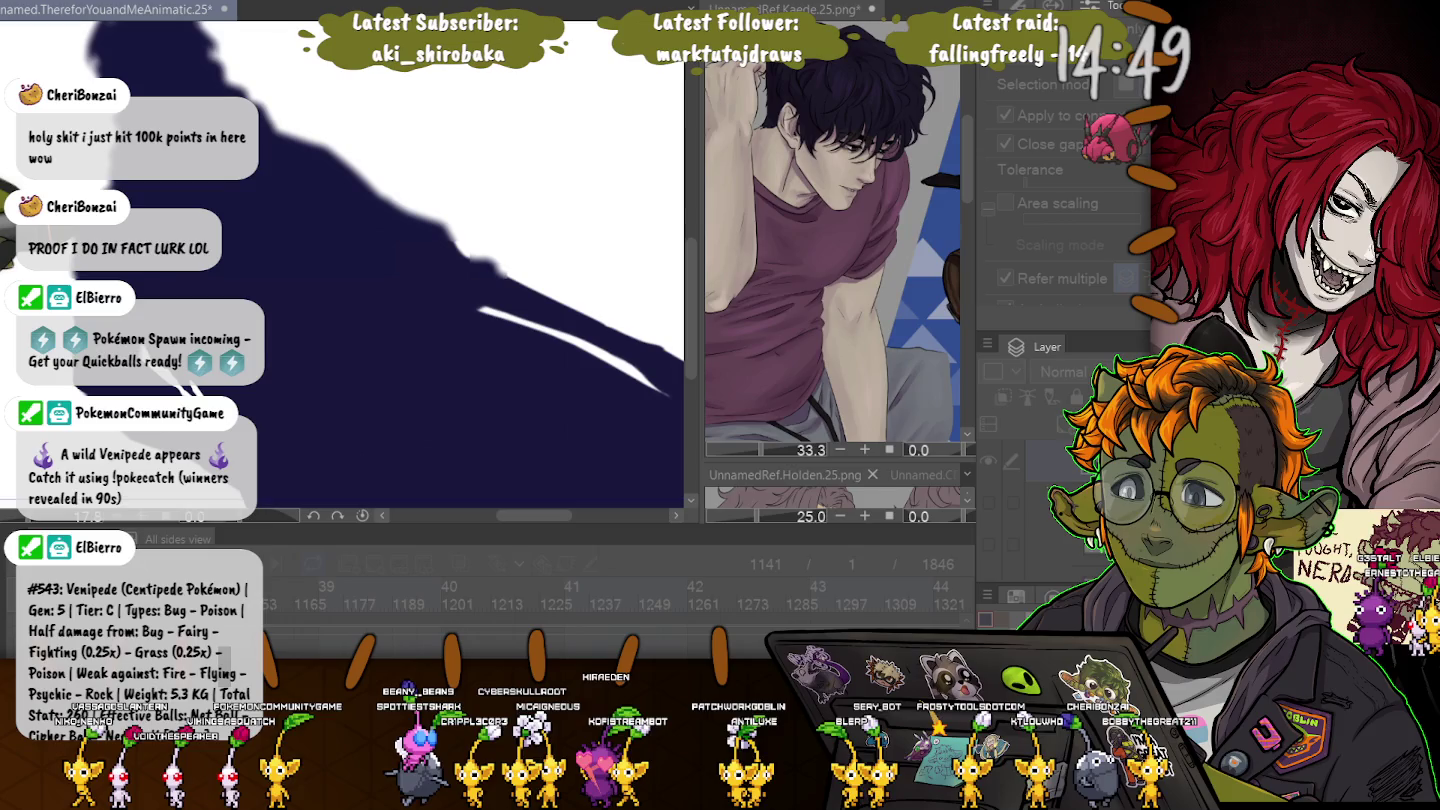
{"action": "scroll", "coordinate": [340, 260], "scroll_direction": "down", "scroll_amount": 1}
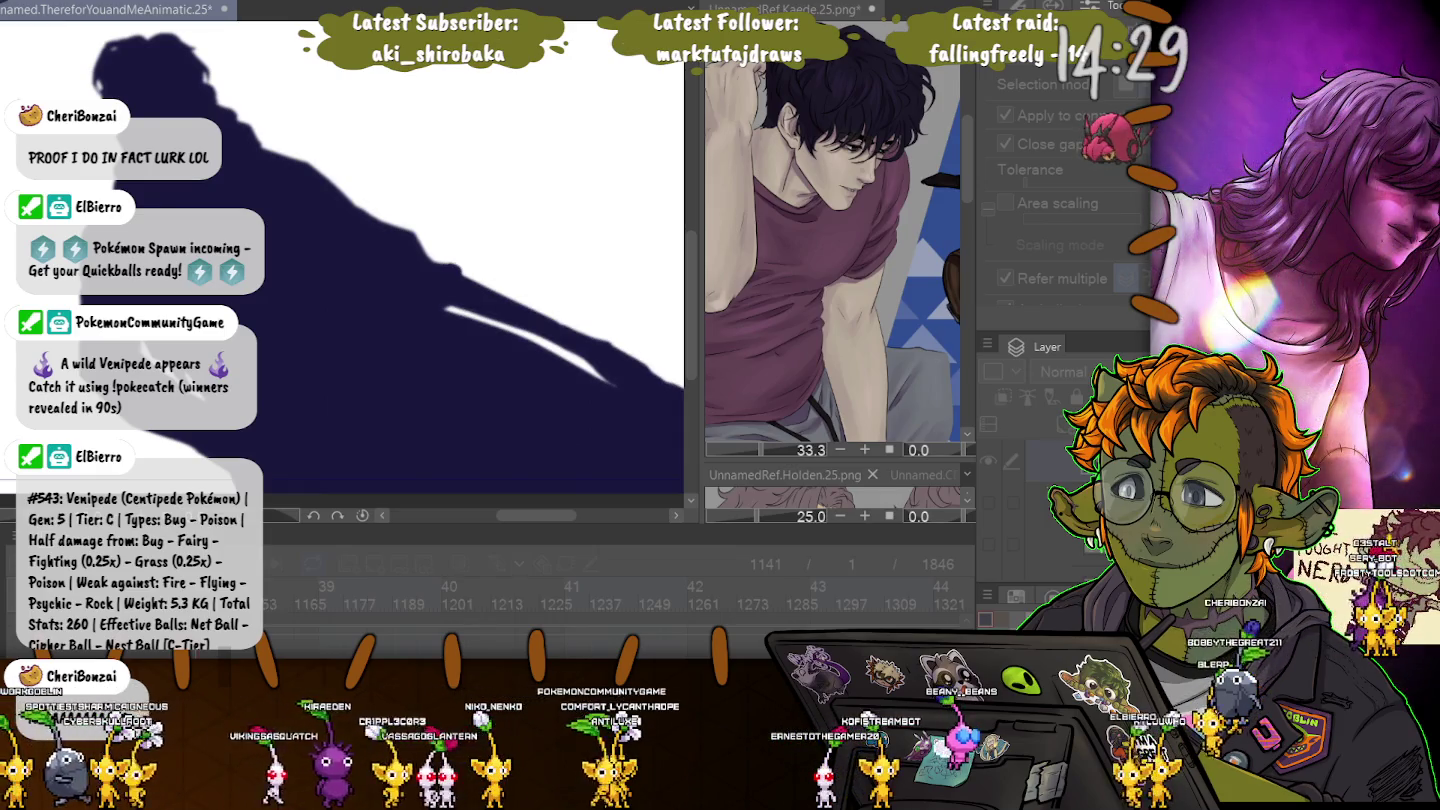
{"action": "scroll", "coordinate": [31, 25], "scroll_direction": "down", "scroll_amount": 1}
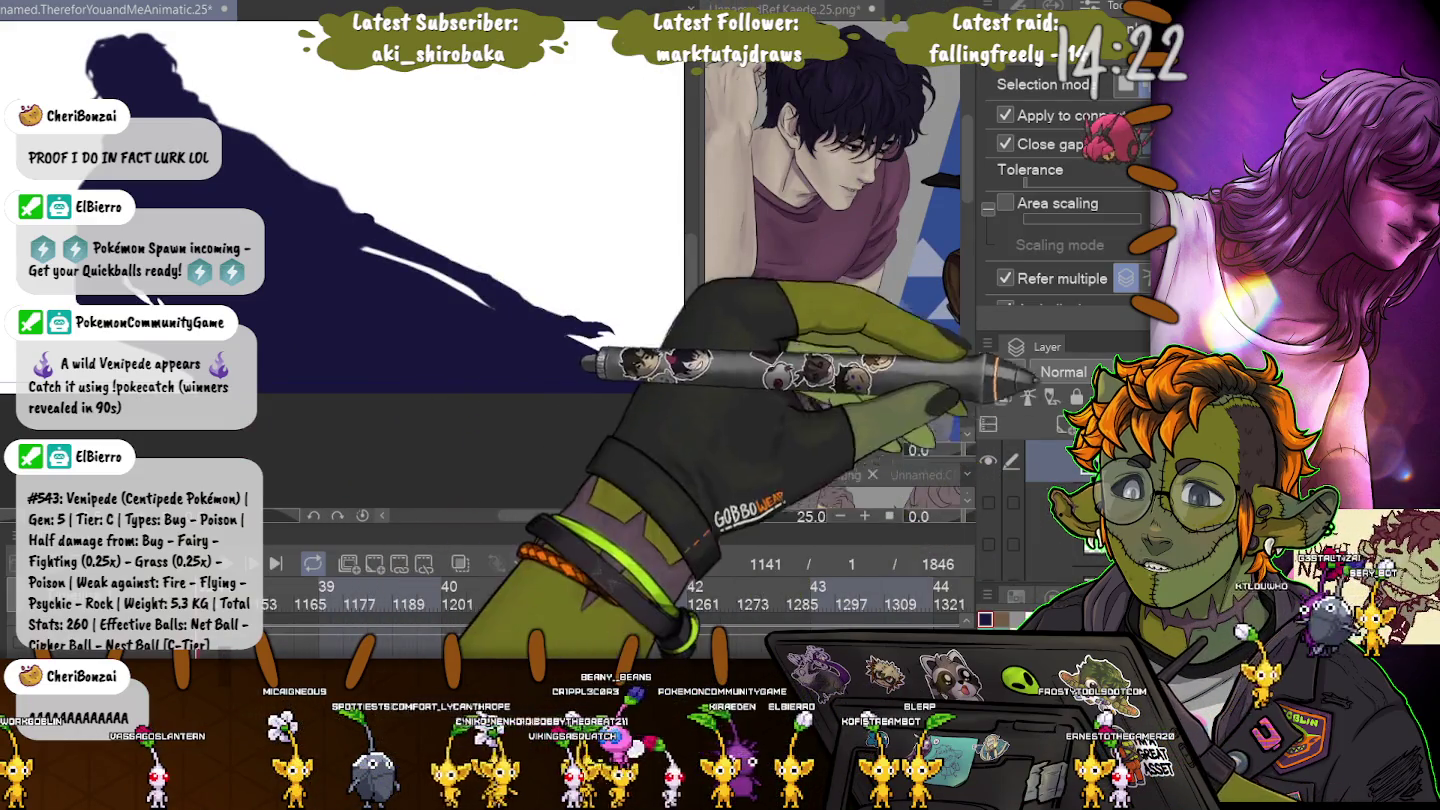
Draw a thin straight pen line across the silhouette and lasso part of the figure.
{"action": "left_click_drag", "start_coordinate": [567, 151], "coordinate": [371, 213]}
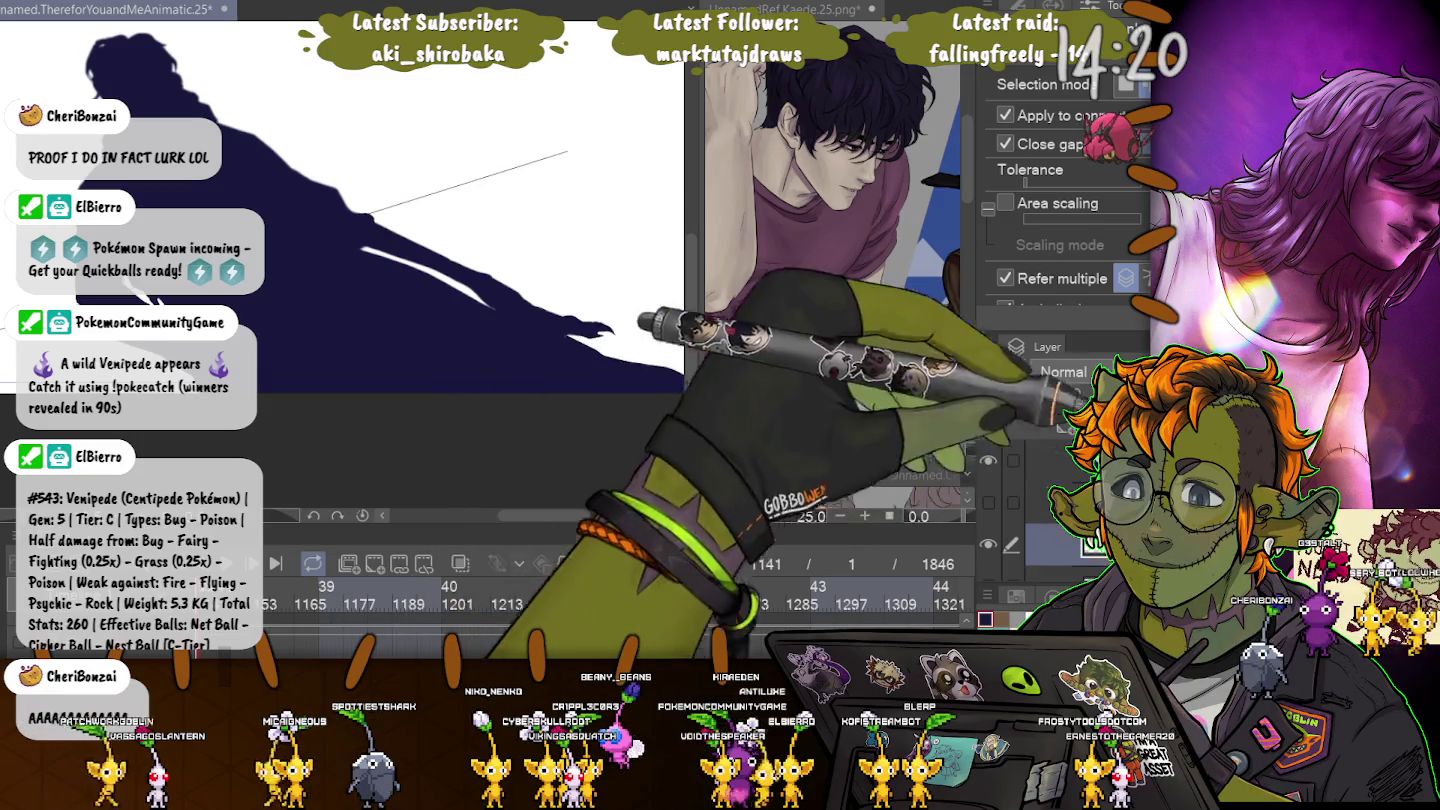
{"action": "key", "text": "m"}
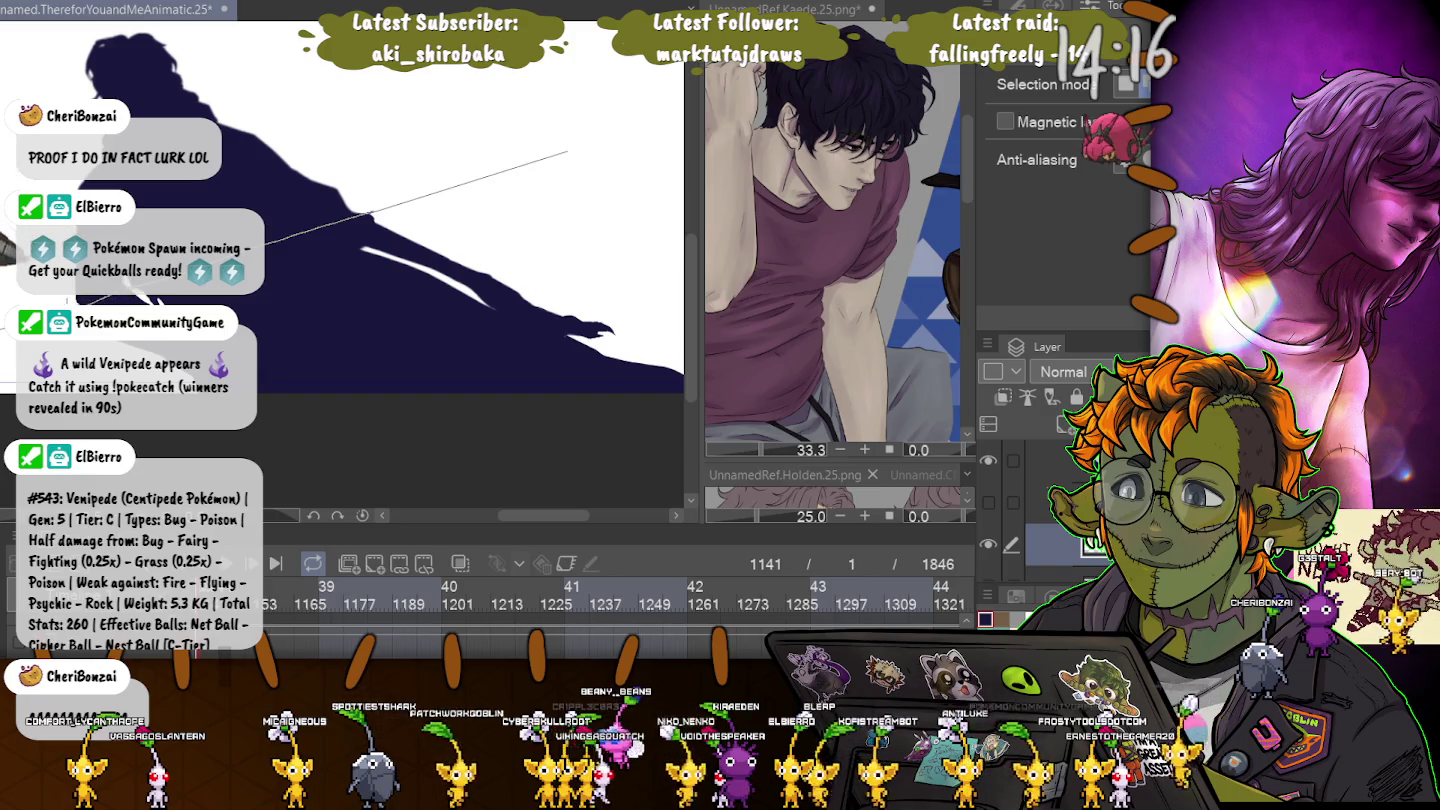
{"action": "left_click_drag", "start_coordinate": [365, 215], "coordinate": [660, 390]}
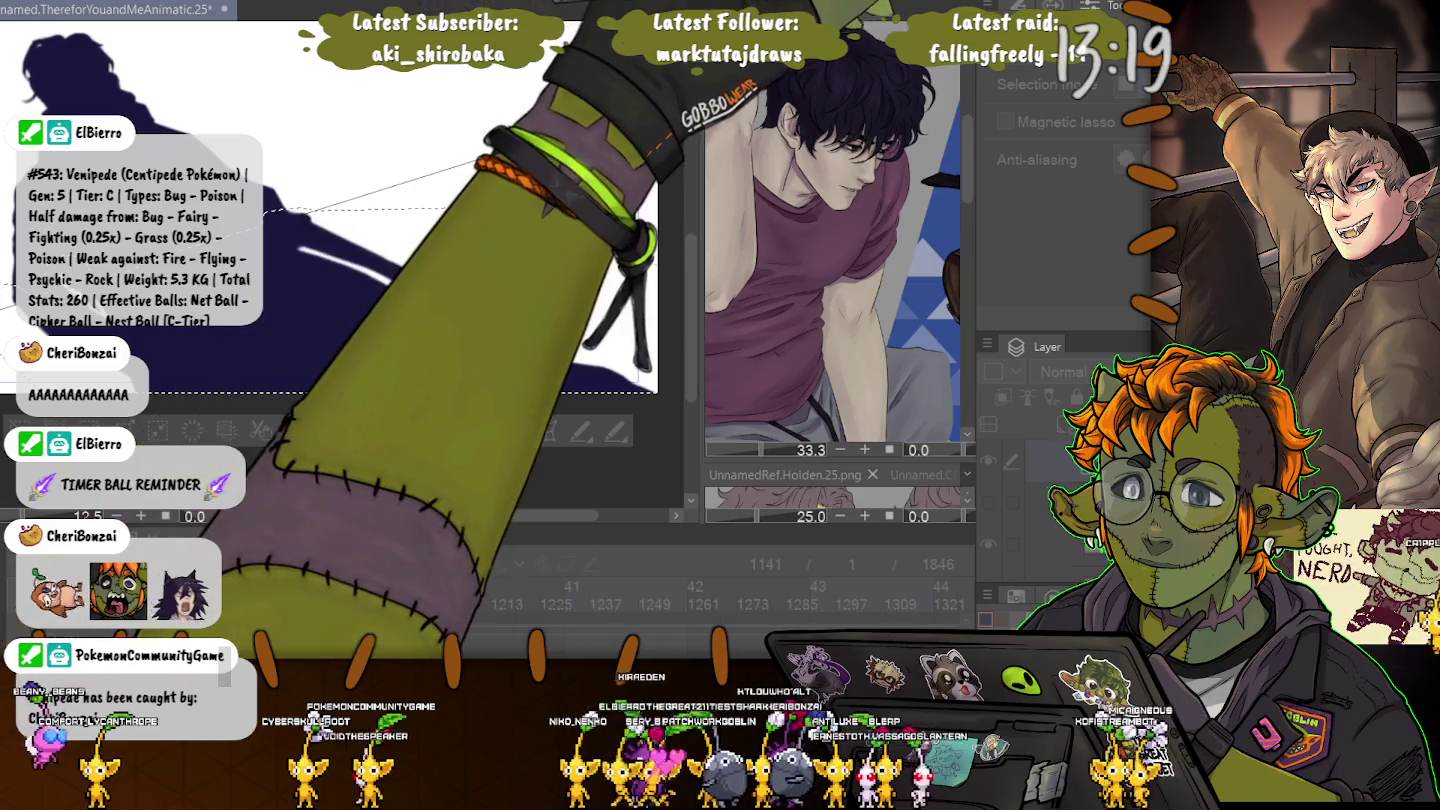
Clear the lasso, fit the canvas, and enlarge the timeline to show keyframes 17–19.
{"action": "key", "text": "ctrl+d"}
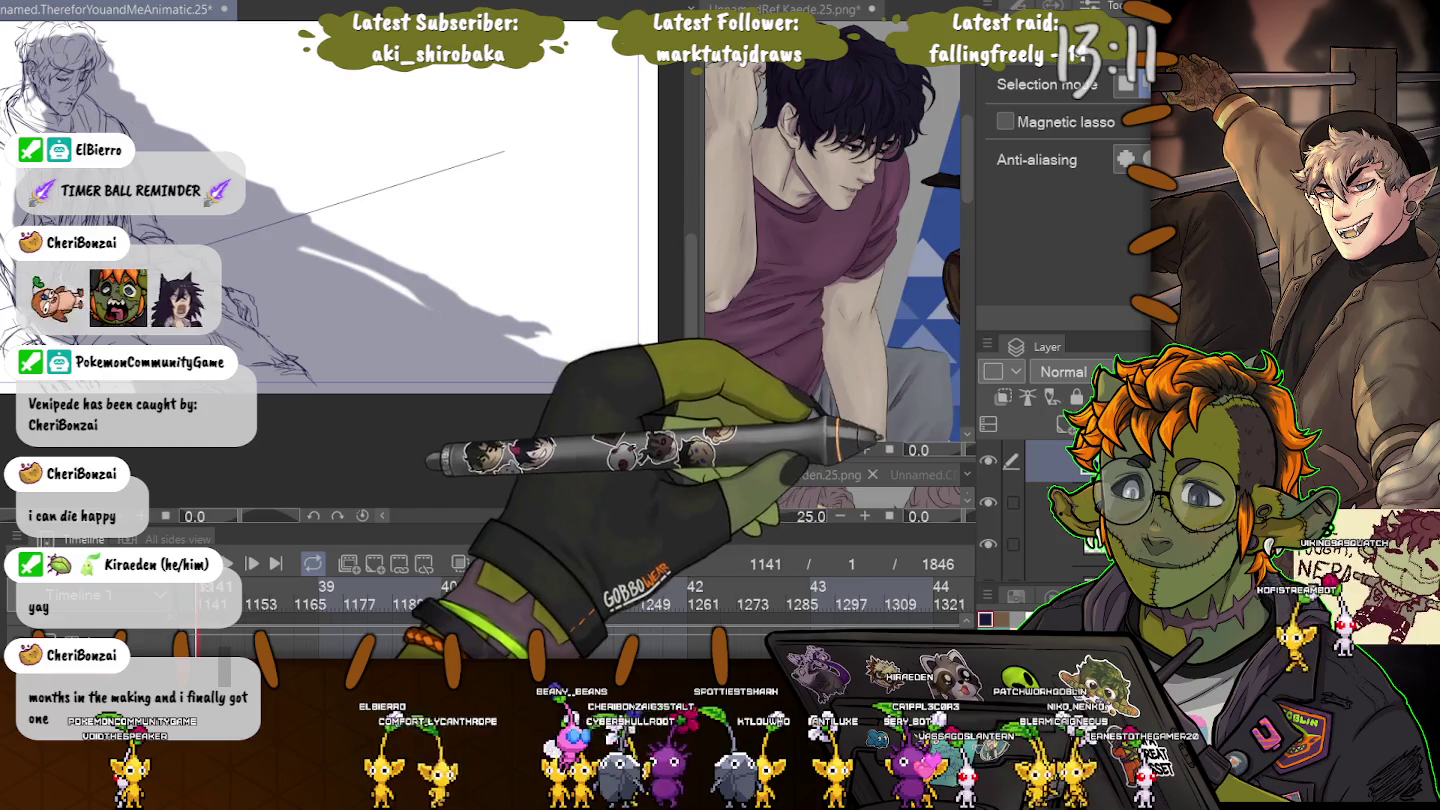
{"action": "key", "text": "ctrl+minus"}
{"action": "key", "text": "ctrl+0"}
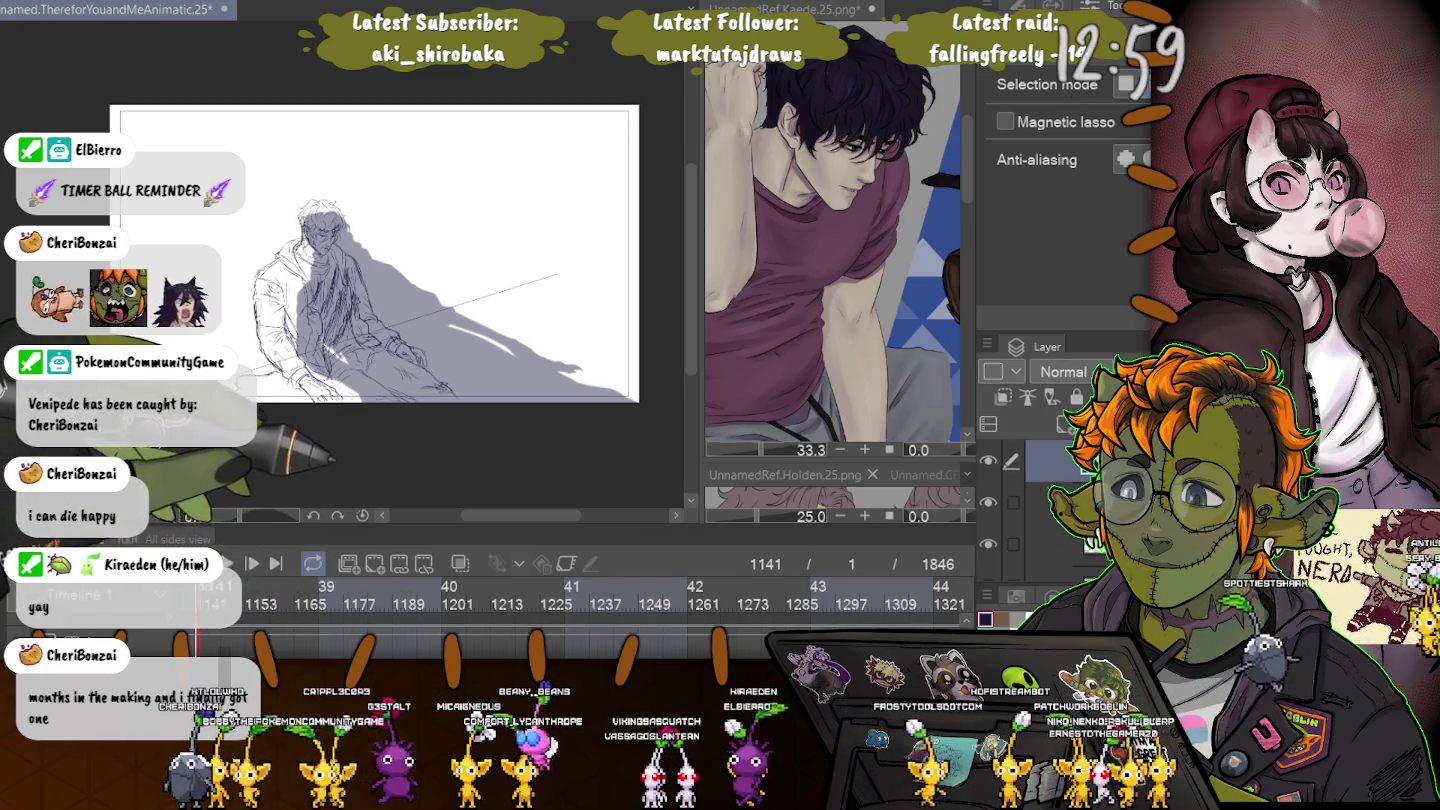
{"action": "left_click_drag", "start_coordinate": [561, 532], "coordinate": [560, 413]}
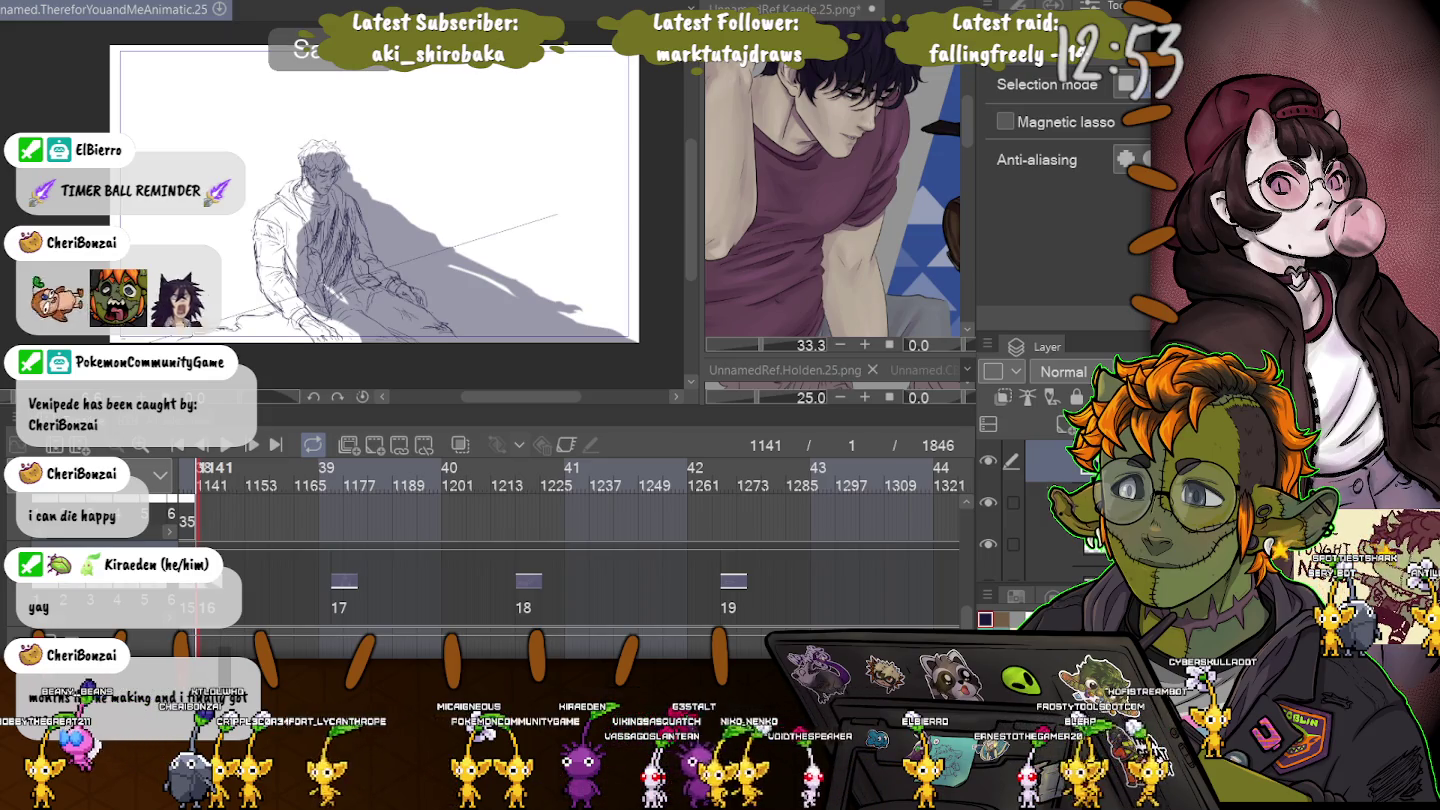
Zoom in on the sketch and start a Scale/Rotate transform of the hand selection.
{"action": "key", "text": "ctrl+plus"}
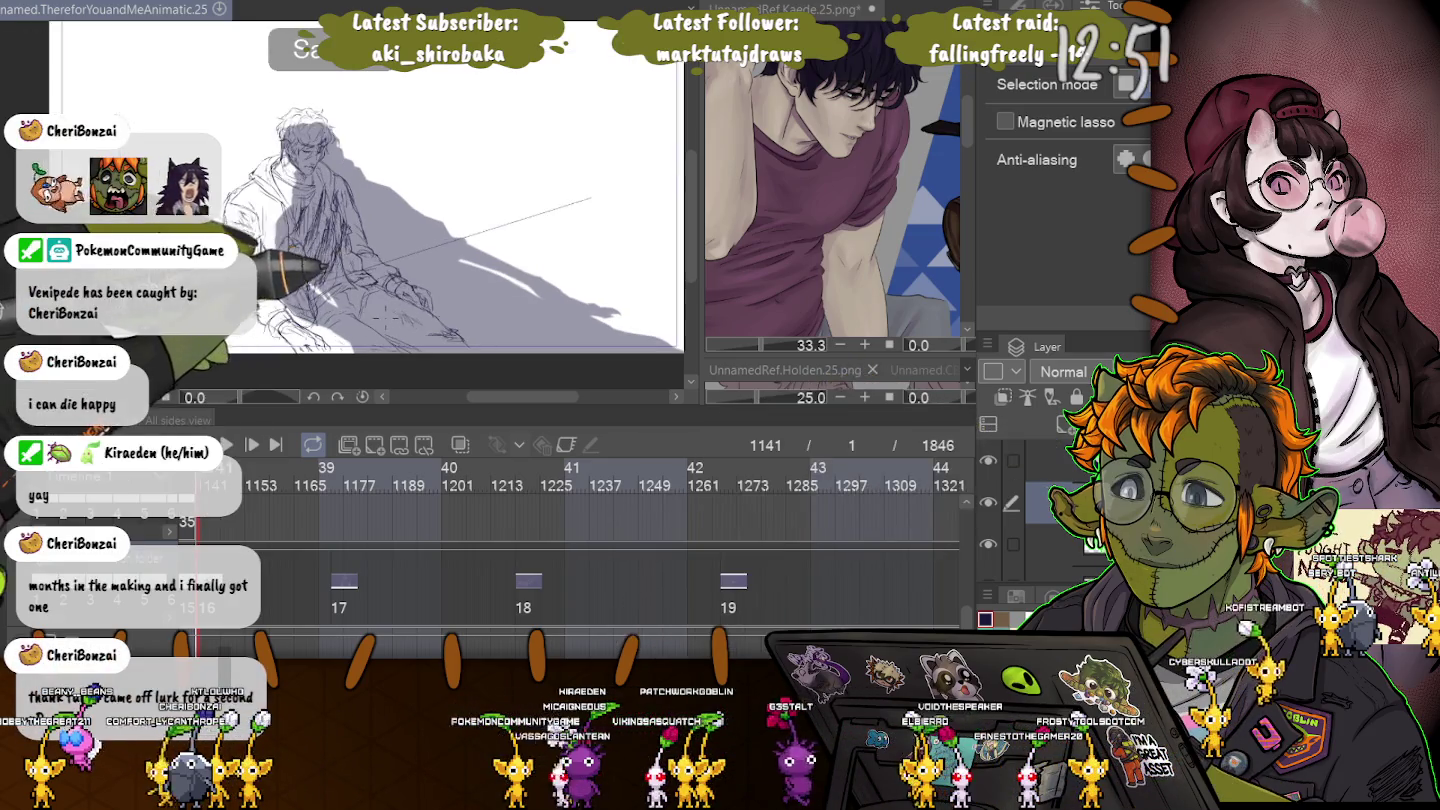
{"action": "key", "text": "ctrl+plus"}
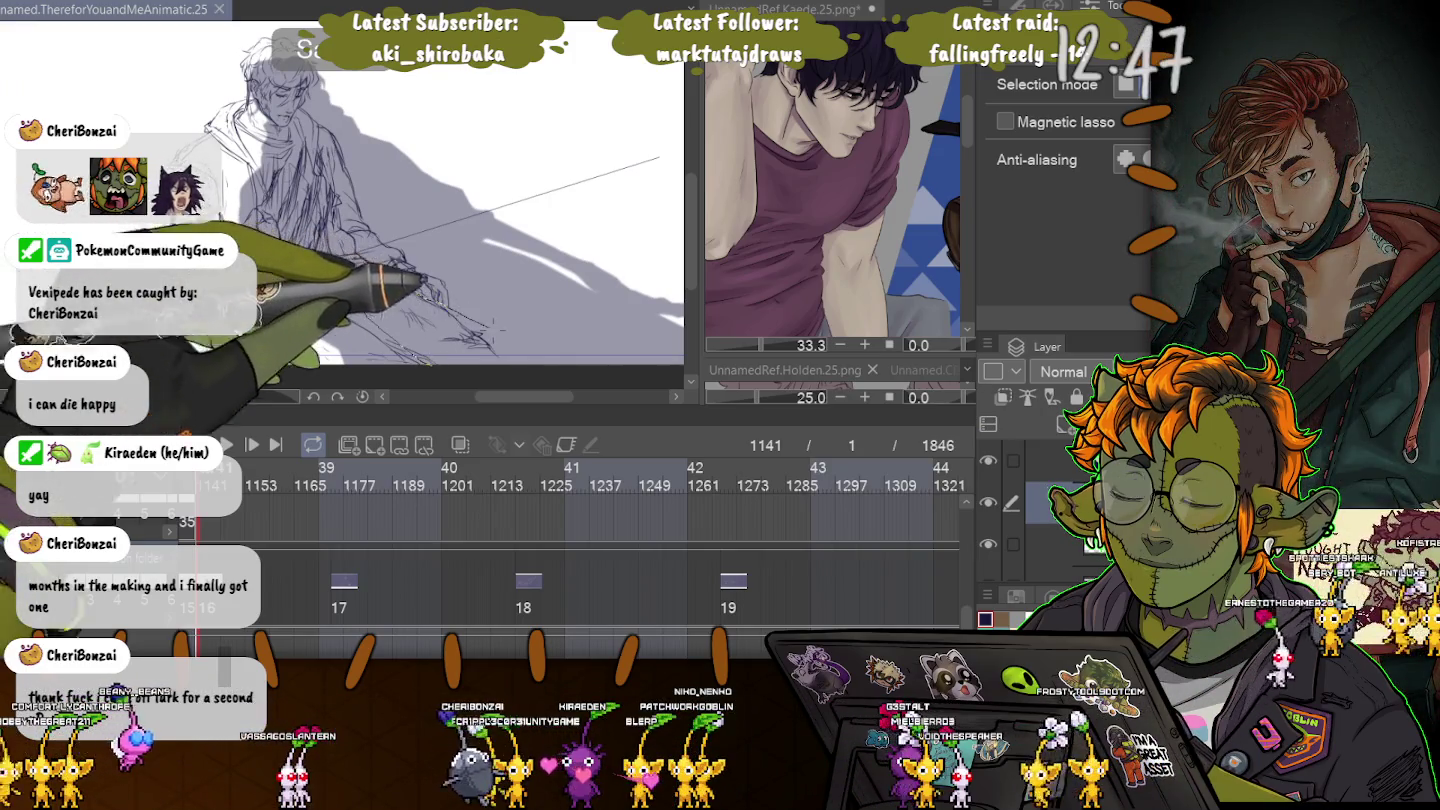
{"action": "key", "text": "ctrl+a"}
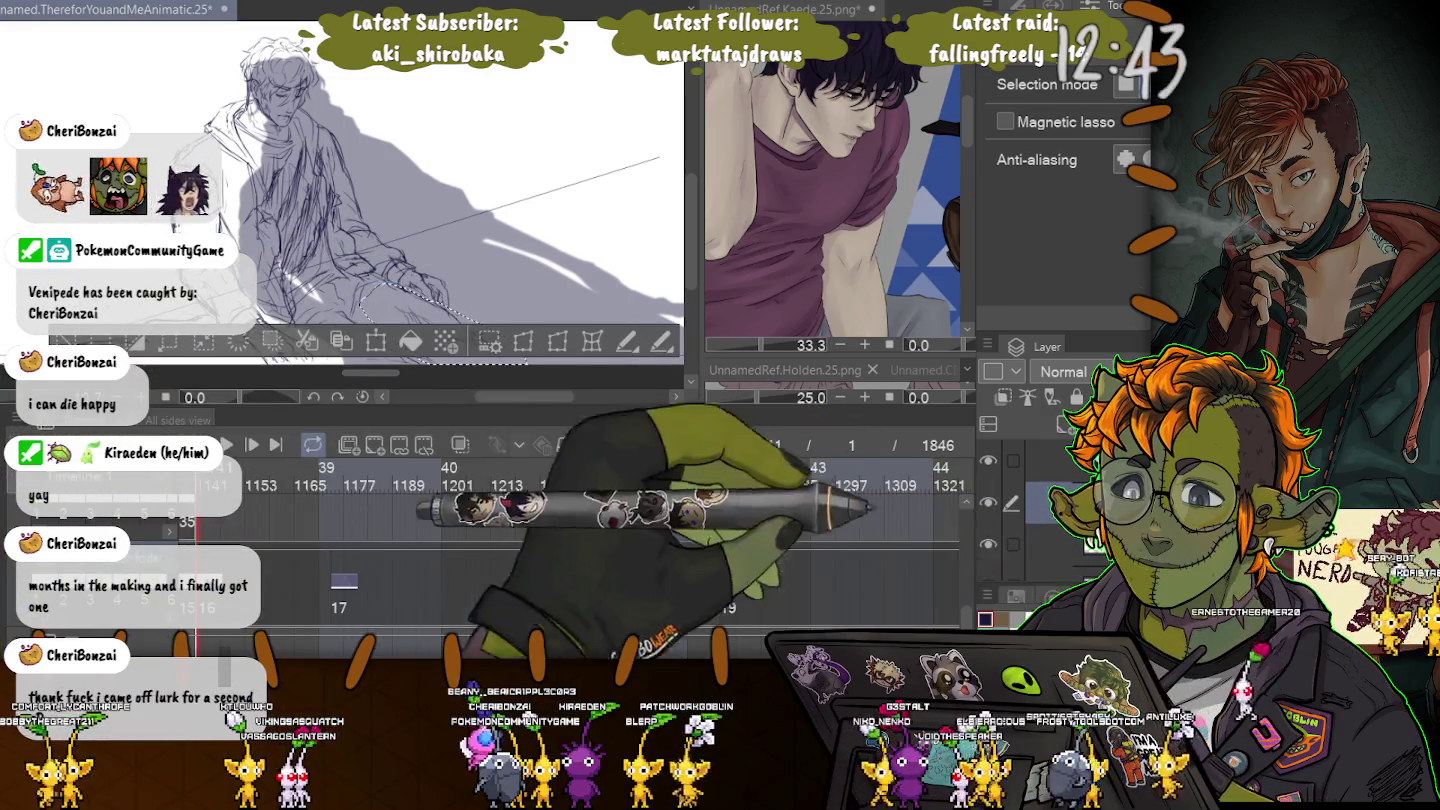
{"action": "key", "text": "ctrl+t"}
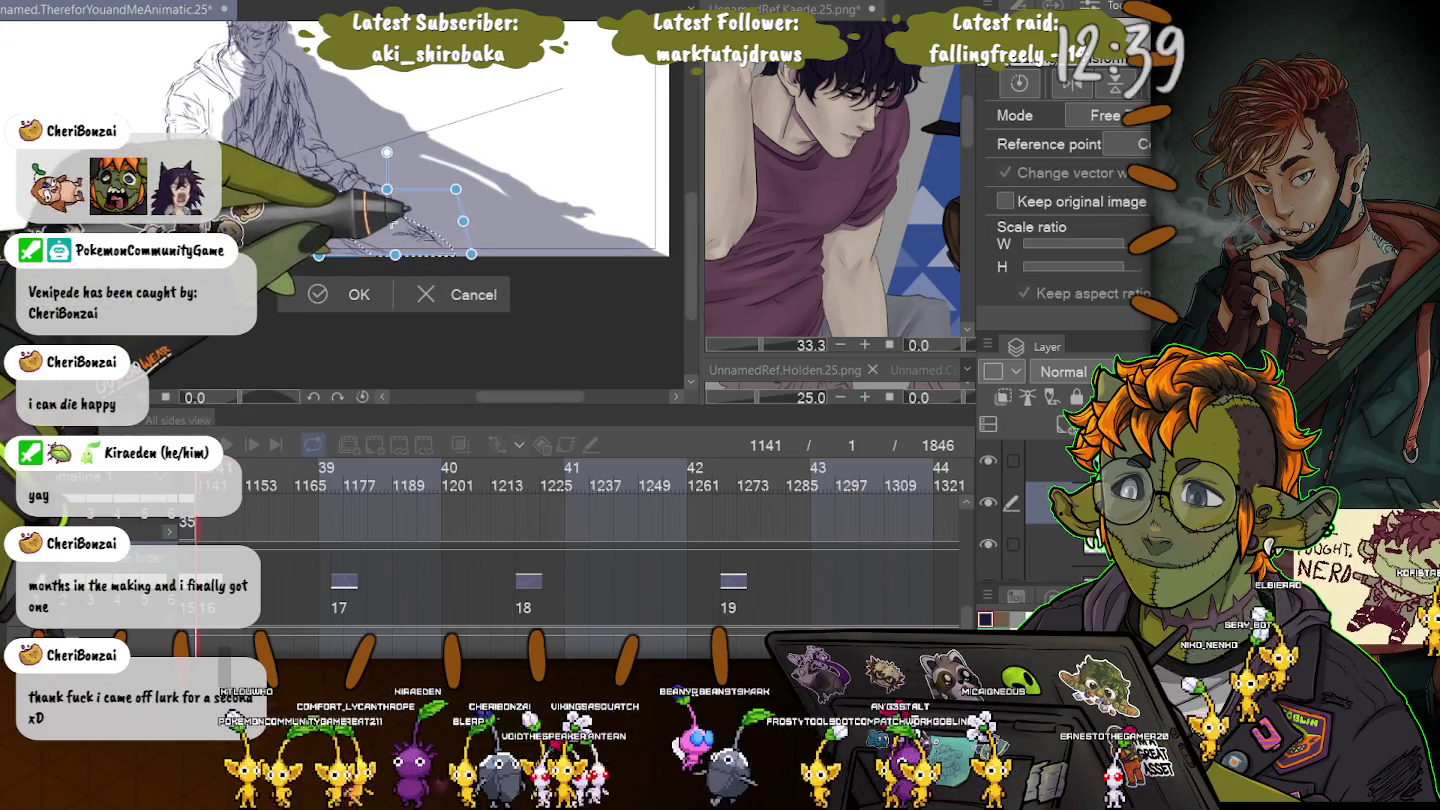
Widen the lassoed hand slightly, commit it, and hide the palettes to show the references.
{"action": "left_click_drag", "start_coordinate": [472, 253], "coordinate": [482, 253]}
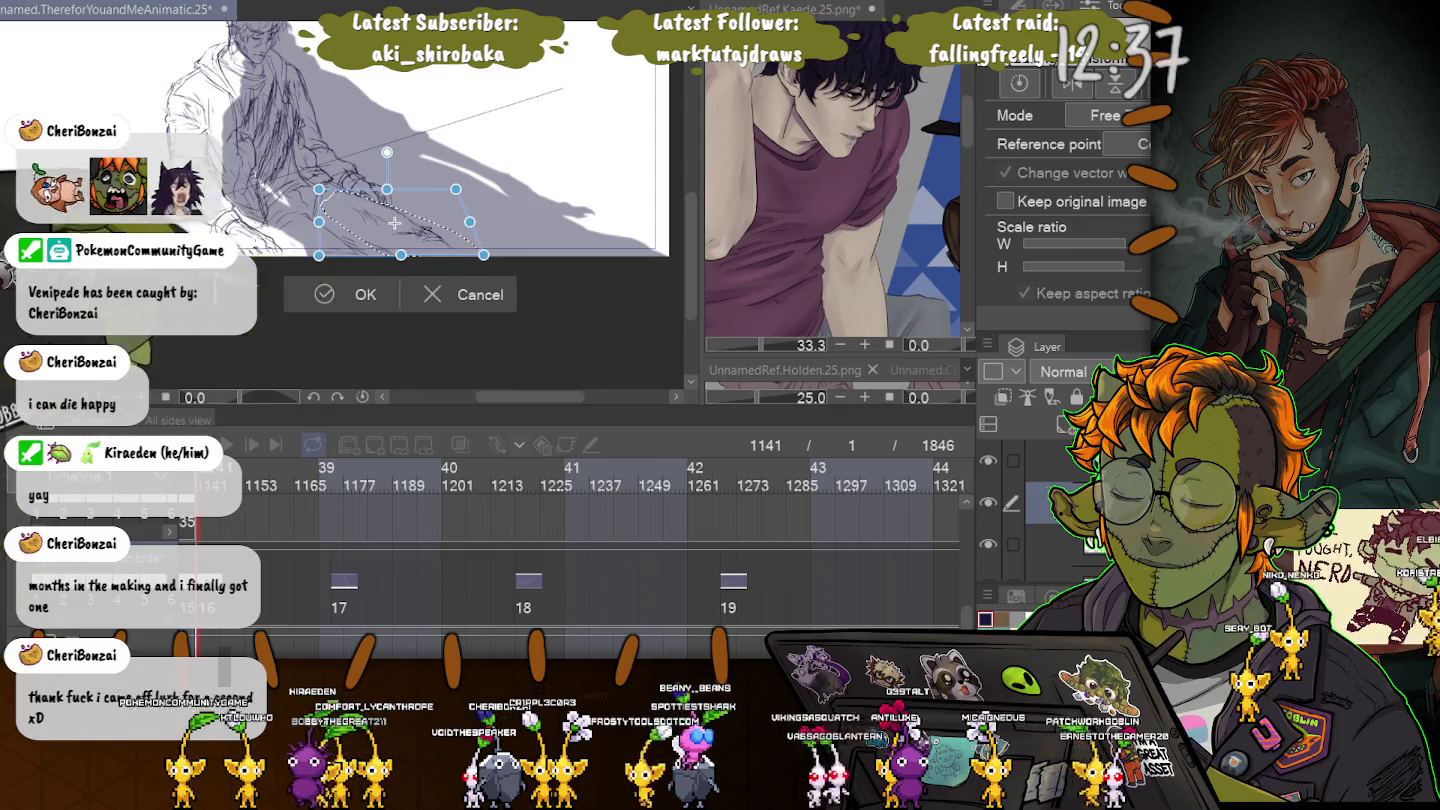
{"action": "key", "text": "Return"}
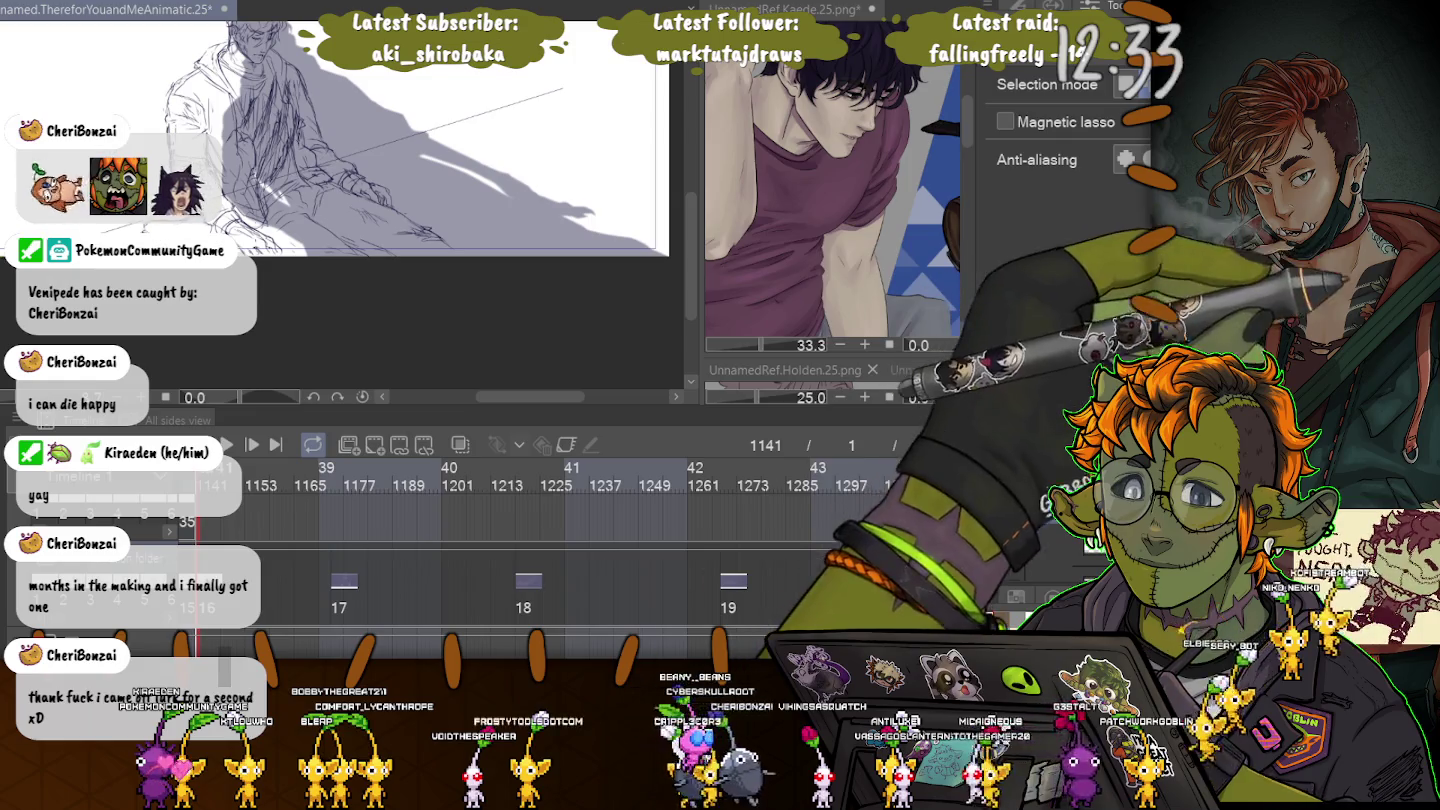
{"action": "key", "text": "p"}
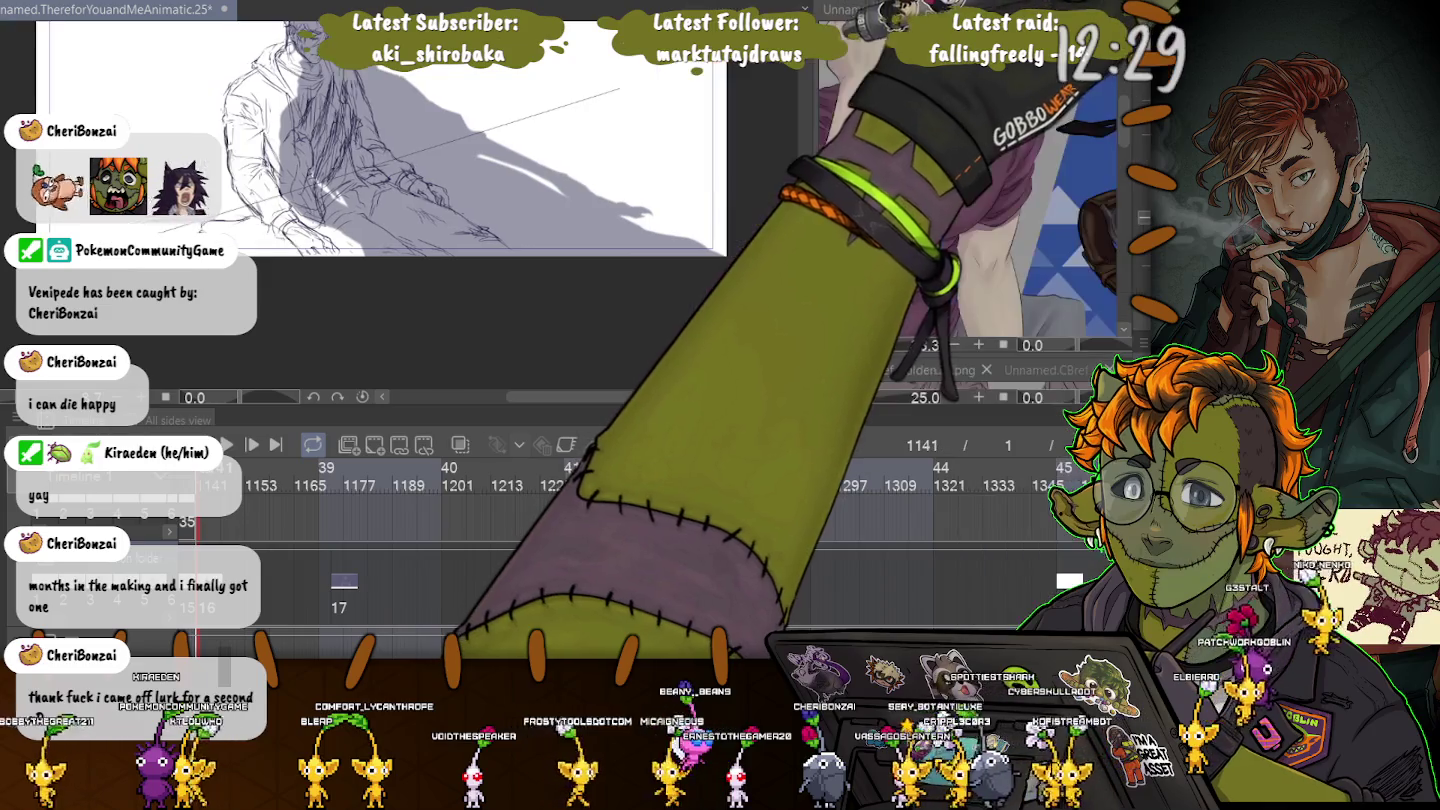
{"action": "key", "text": "Tab"}
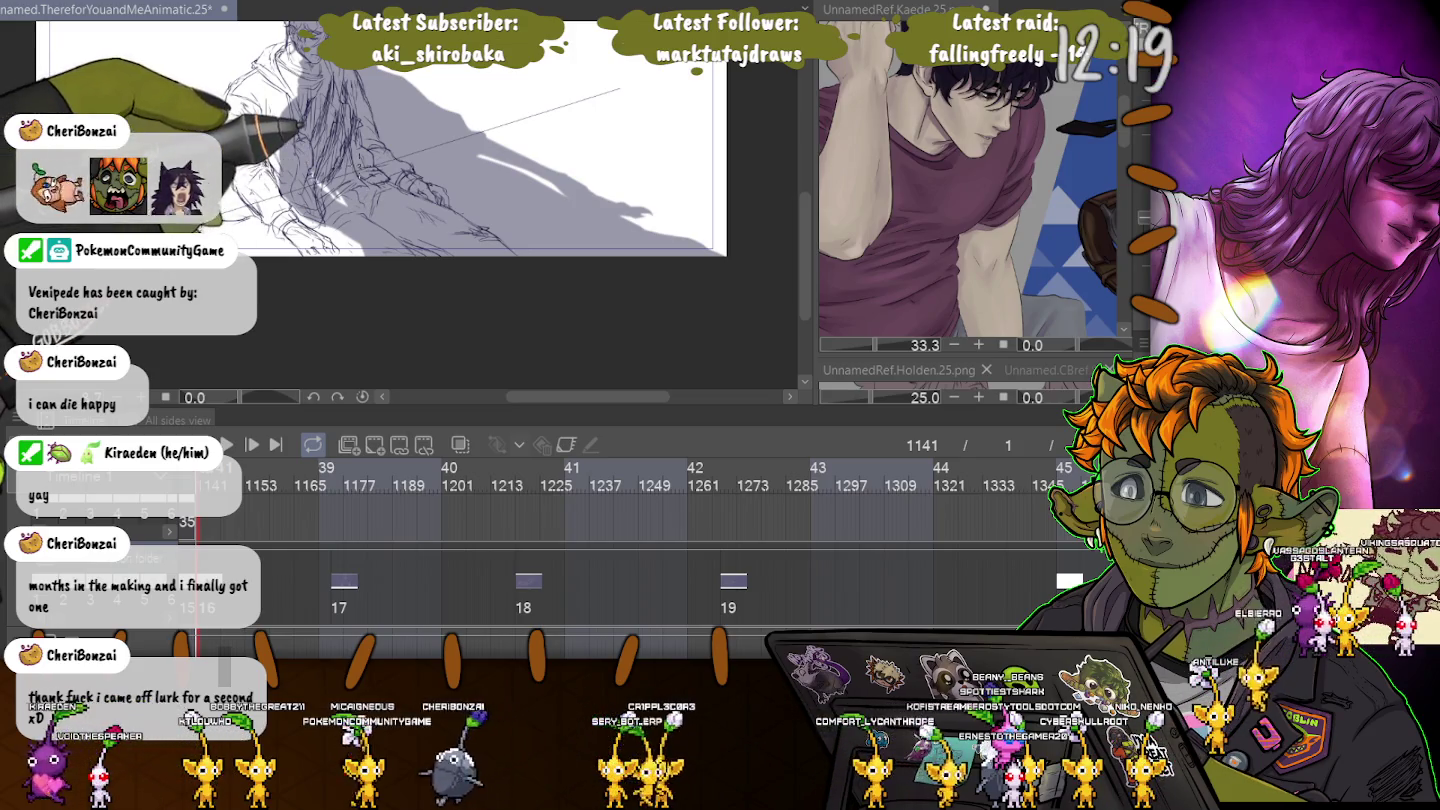
{"action": "key", "text": "ctrl+minus"}
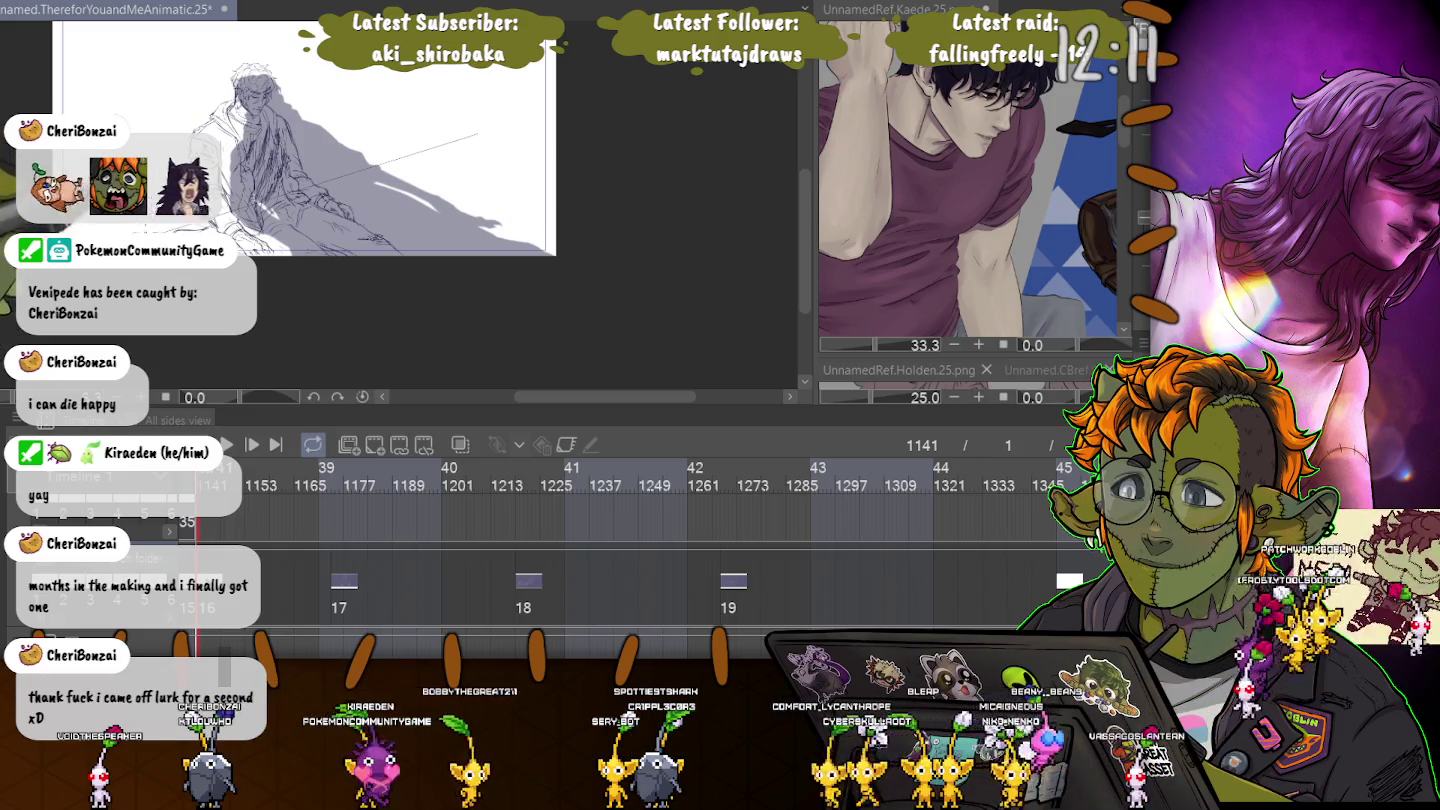
Pan the canvas to the seated character's head and lasso-select it.
{"action": "scroll", "coordinate": [267, 122], "scroll_direction": "up", "scroll_amount": 1}
{"action": "scroll", "coordinate": [267, 123], "scroll_direction": "up", "scroll_amount": 1}
{"action": "scroll", "coordinate": [266, 123], "scroll_direction": "up", "scroll_amount": 1}
{"action": "scroll", "coordinate": [266, 123], "scroll_direction": "up", "scroll_amount": 1}
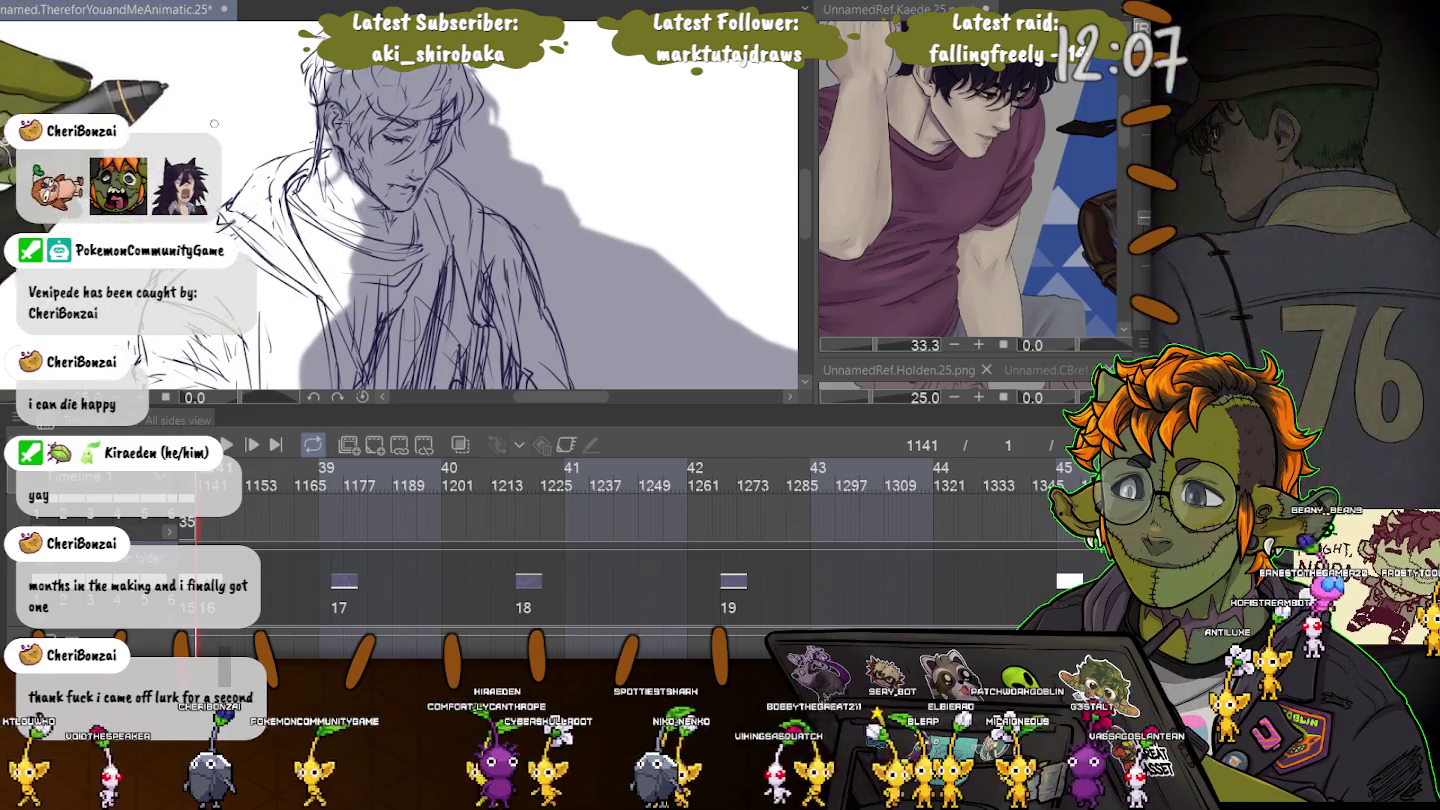
{"action": "left_click_drag", "start_coordinate": [214, 122], "coordinate": [176, 88]}
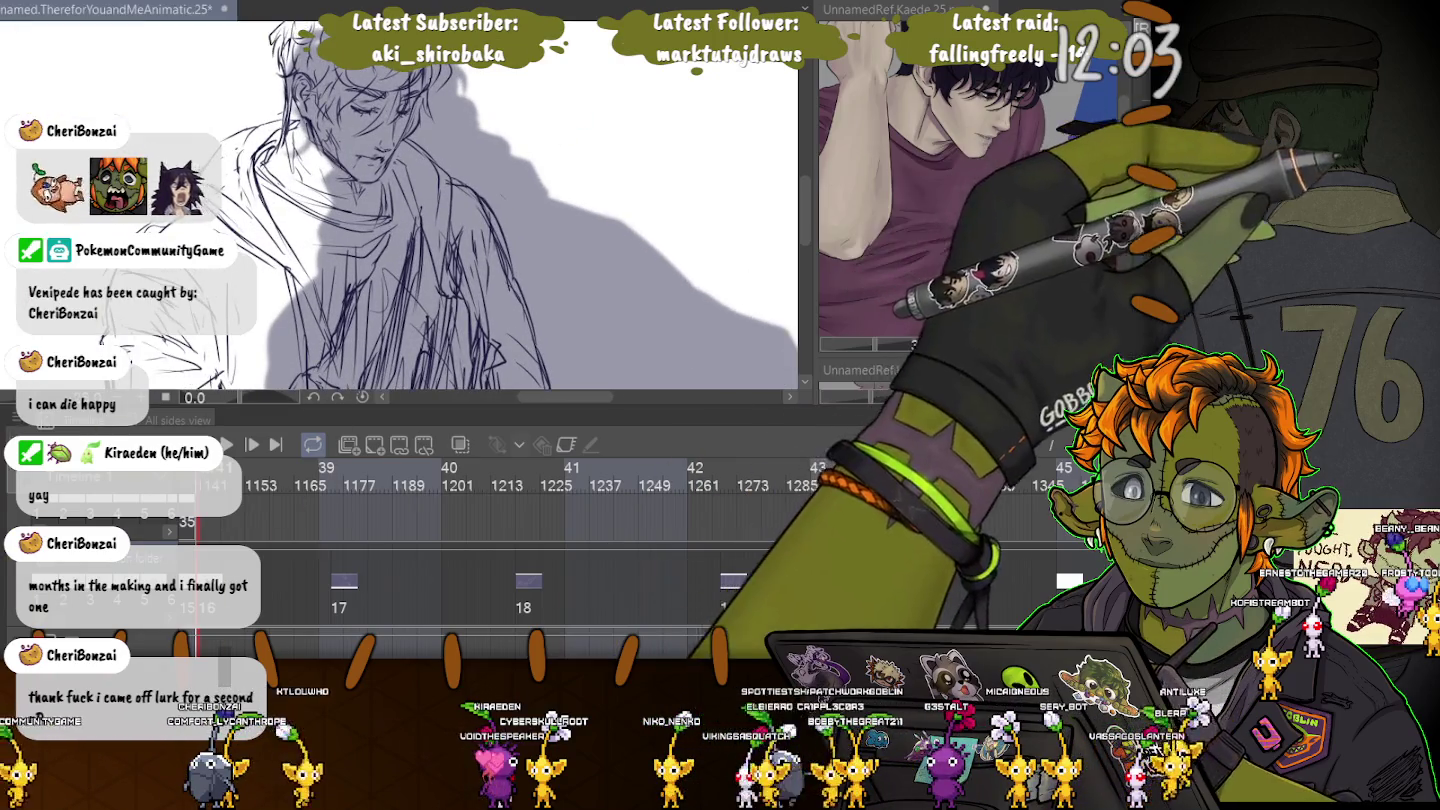
{"action": "left_click_drag", "start_coordinate": [176, 88], "coordinate": [216, 135]}
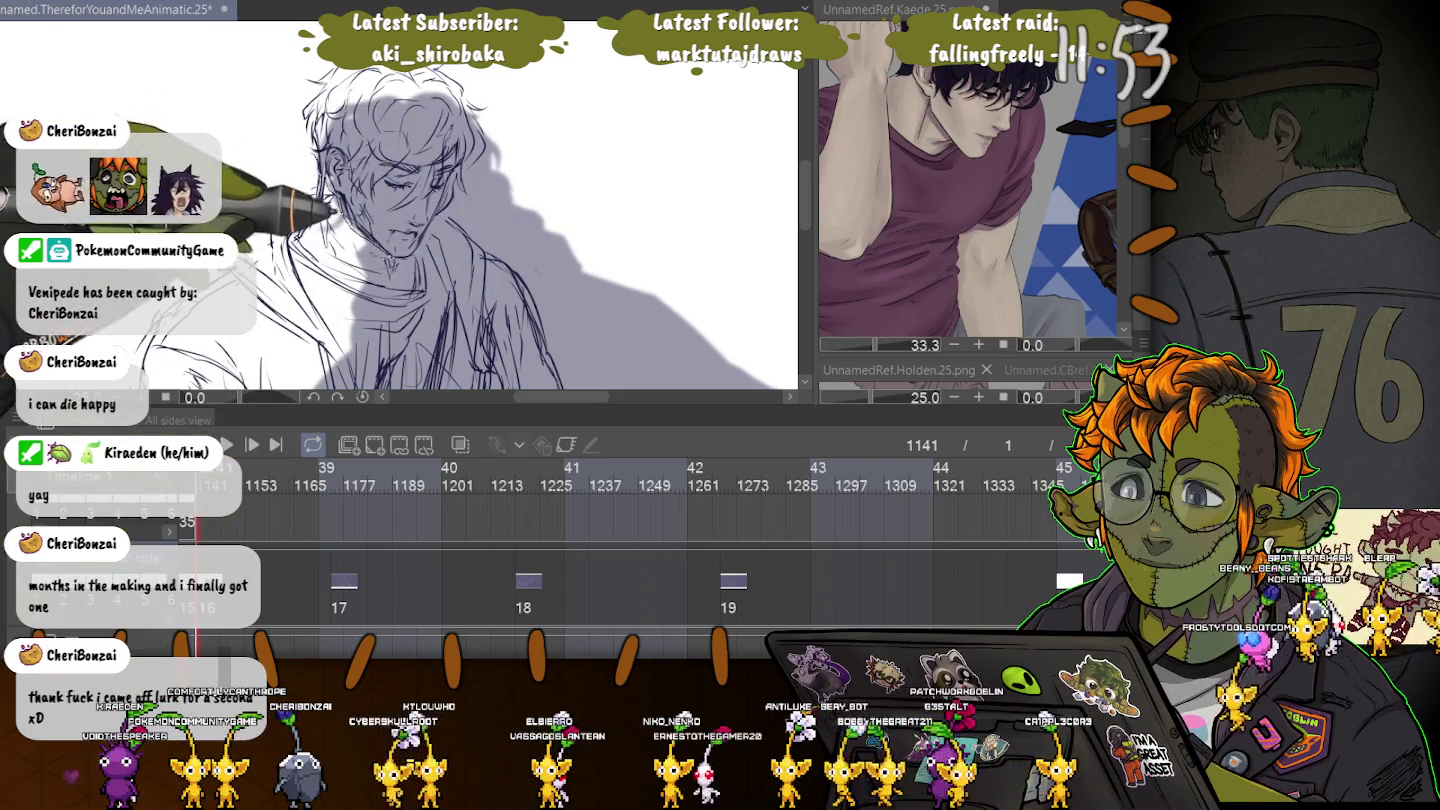
{"action": "left_click_drag", "start_coordinate": [268, 90], "coordinate": [284, 115]}
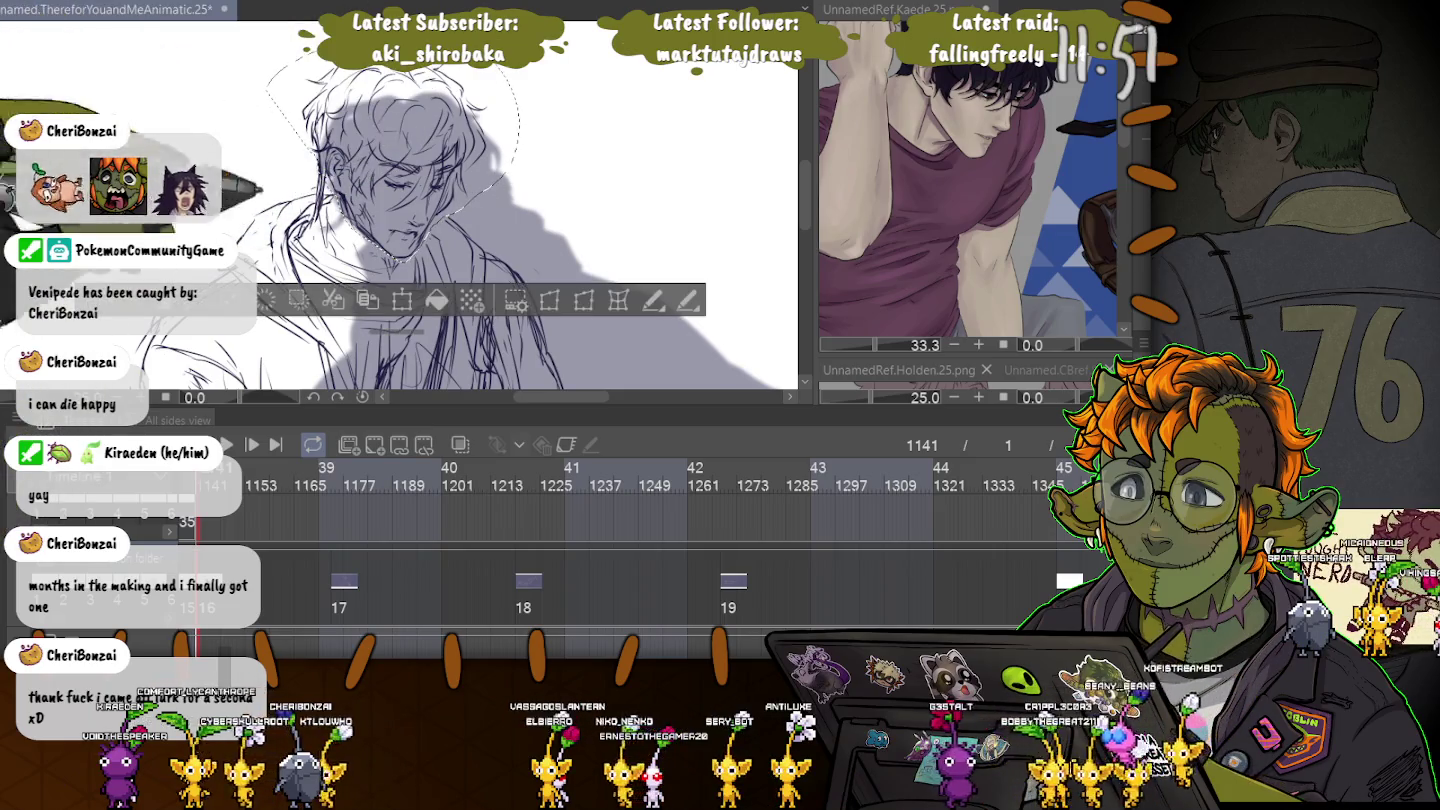
Scale the head up slightly, shift it a little down and right, then deselect.
{"action": "key", "text": "ctrl+t"}
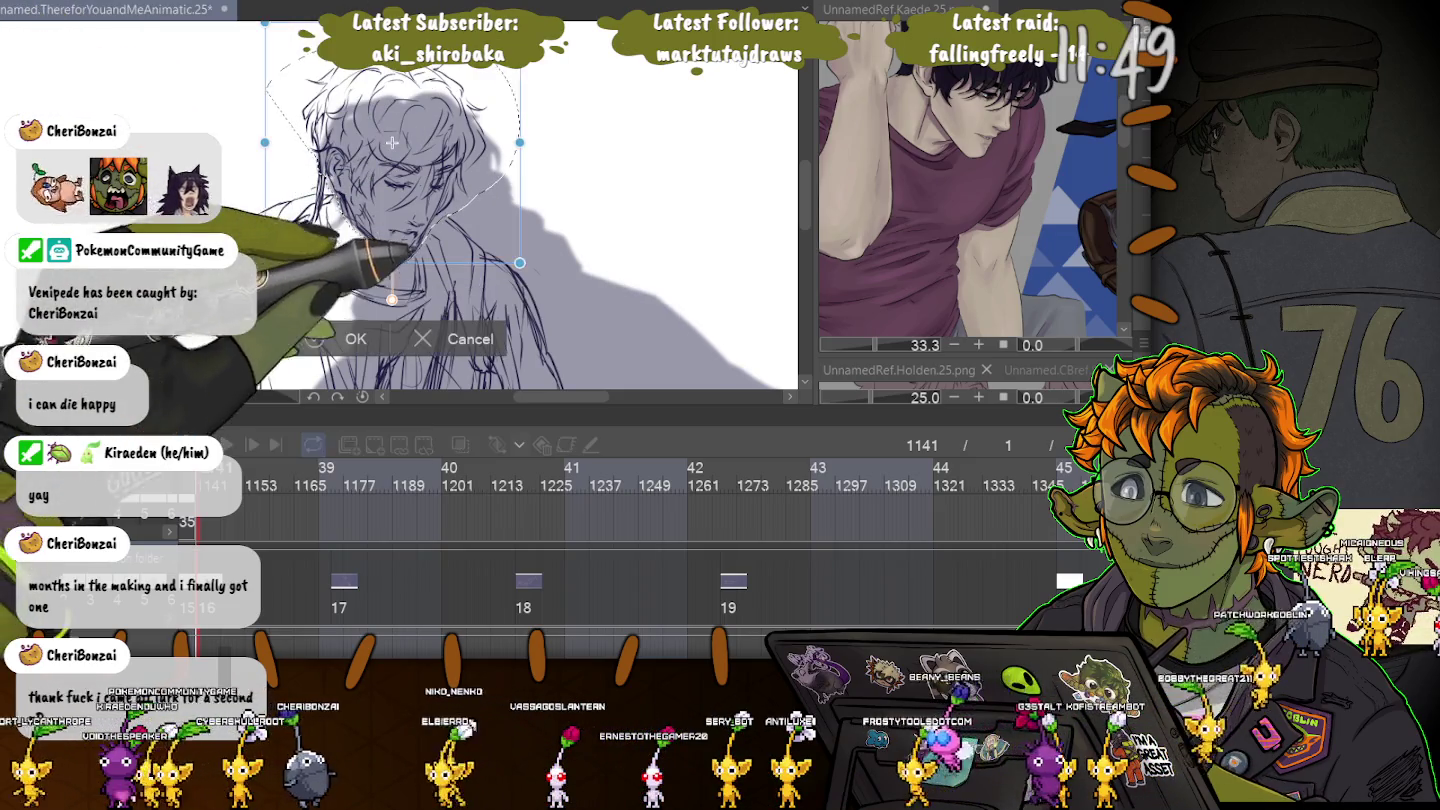
{"action": "left_click_drag", "start_coordinate": [519, 262], "coordinate": [549, 280]}
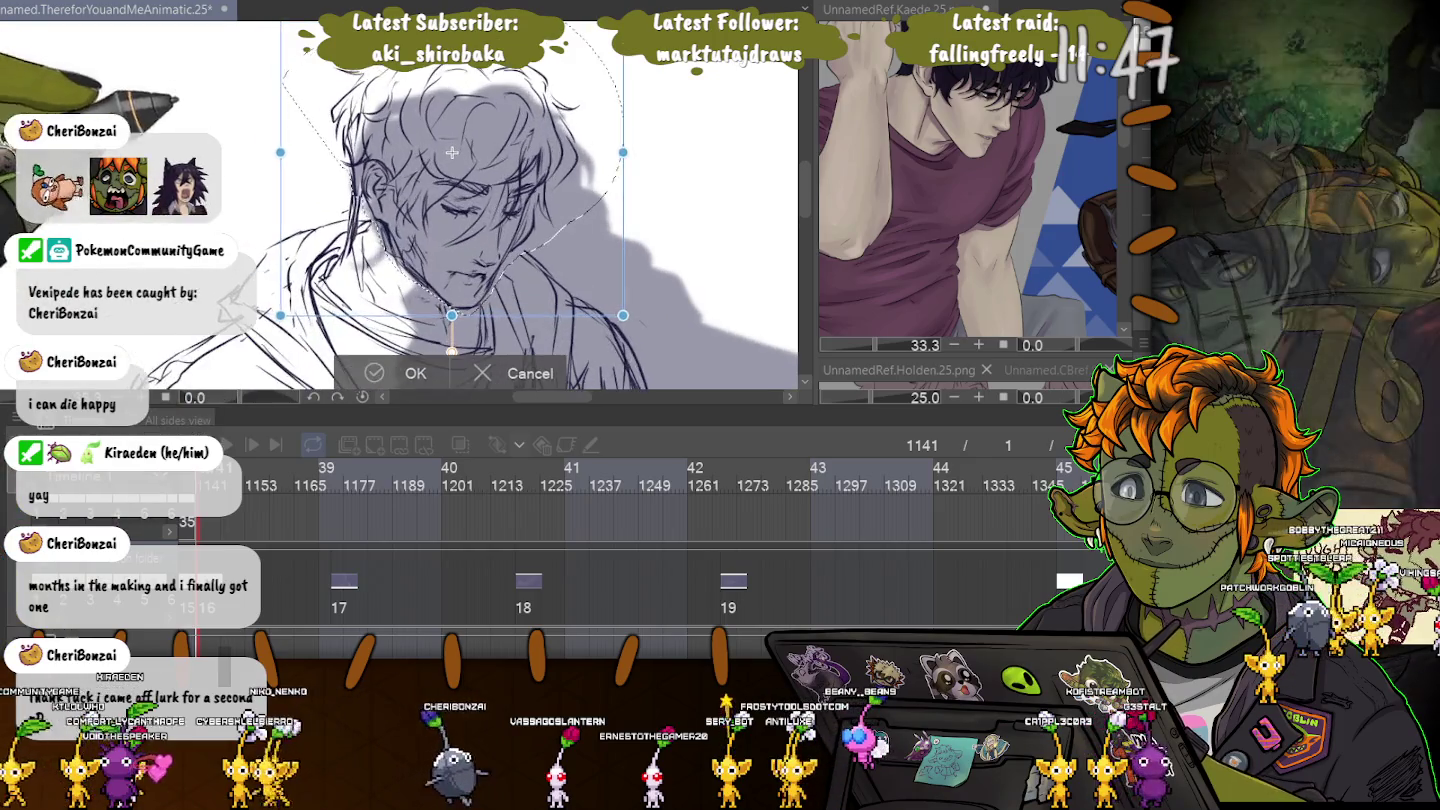
{"action": "scroll", "coordinate": [409, 200], "scroll_direction": "down", "scroll_amount": 2}
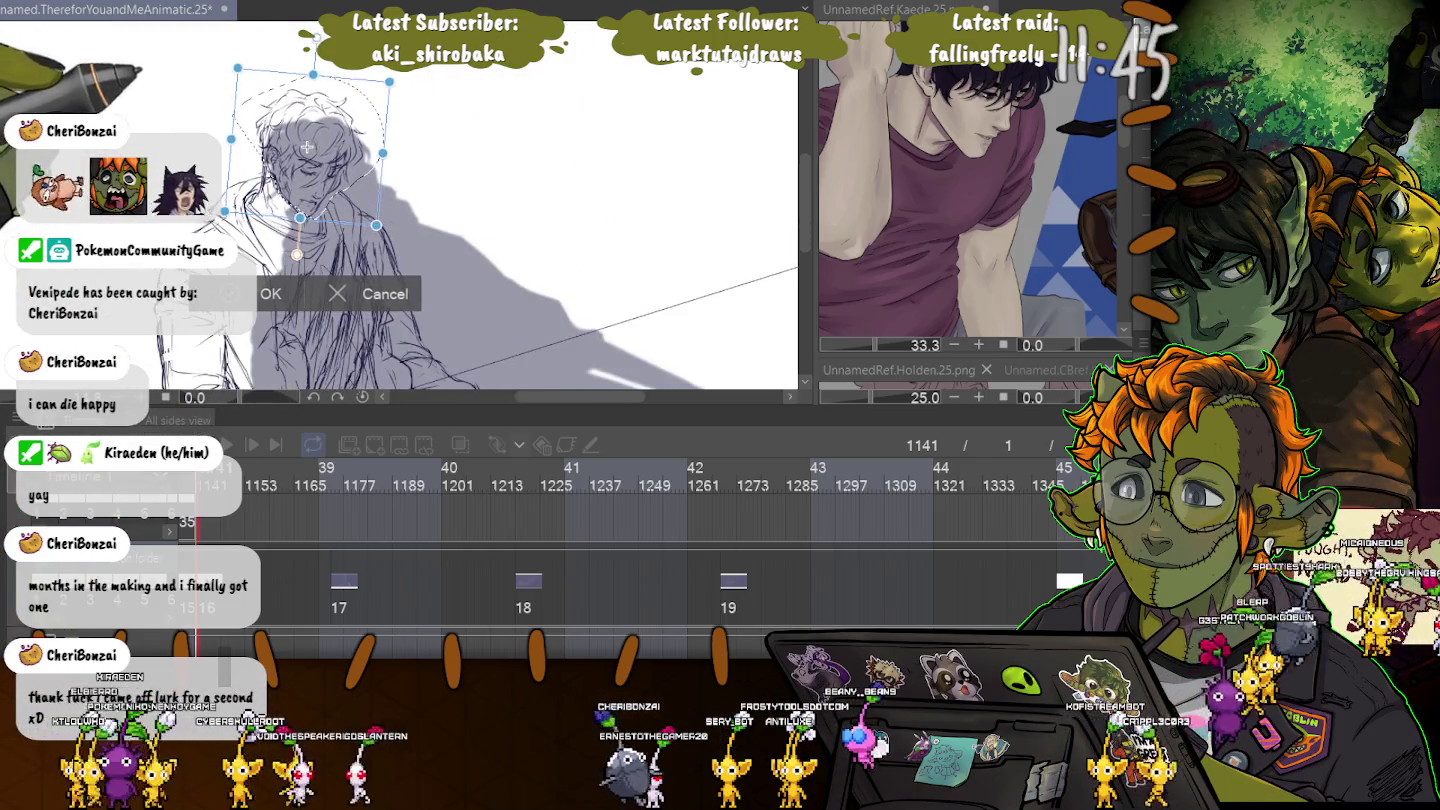
{"action": "left_click_drag", "start_coordinate": [307, 148], "coordinate": [308, 153]}
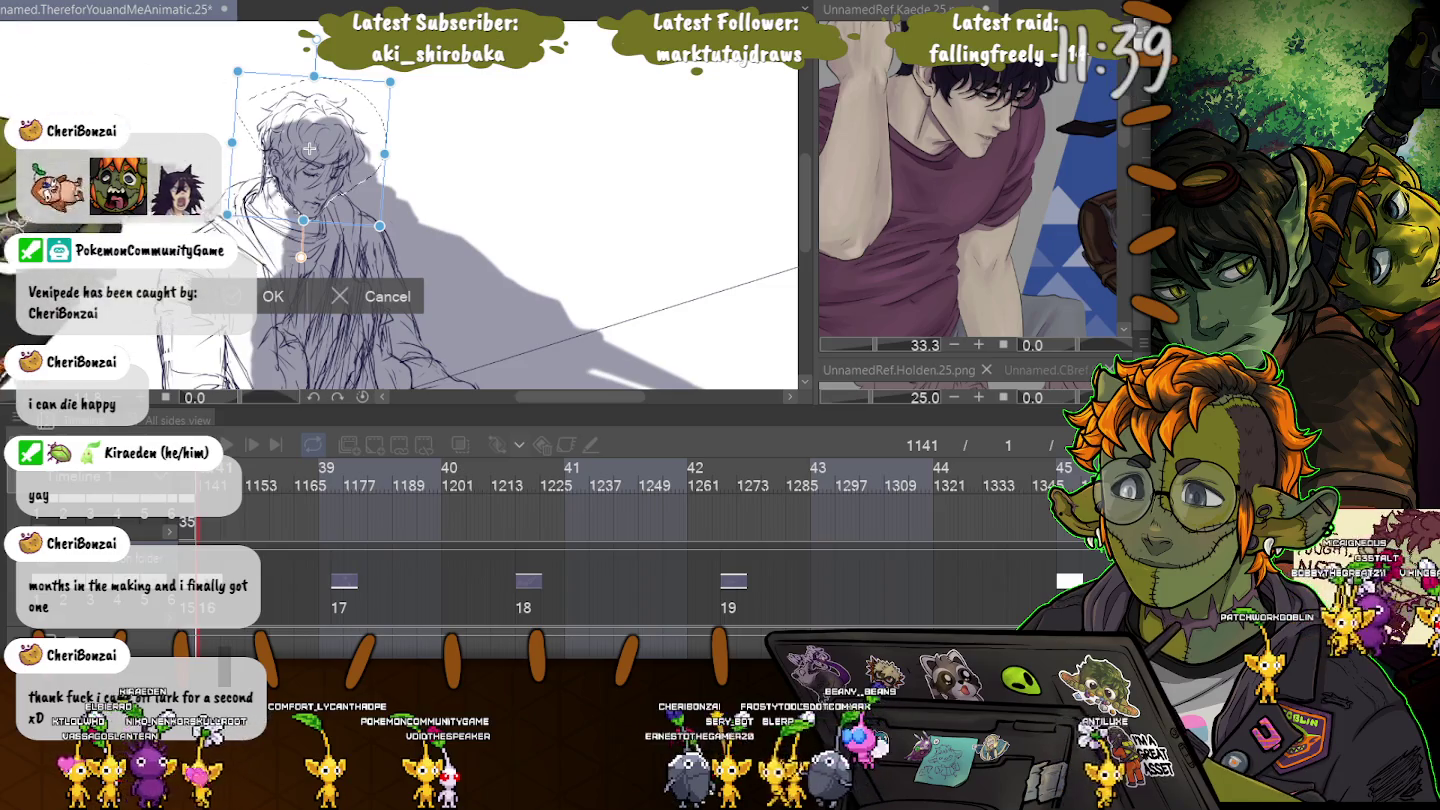
{"action": "scroll", "coordinate": [309, 148], "scroll_direction": "up", "scroll_amount": 1}
{"action": "scroll", "coordinate": [325, 135], "scroll_direction": "up", "scroll_amount": 1}
{"action": "scroll", "coordinate": [345, 114], "scroll_direction": "up", "scroll_amount": 1}
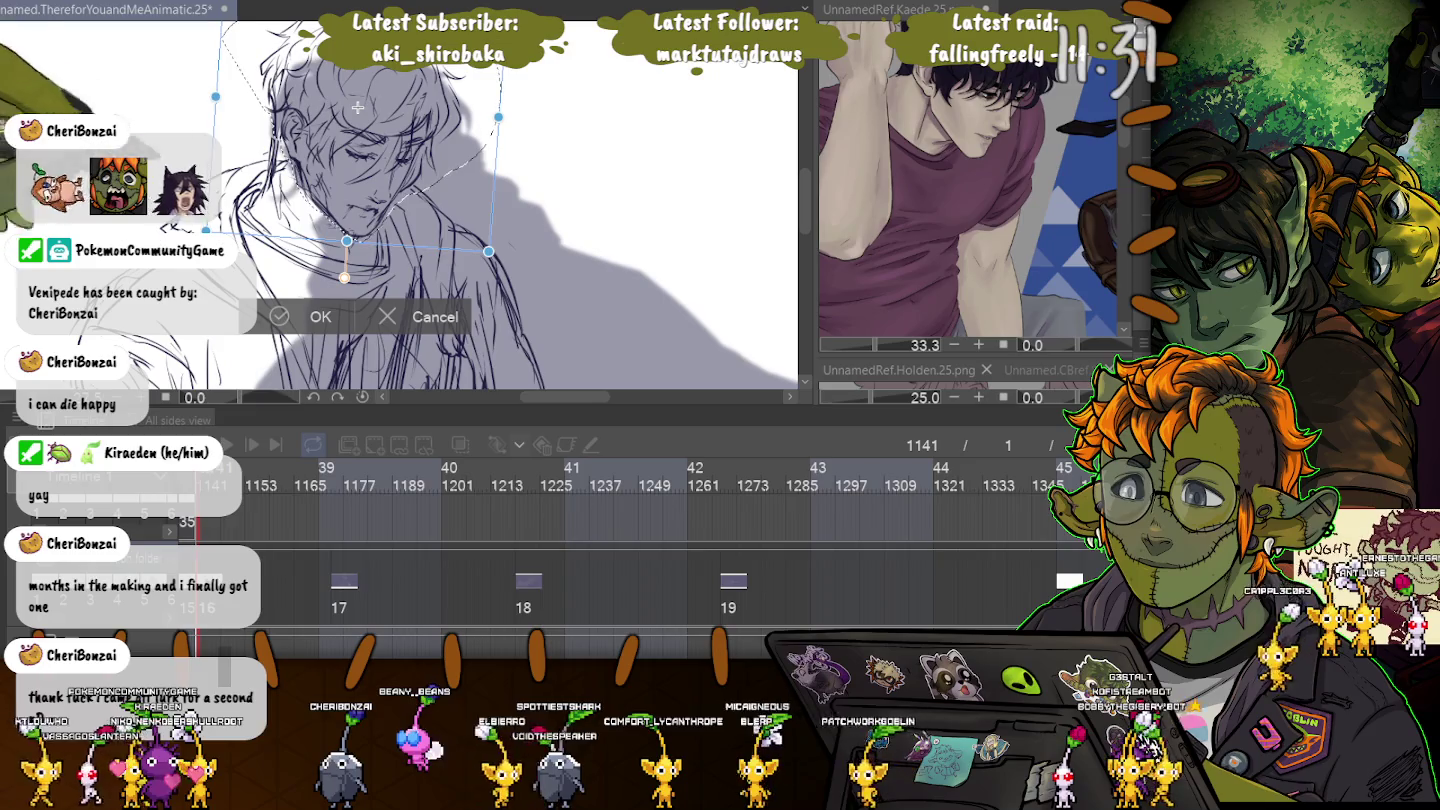
{"action": "left_click_drag", "start_coordinate": [357, 107], "coordinate": [371, 116]}
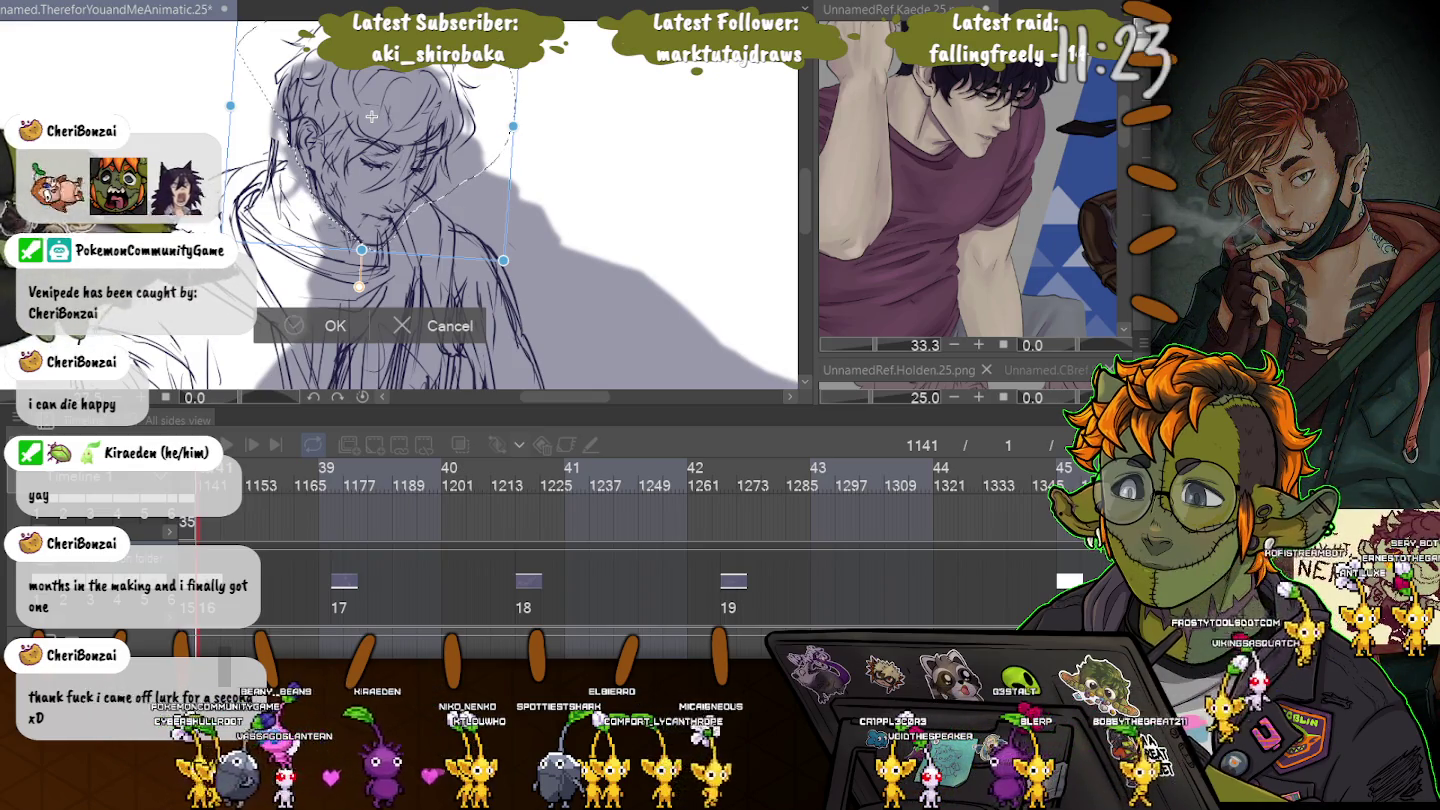
{"action": "key", "text": "Return"}
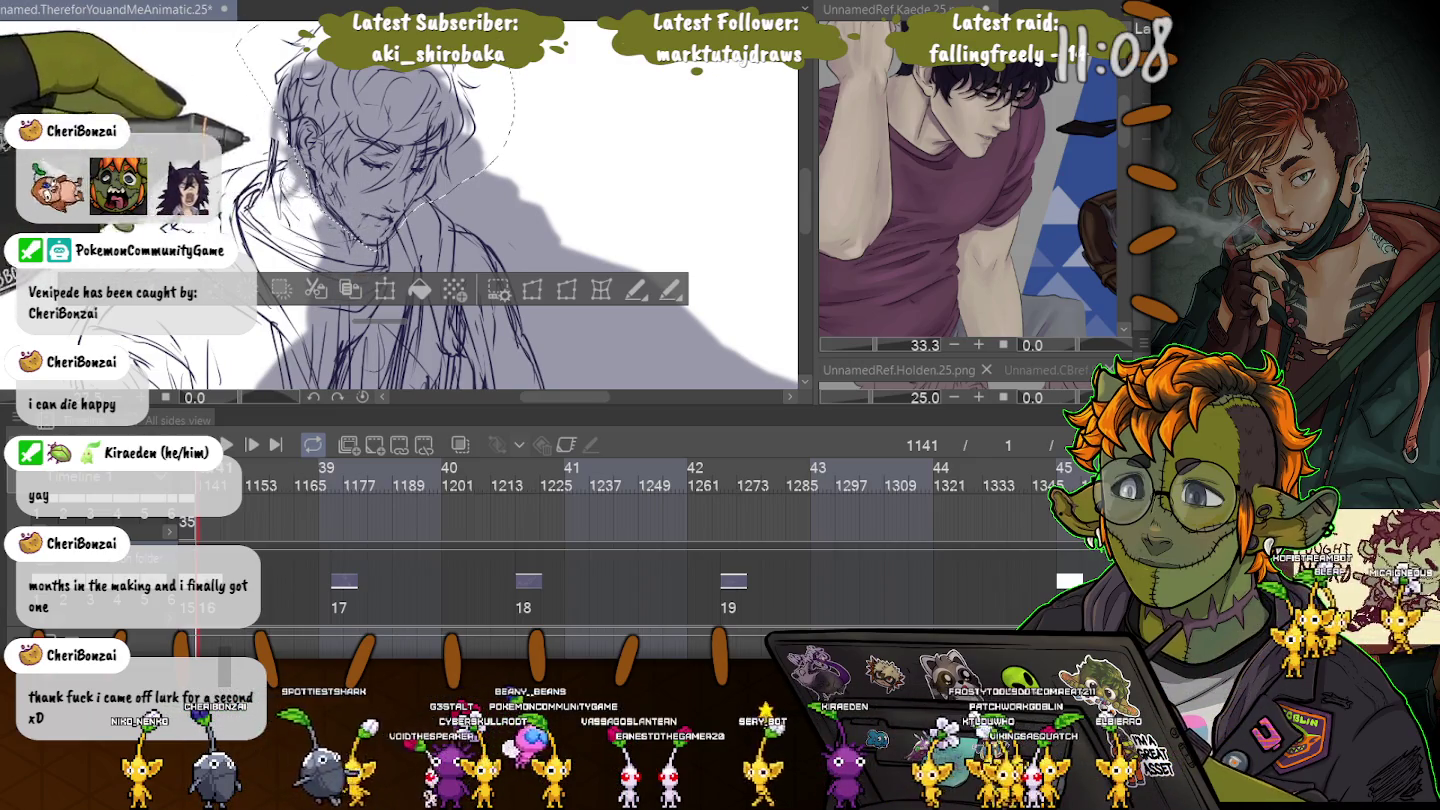
{"action": "key", "text": "ctrl+d"}
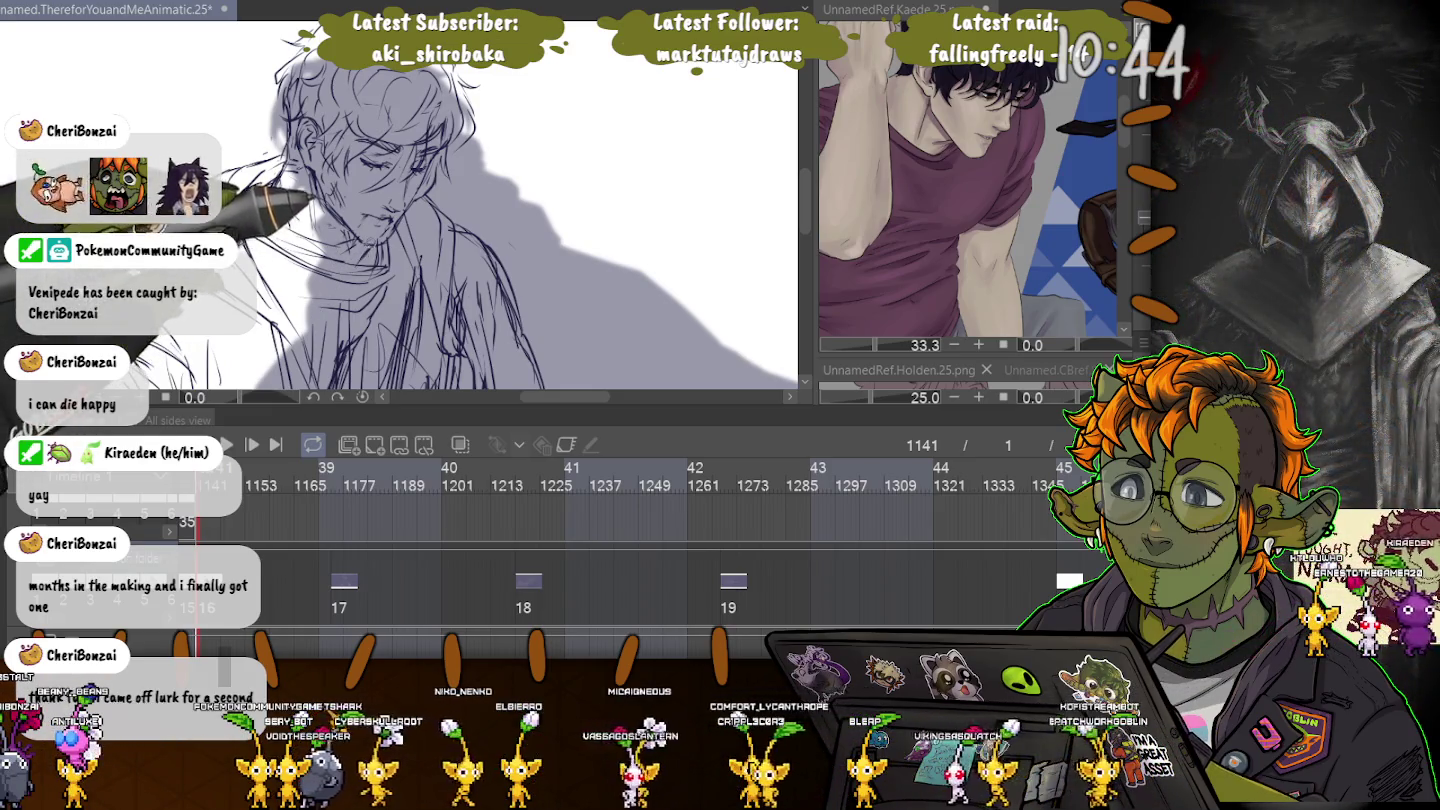
{"action": "key", "text": "ctrl+minus"}
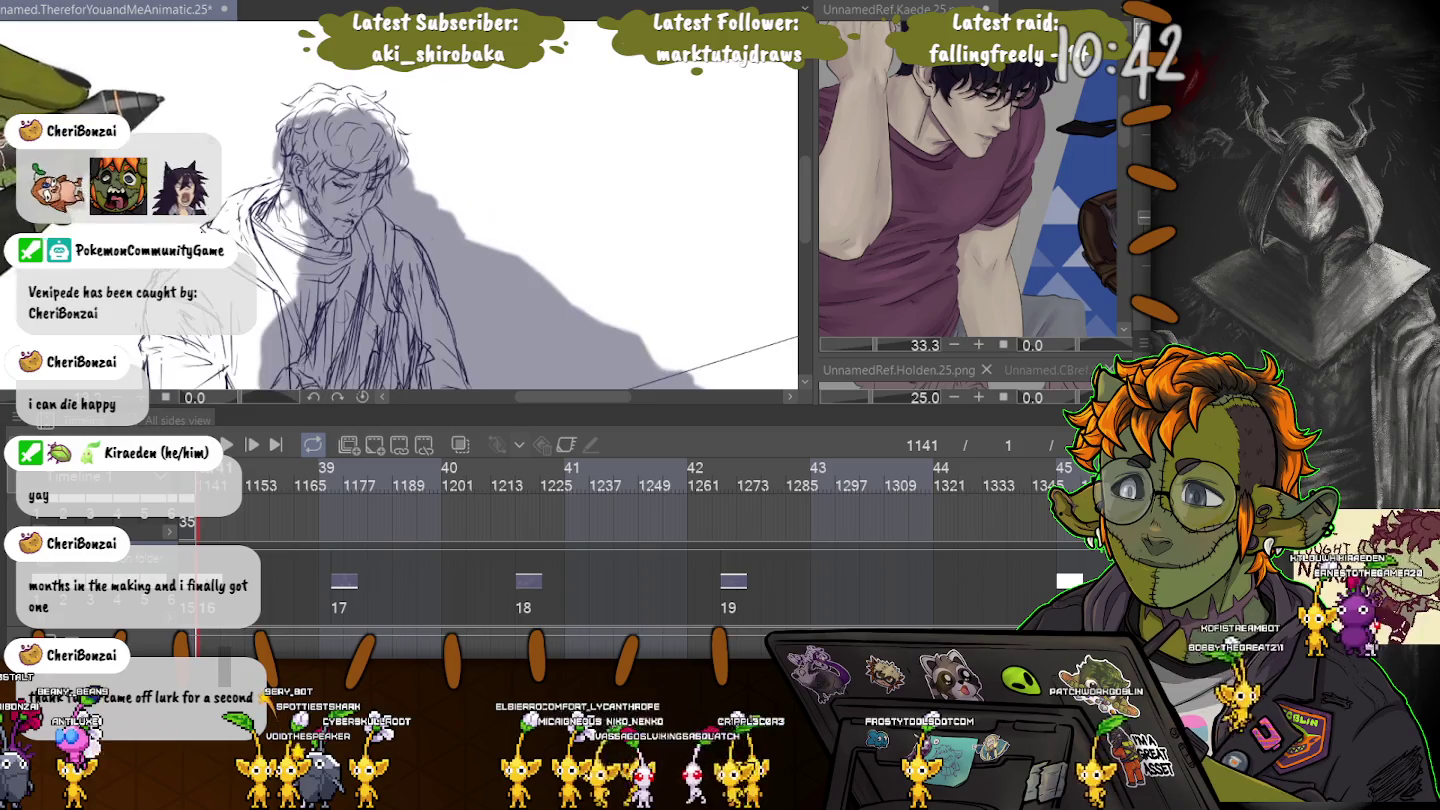
{"action": "key", "text": "ctrl+minus"}
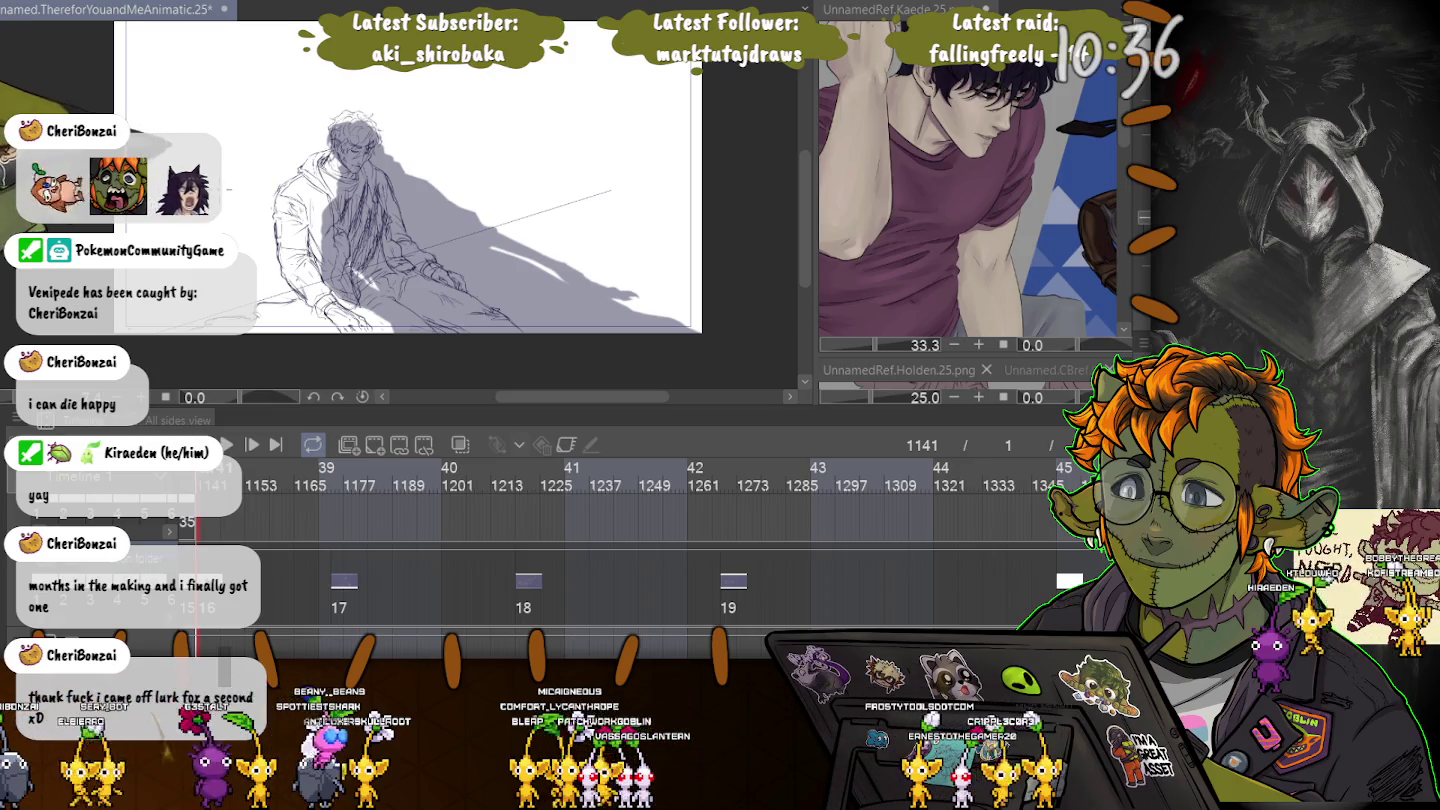
{"action": "key", "text": "ctrl+plus"}
{"action": "key", "text": "ctrl+plus"}
{"action": "key", "text": "ctrl+plus"}
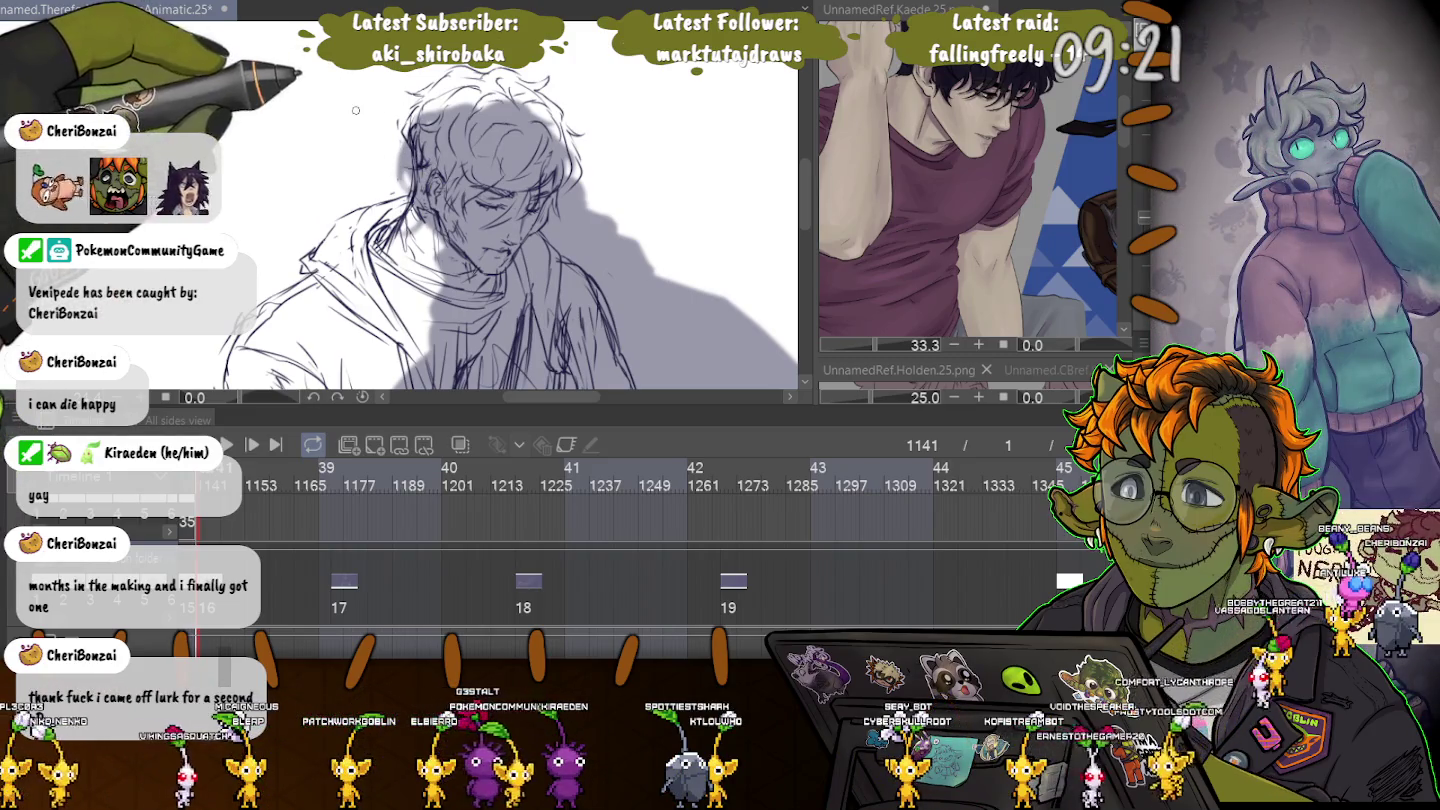
{"action": "scroll", "coordinate": [380, 173], "scroll_direction": "down", "scroll_amount": 5}
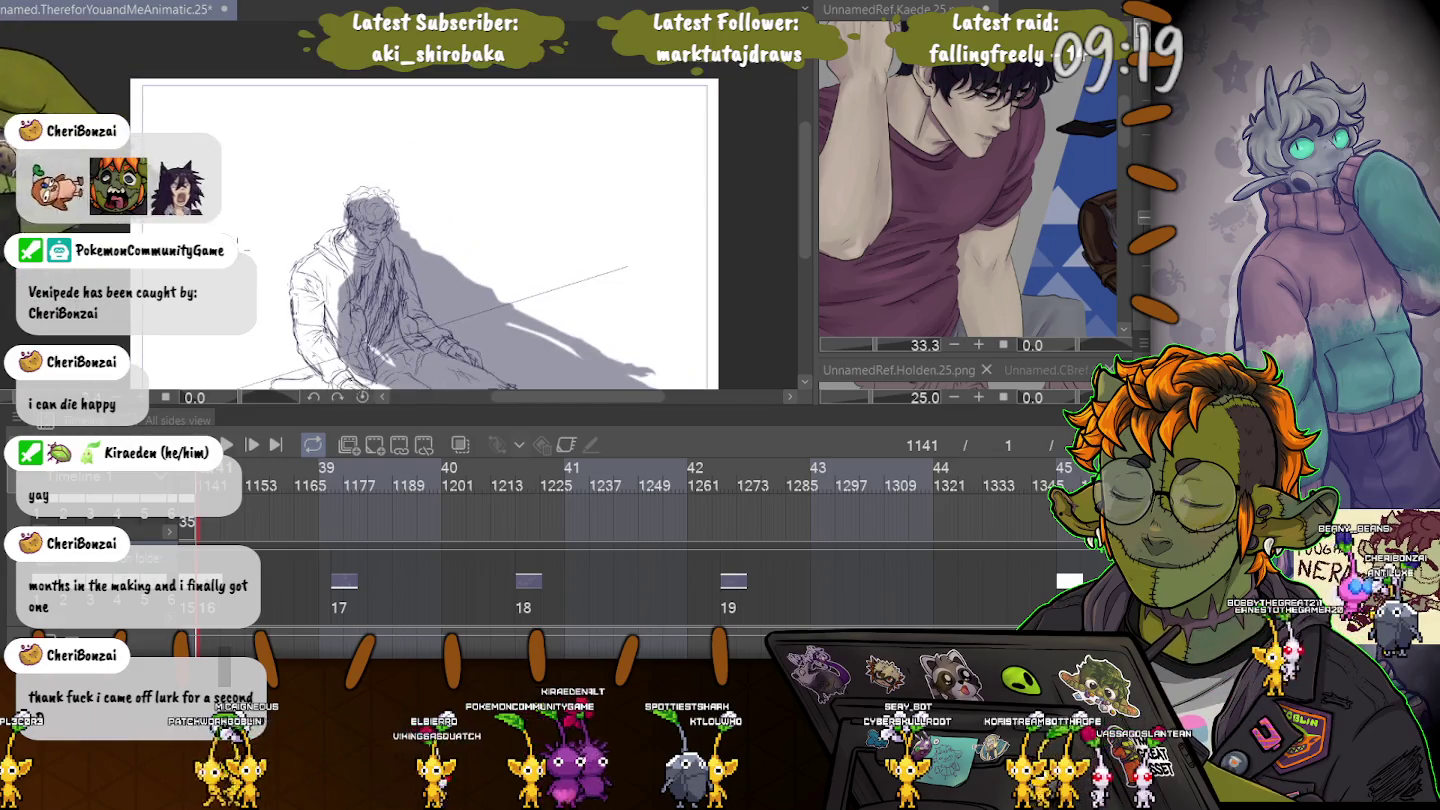
{"action": "left_click_drag", "start_coordinate": [94, 208], "coordinate": [203, 107]}
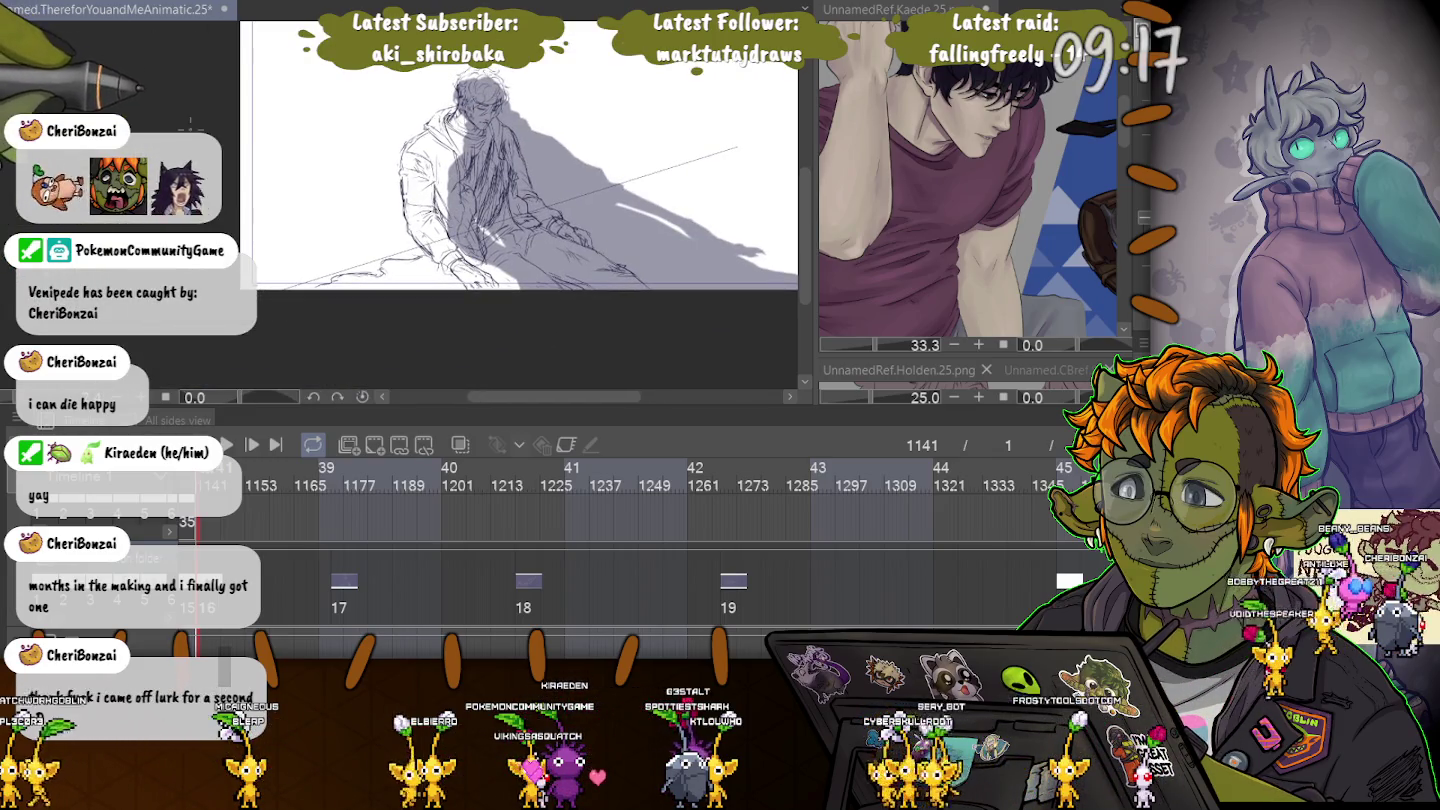
{"action": "scroll", "coordinate": [380, 152], "scroll_direction": "up", "scroll_amount": 2}
{"action": "scroll", "coordinate": [379, 152], "scroll_direction": "up", "scroll_amount": 2}
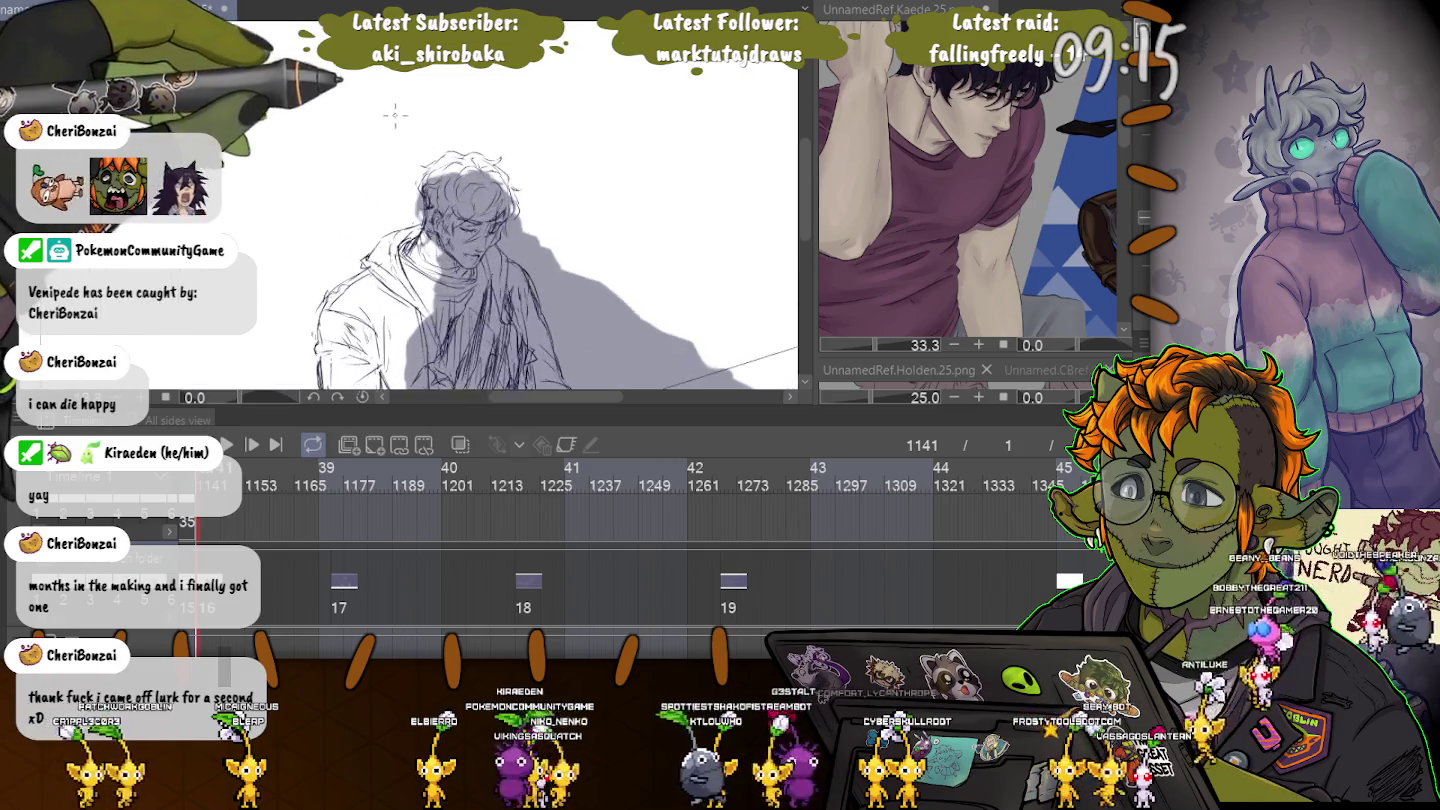
{"action": "scroll", "coordinate": [379, 152], "scroll_direction": "up", "scroll_amount": 1}
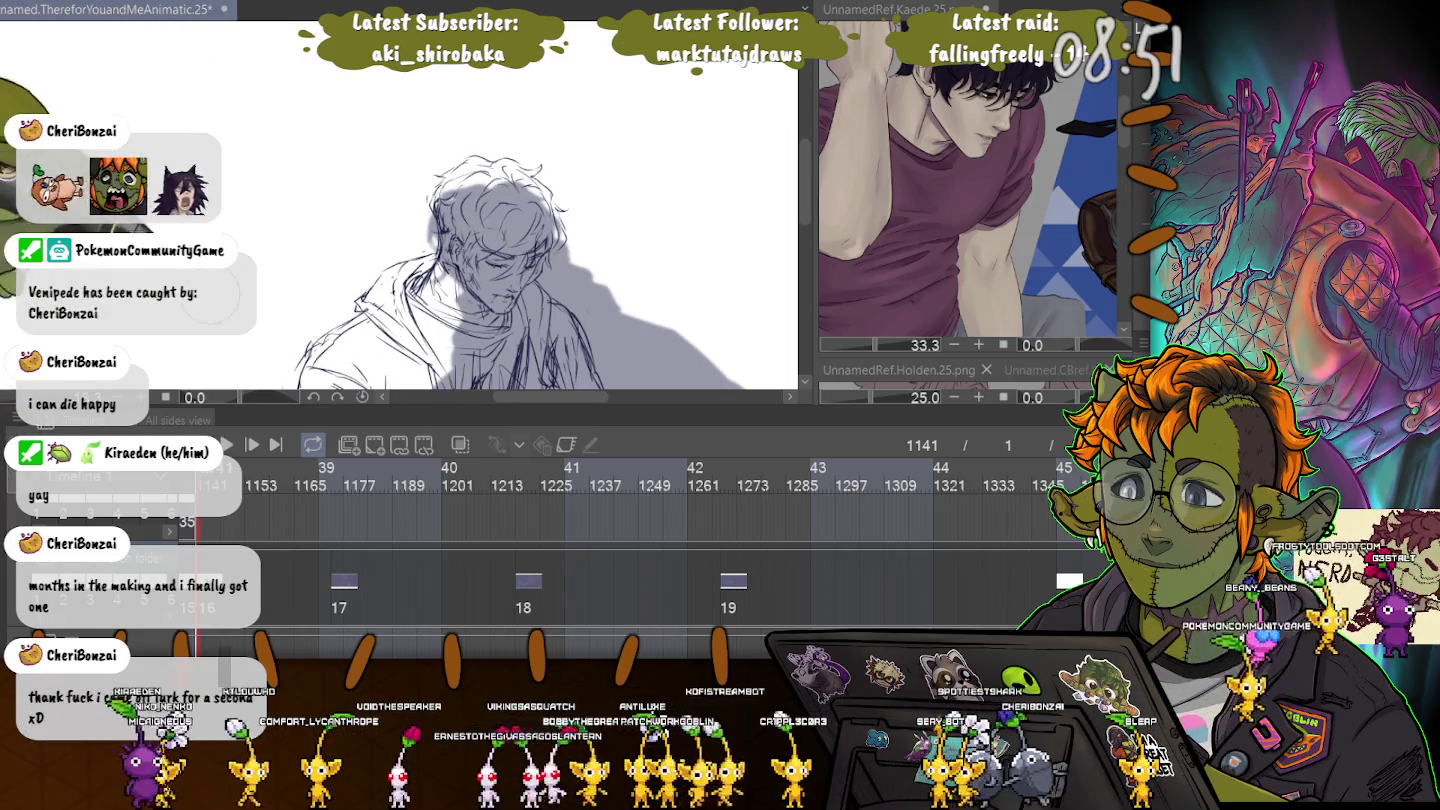
{"action": "scroll", "coordinate": [535, 200], "scroll_direction": "down", "scroll_amount": 2}
{"action": "scroll", "coordinate": [536, 200], "scroll_direction": "down", "scroll_amount": 1}
{"action": "scroll", "coordinate": [535, 200], "scroll_direction": "down", "scroll_amount": 1}
{"action": "scroll", "coordinate": [536, 201], "scroll_direction": "down", "scroll_amount": 1}
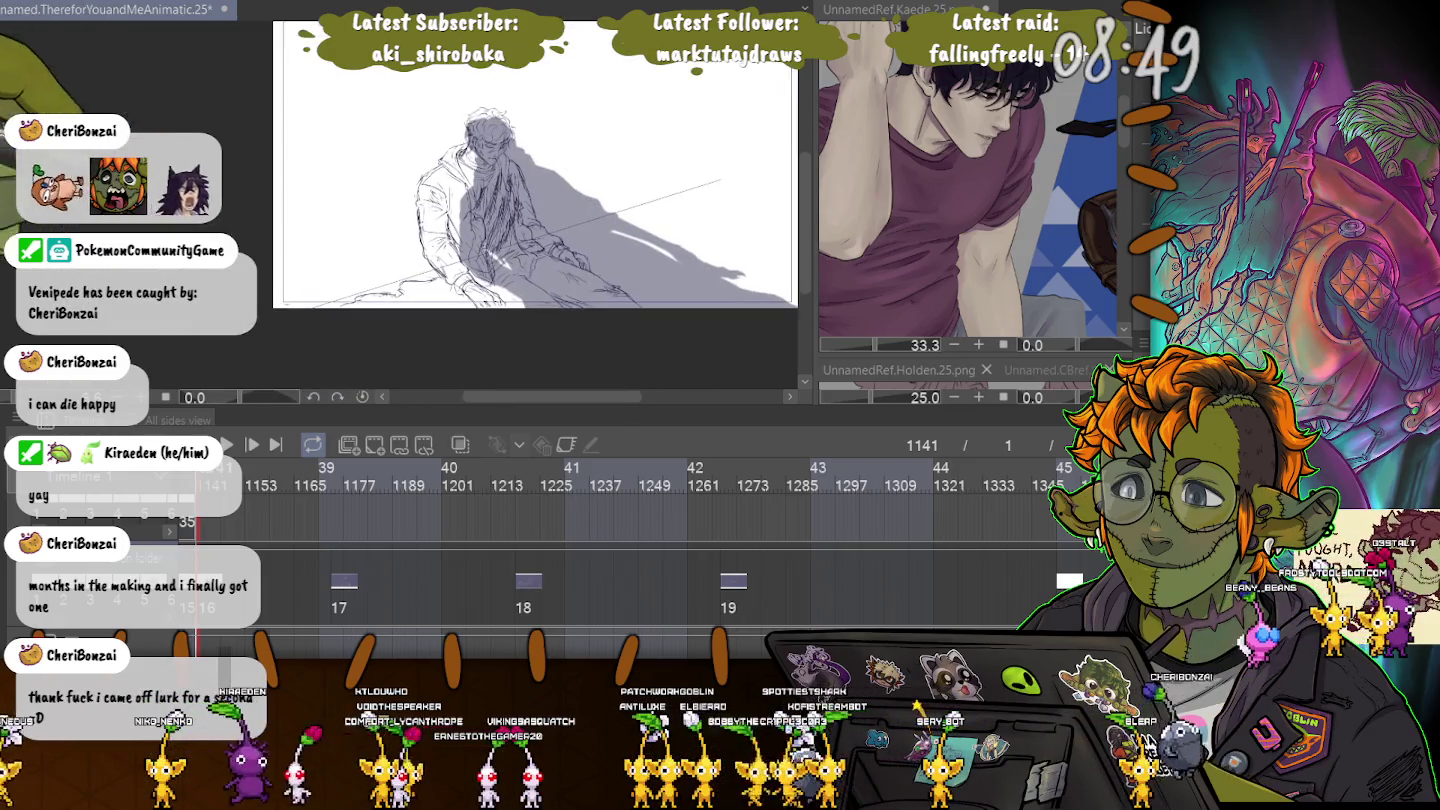
{"action": "left_click_drag", "start_coordinate": [540, 170], "coordinate": [487, 208]}
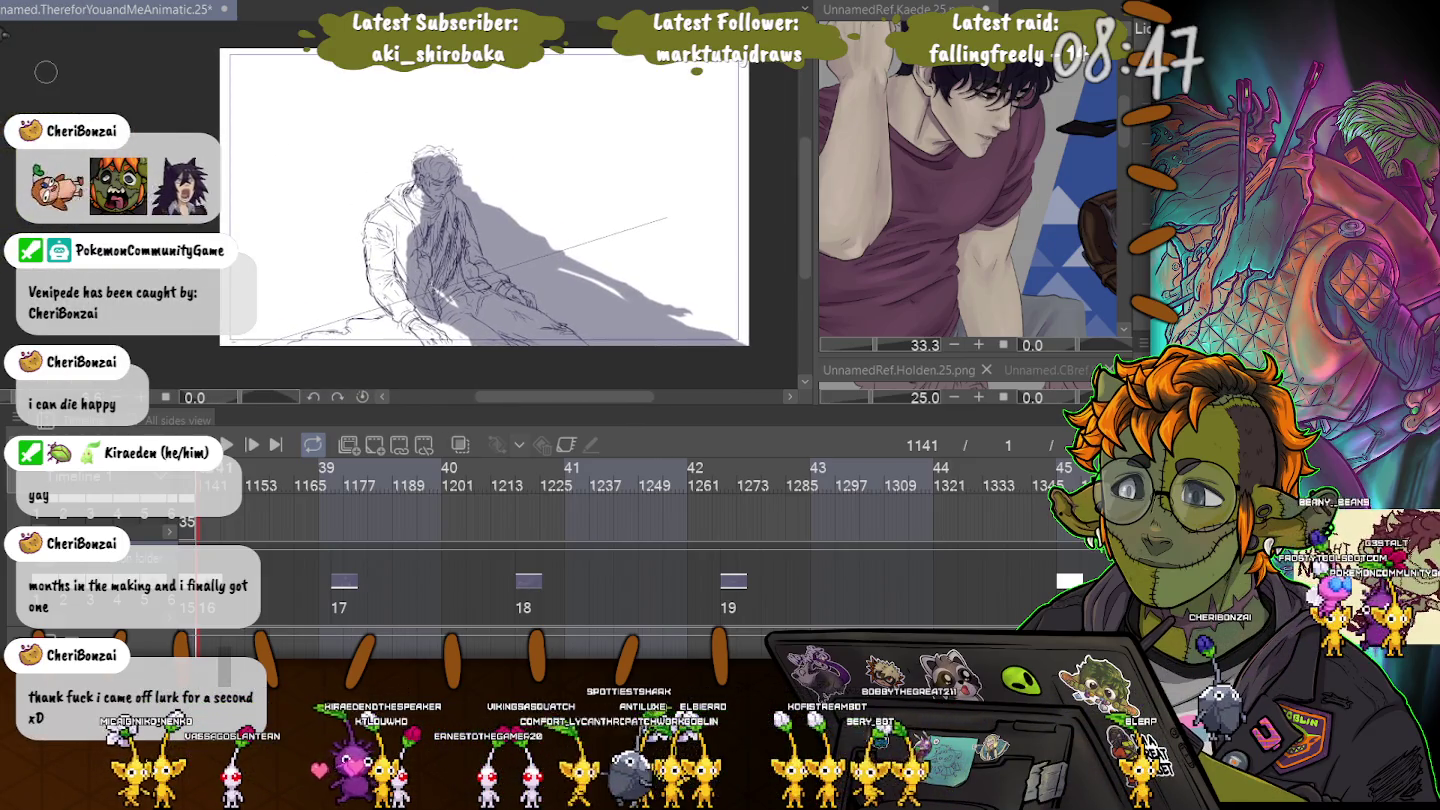
{"action": "scroll", "coordinate": [228, 221], "scroll_direction": "up", "scroll_amount": 1}
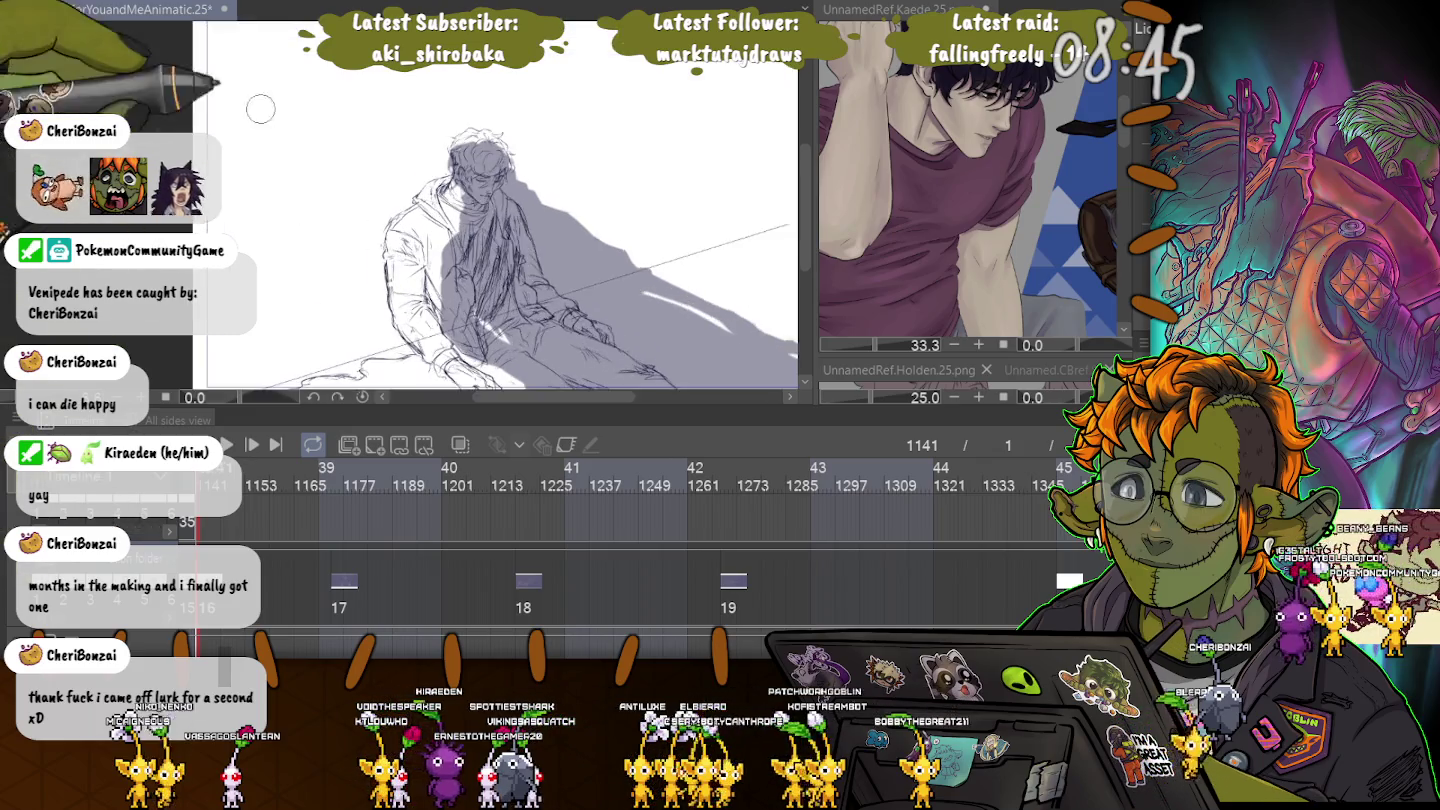
{"action": "scroll", "coordinate": [229, 222], "scroll_direction": "up", "scroll_amount": 1}
{"action": "scroll", "coordinate": [616, 201], "scroll_direction": "up", "scroll_amount": 3}
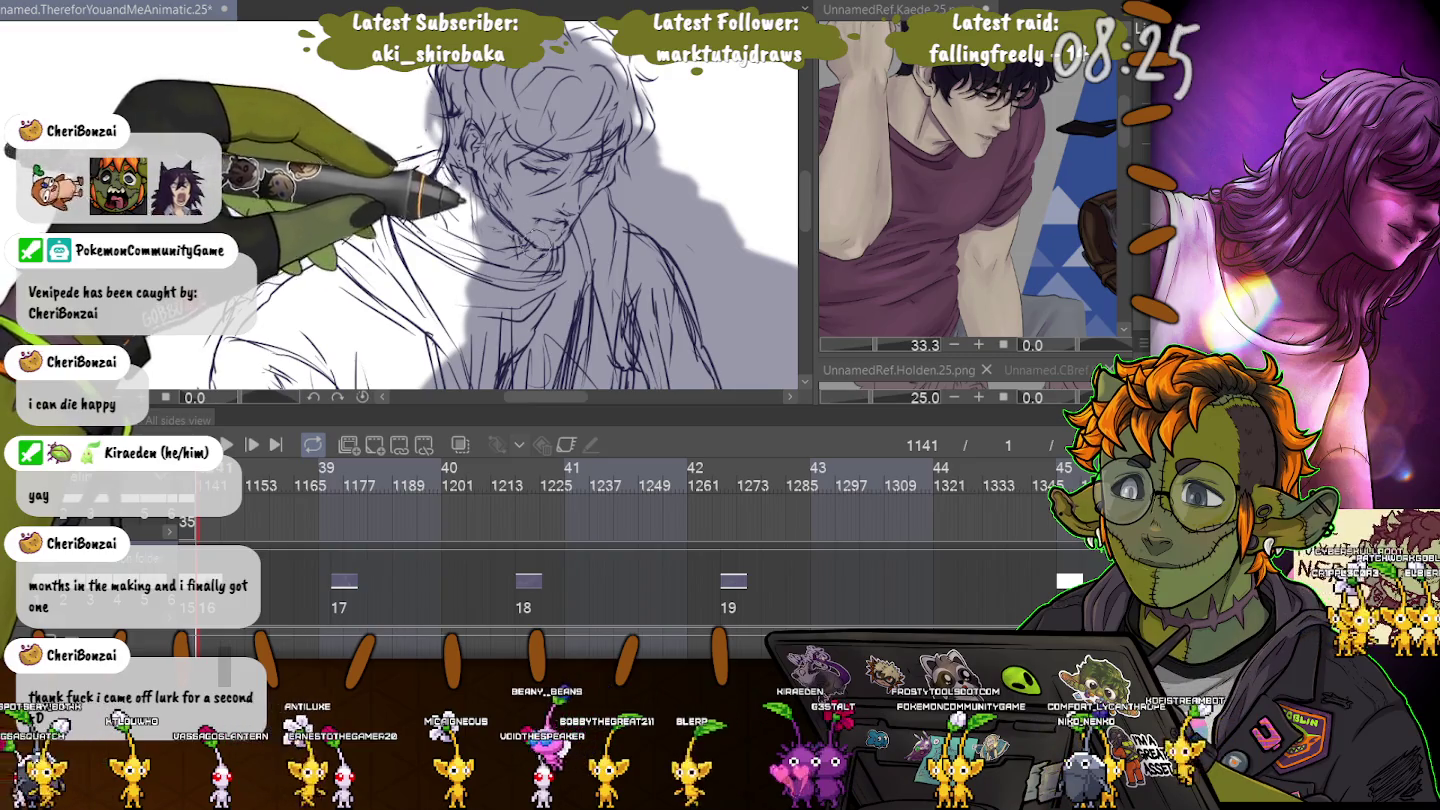
{"action": "scroll", "coordinate": [320, 140], "scroll_direction": "down", "scroll_amount": 3}
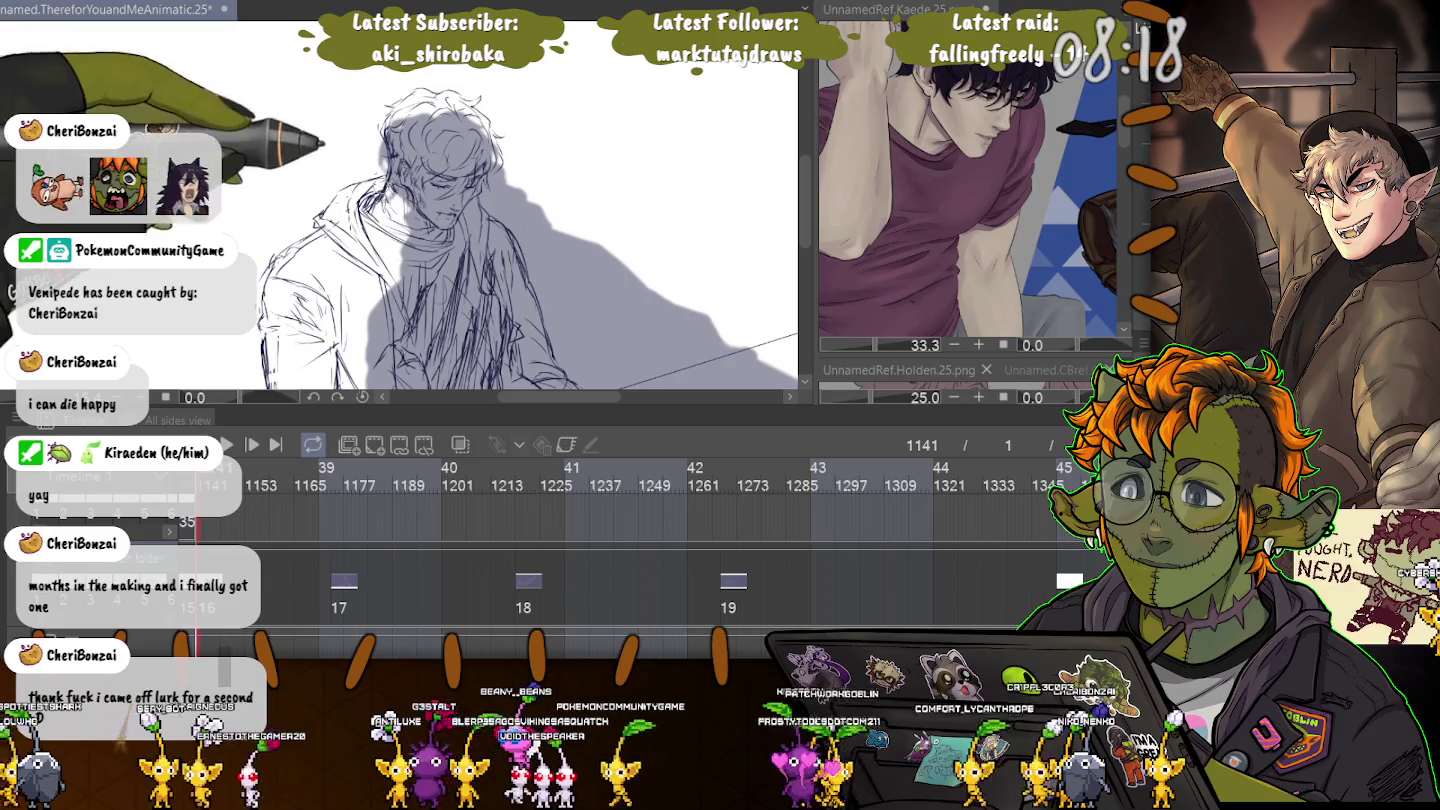
{"action": "key", "text": "ctrl+minus"}
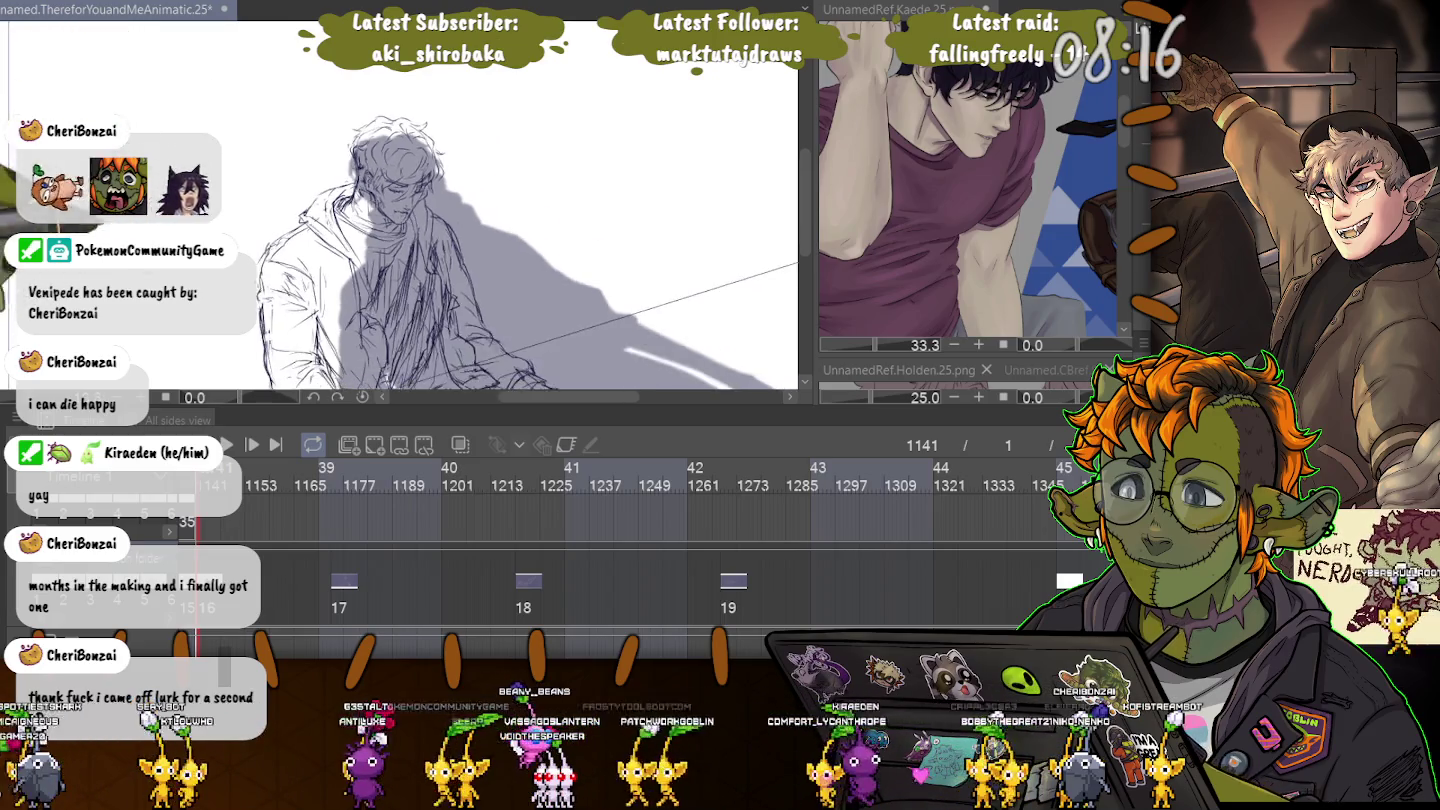
{"action": "left_click_drag", "start_coordinate": [131, 341], "coordinate": [252, 256]}
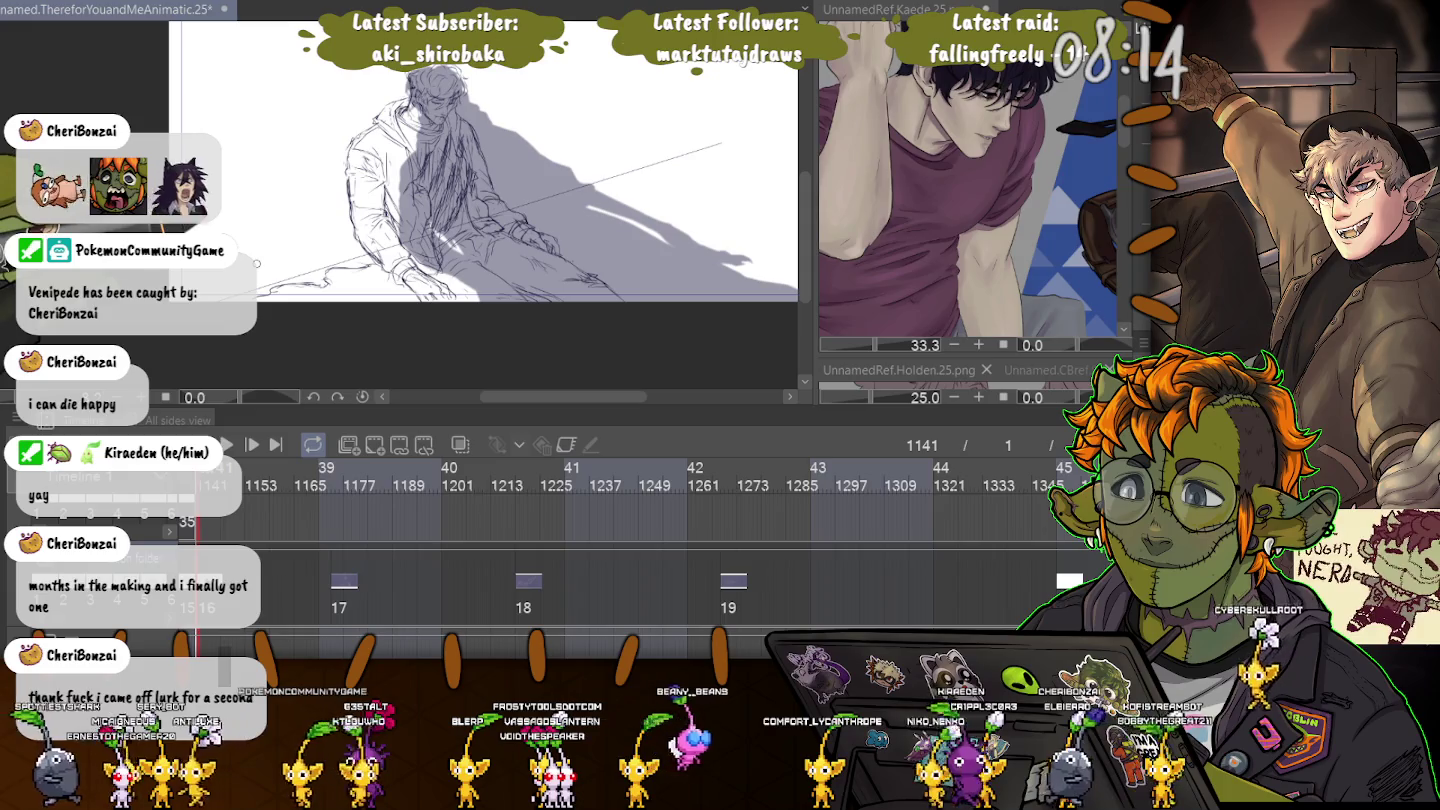
{"action": "left_click_drag", "start_coordinate": [480, 201], "coordinate": [460, 284]}
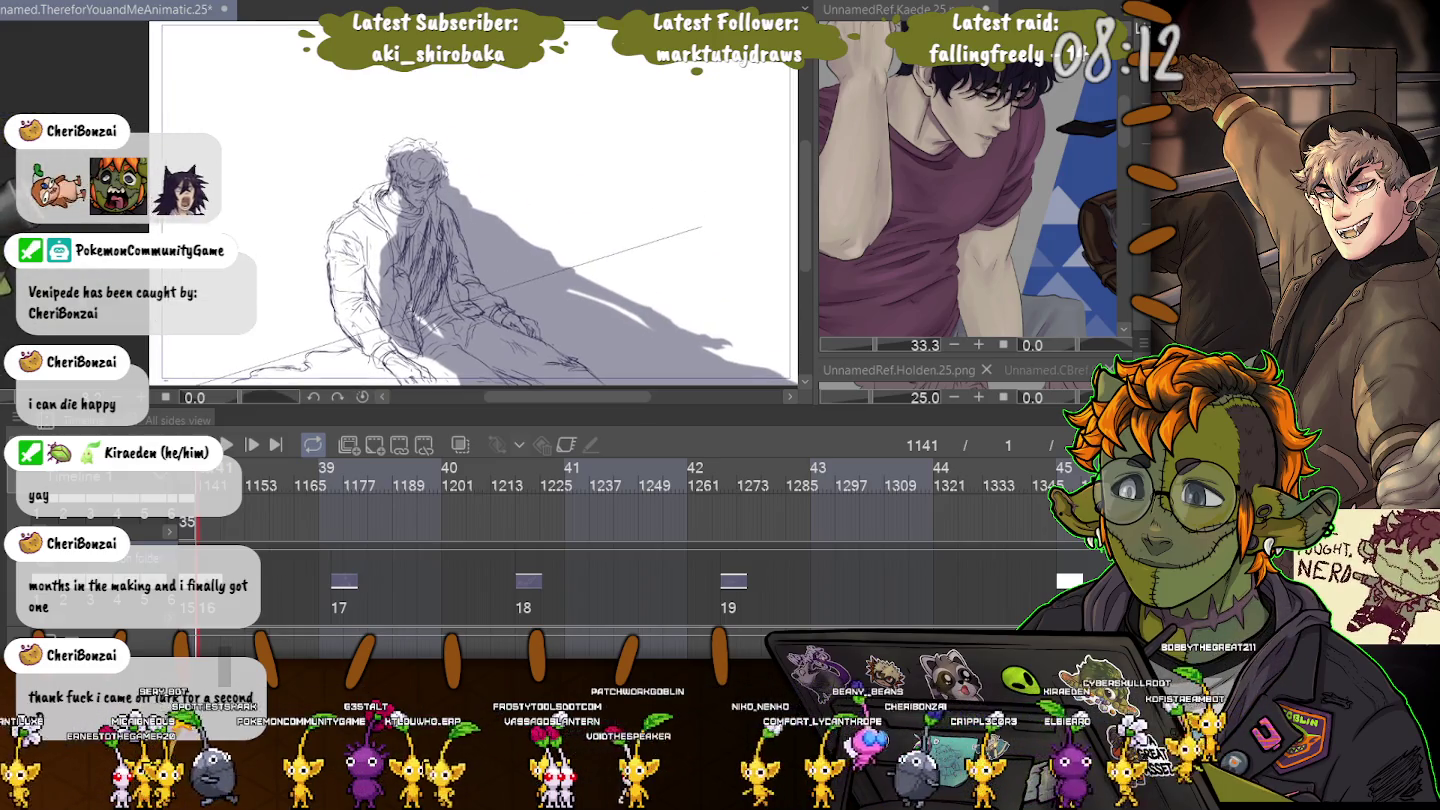
{"action": "key", "text": "ctrl+plus"}
{"action": "key", "text": "ctrl+plus"}
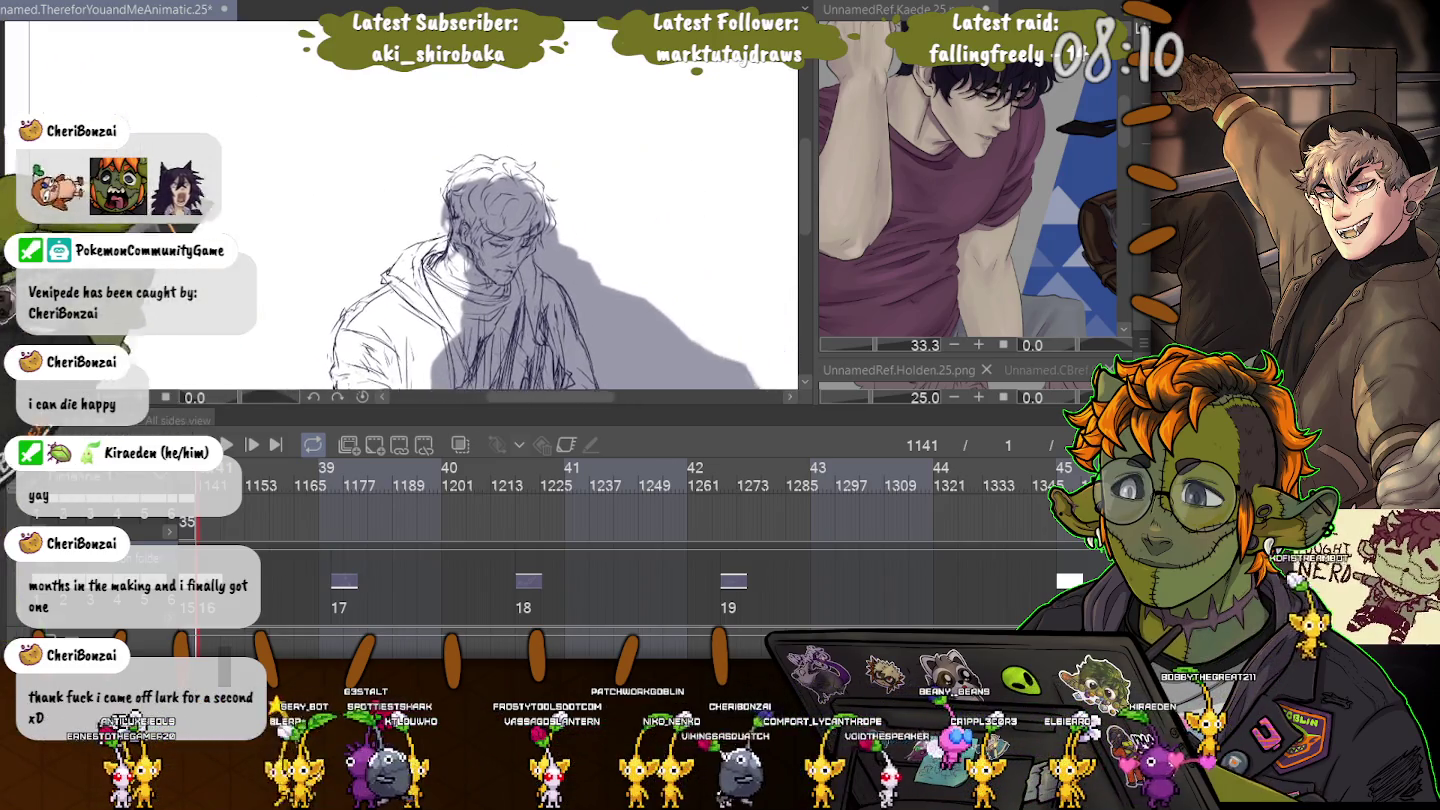
{"action": "key", "text": "ctrl+plus"}
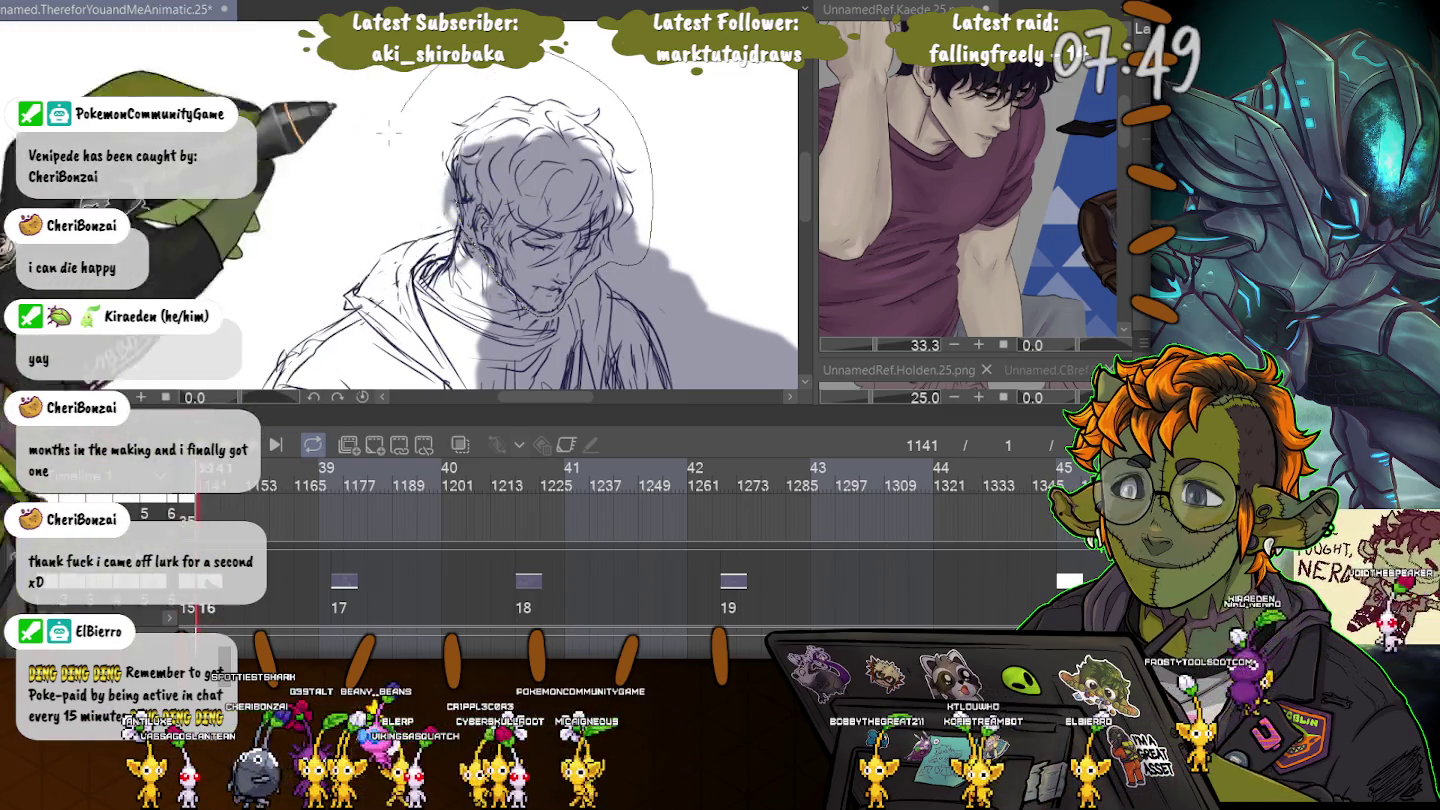
Lasso the head, move it slightly right and down, commit, and deselect.
{"action": "left_click_drag", "start_coordinate": [410, 90], "coordinate": [385, 160]}
{"action": "key", "text": "ctrl+t"}
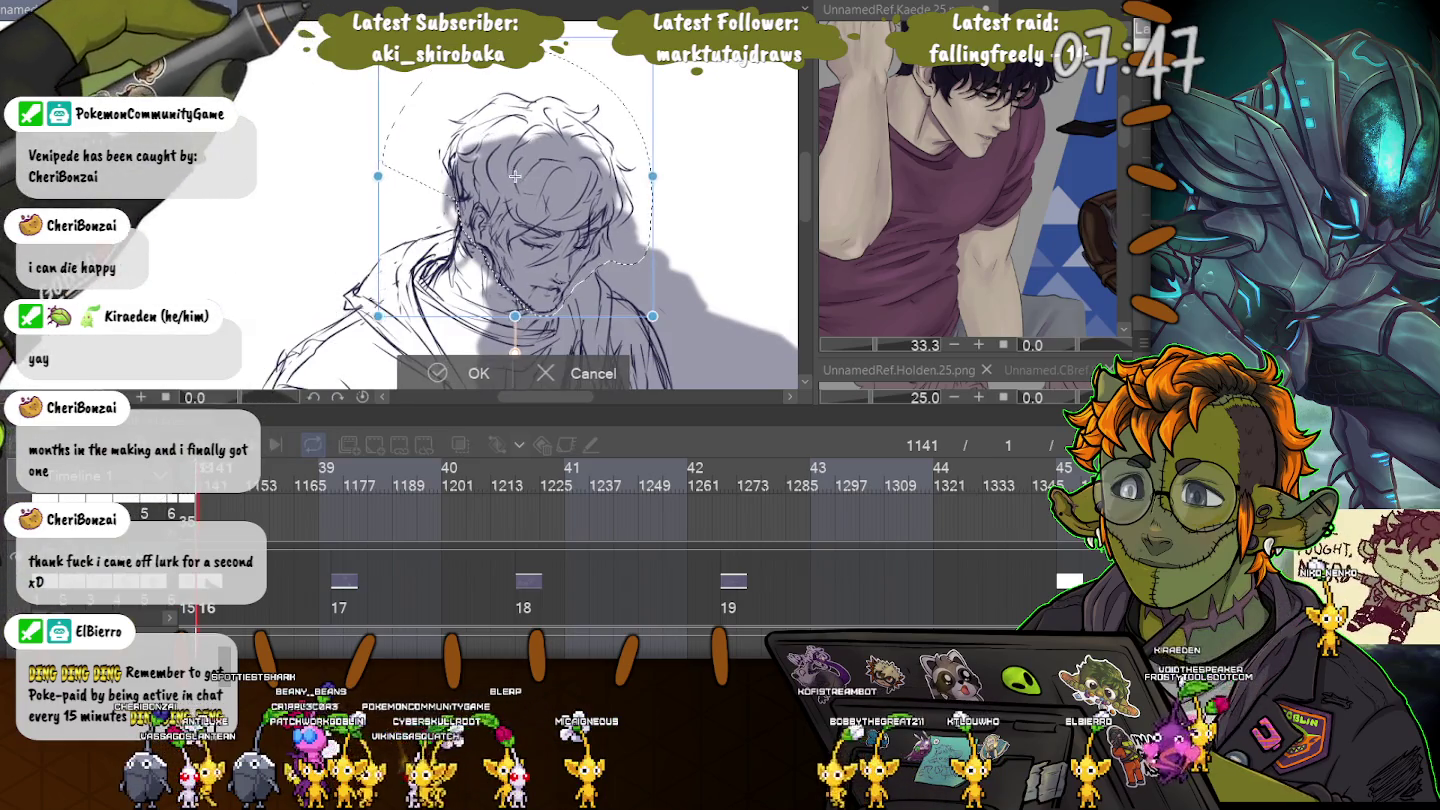
{"action": "mouse_move", "coordinate": [511, 172]}
{"action": "left_mouse_down"}
{"action": "mouse_move", "coordinate": [520, 181]}
{"action": "mouse_move", "coordinate": [552, 67]}
{"action": "left_mouse_up"}
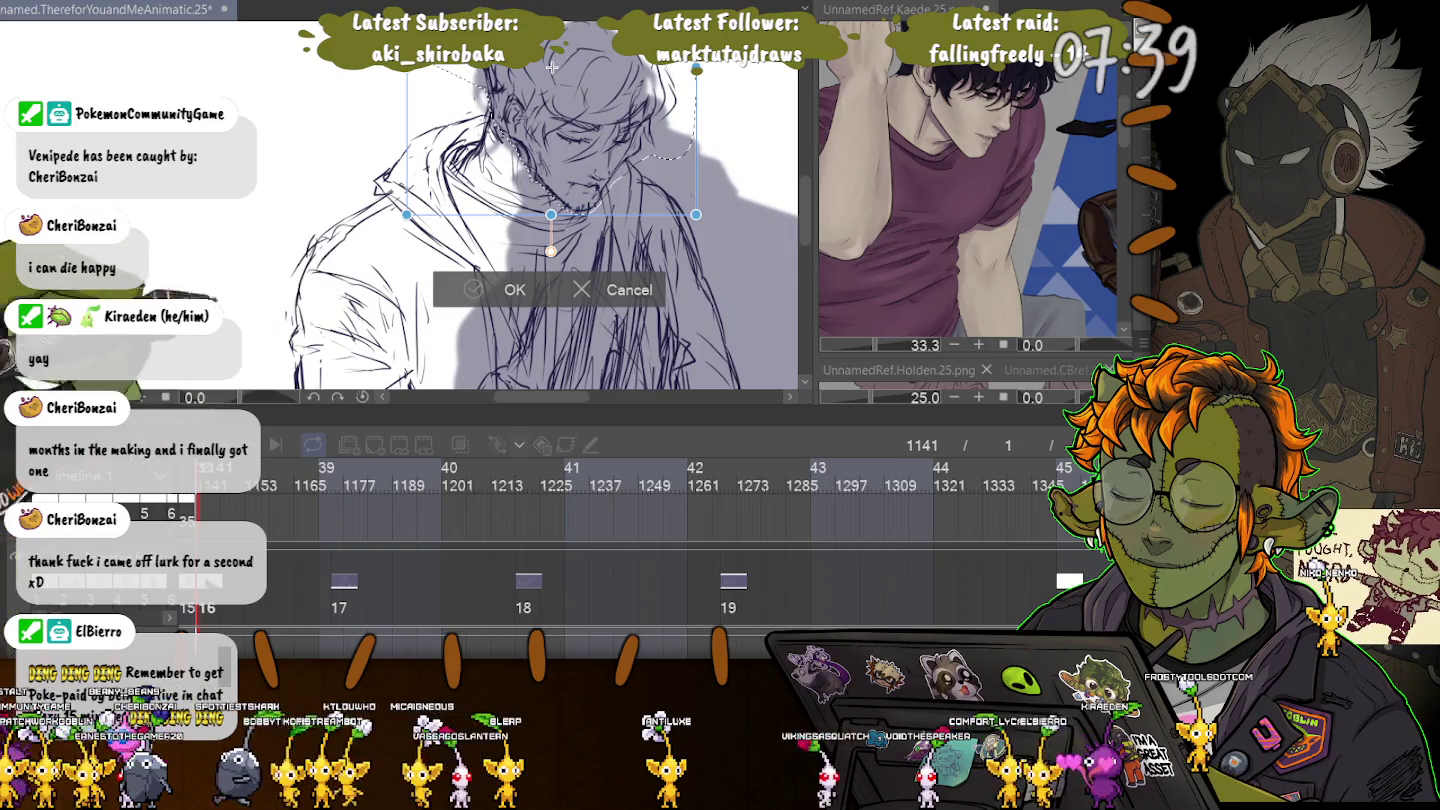
{"action": "key", "text": "Return"}
{"action": "key", "text": "ctrl+d"}
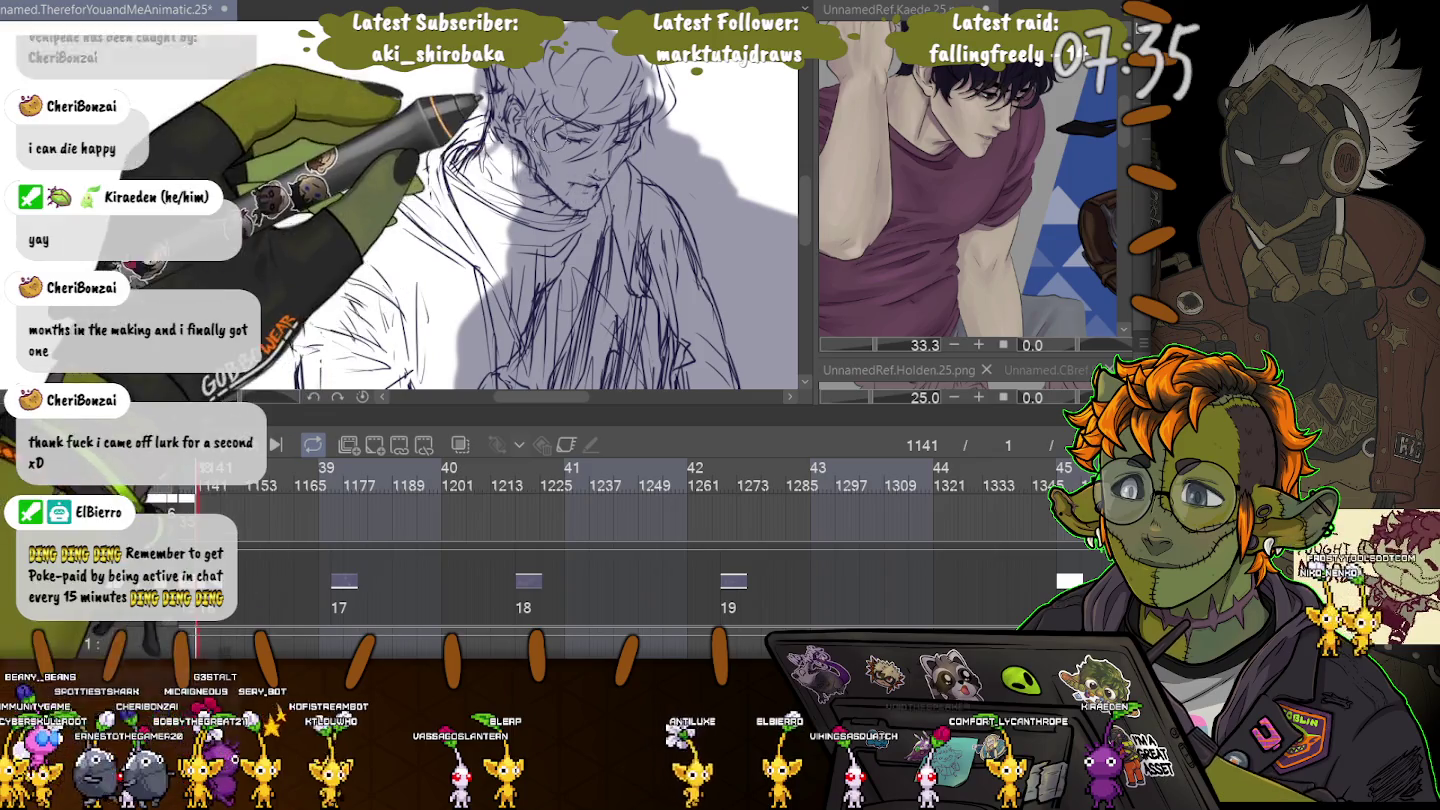
{"action": "key", "text": "ctrl+minus"}
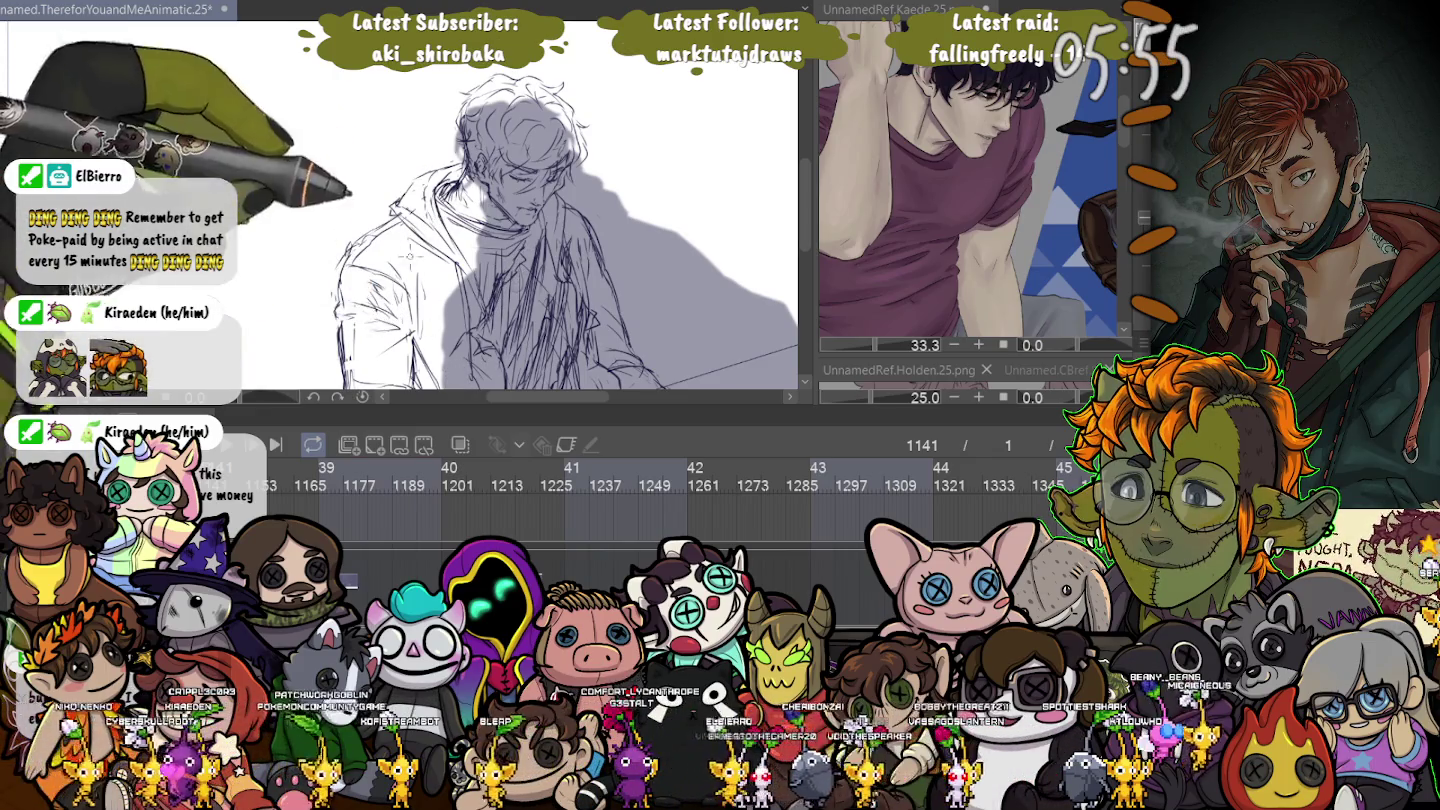
{"action": "scroll", "coordinate": [146, 92], "scroll_direction": "down", "scroll_amount": 5}
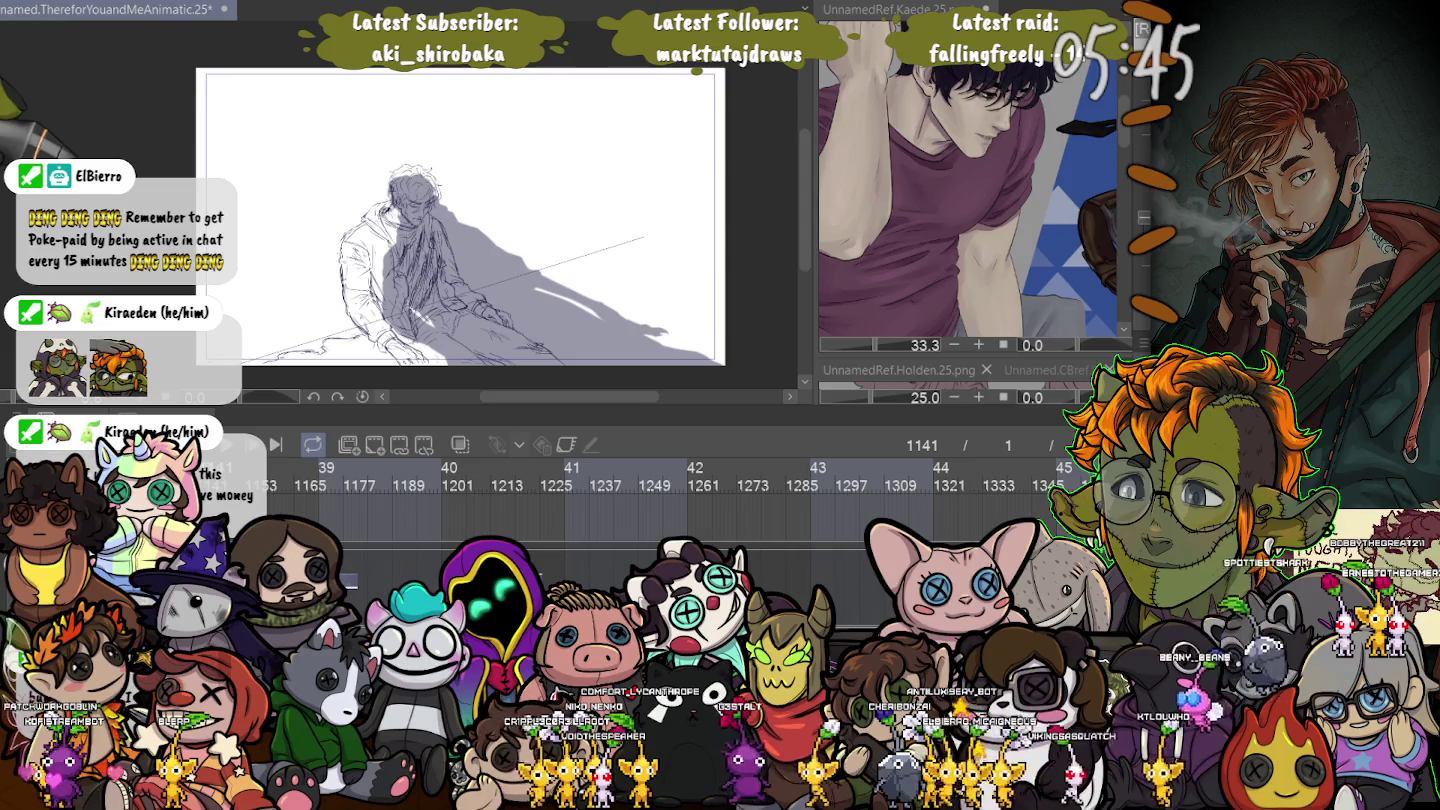
{"action": "scroll", "coordinate": [395, 360], "scroll_direction": "up", "scroll_amount": 2}
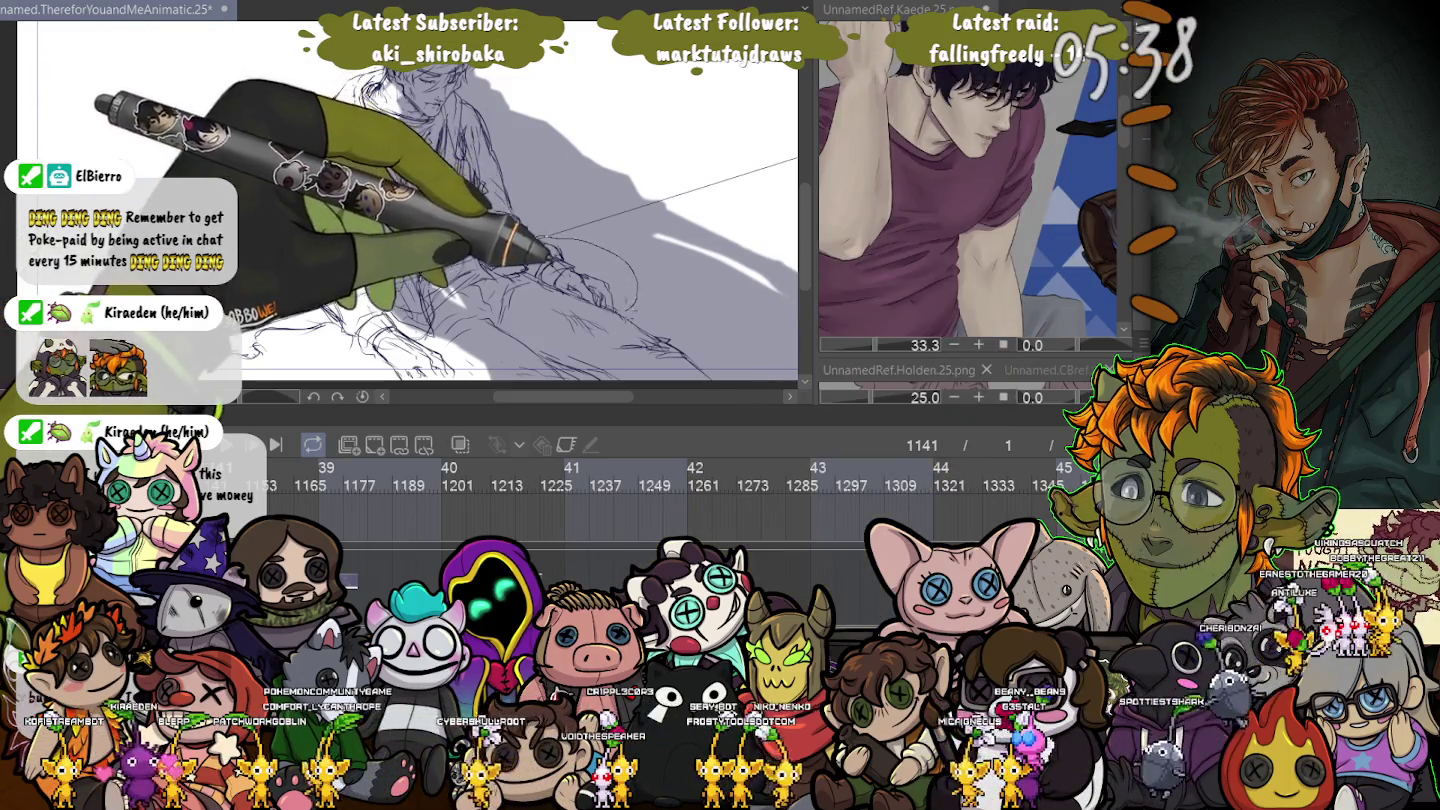
Lasso the hand, nudge it slightly right and down, commit, and deselect.
{"action": "mouse_move", "coordinate": [544, 246]}
{"action": "left_mouse_down"}
{"action": "mouse_move", "coordinate": [625, 301]}
{"action": "mouse_move", "coordinate": [545, 245]}
{"action": "left_mouse_up"}
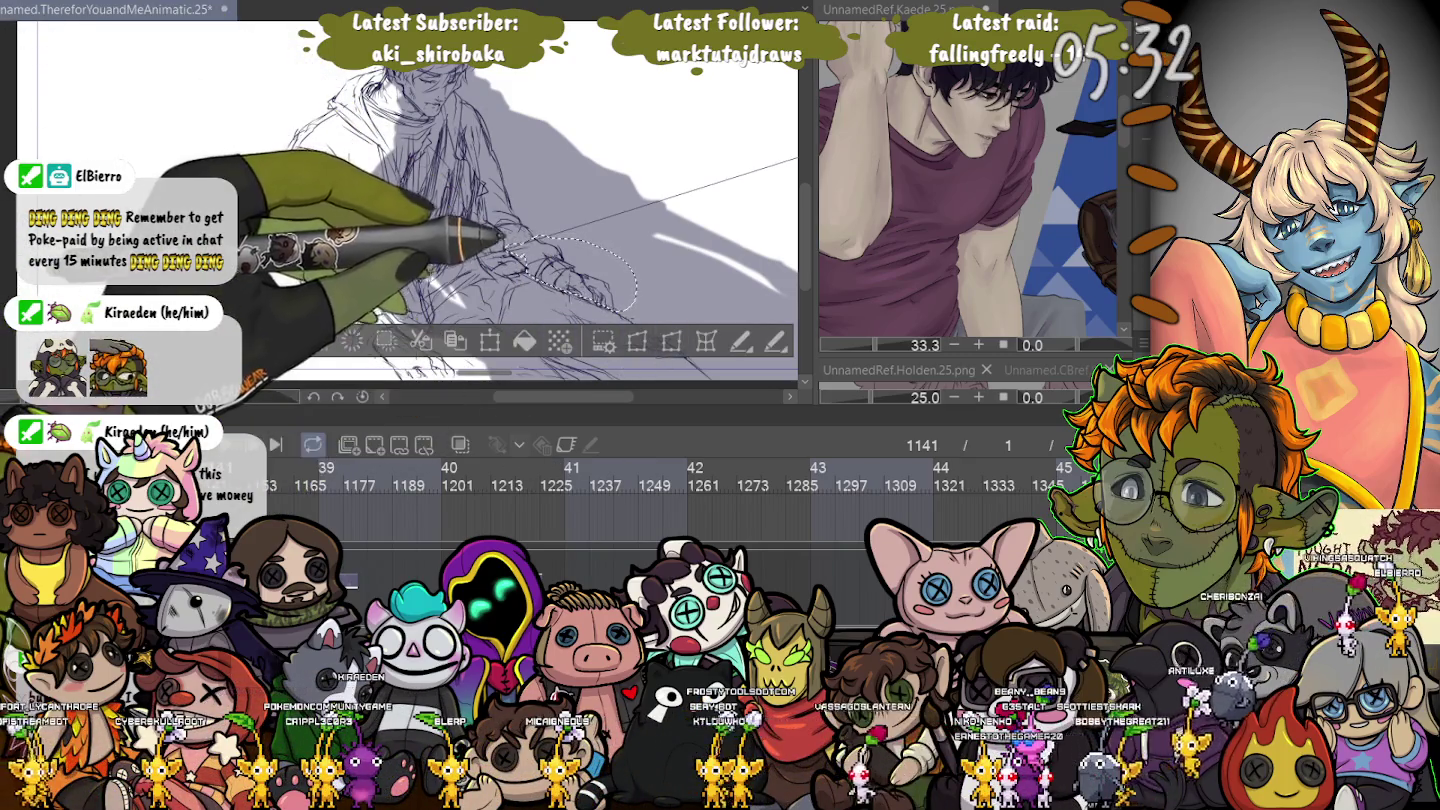
{"action": "key", "text": "ctrl+t"}
{"action": "left_click_drag", "start_coordinate": [572, 272], "coordinate": [579, 283]}
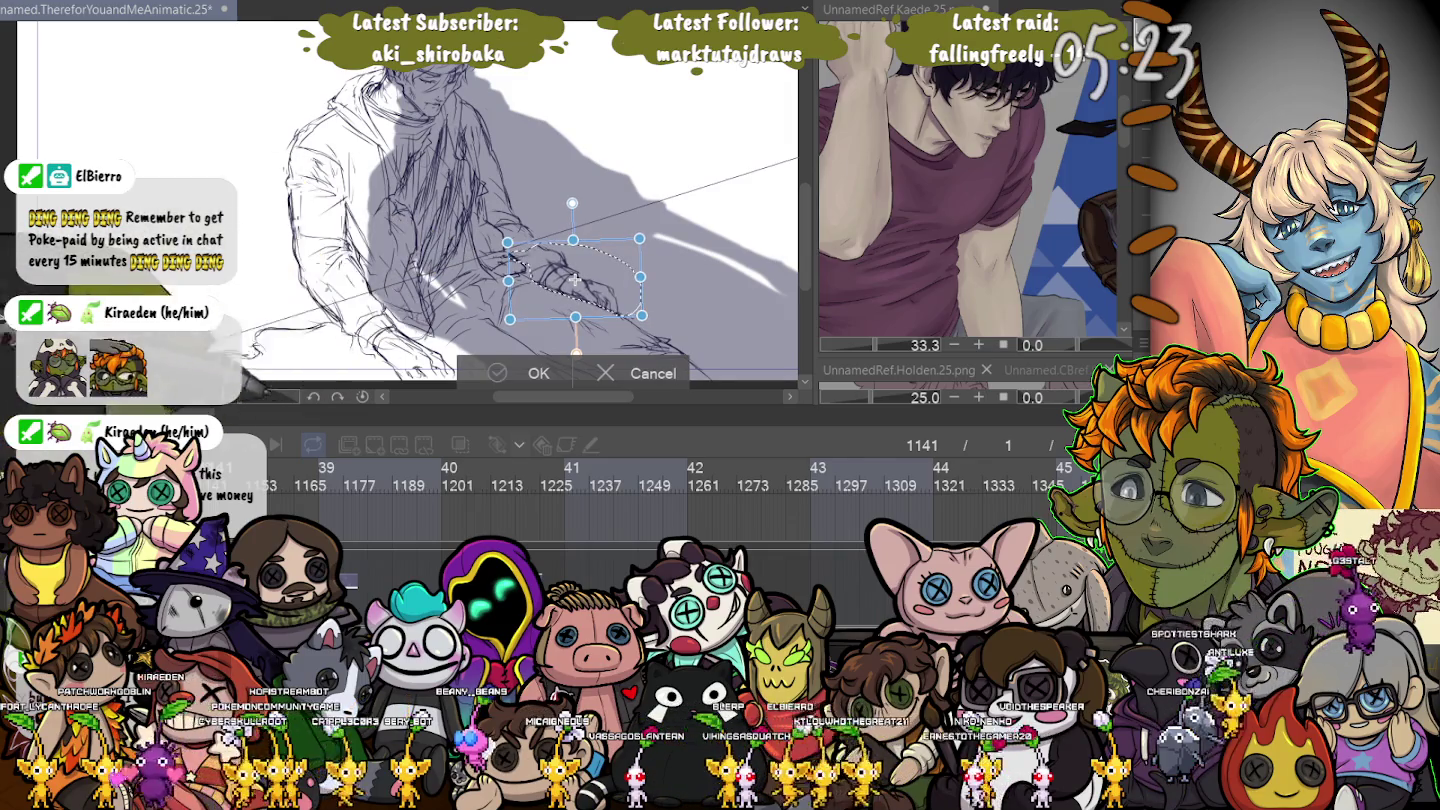
{"action": "key", "text": "Return"}
{"action": "key", "text": "ctrl+d"}
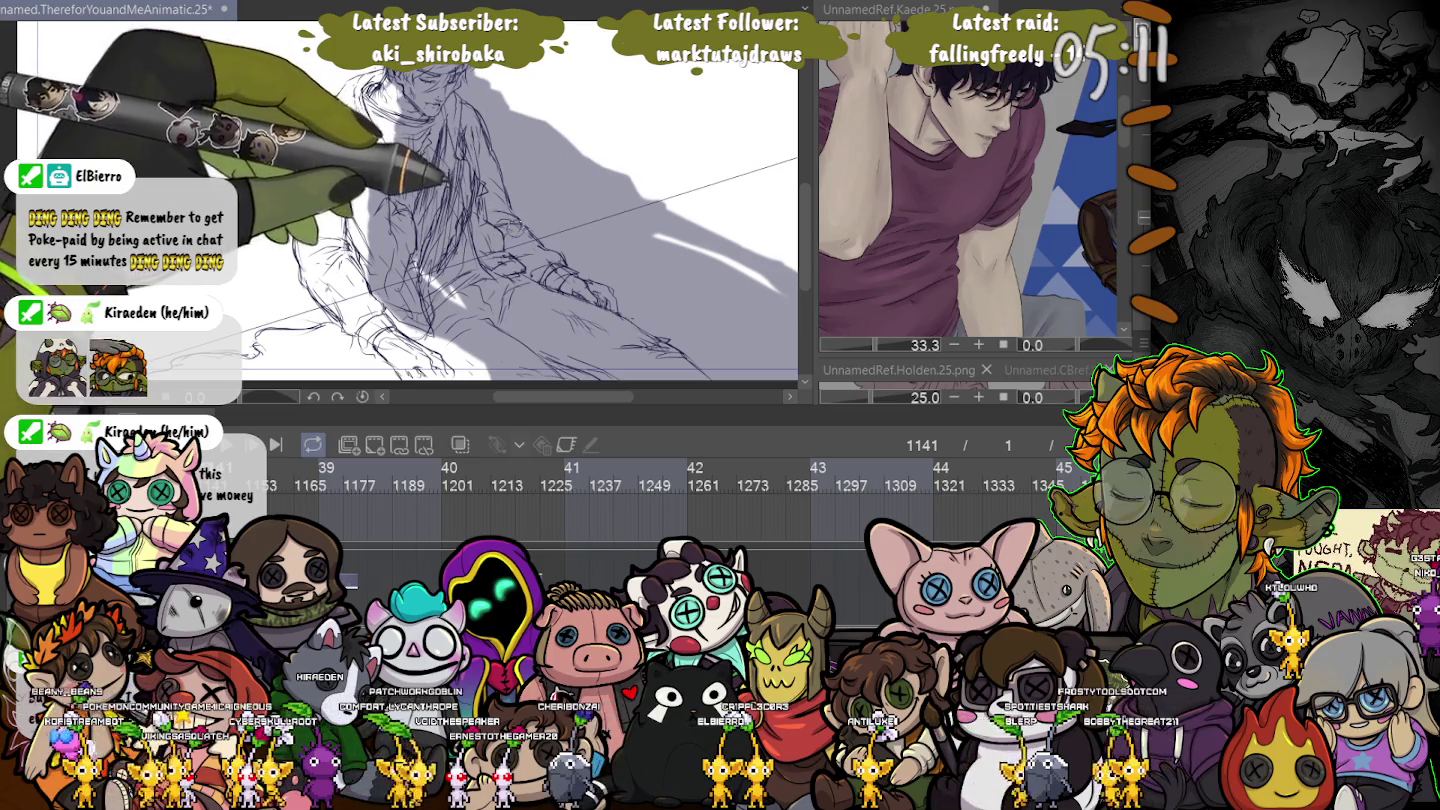
{"action": "key", "text": "ctrl+minus"}
{"action": "key", "text": "ctrl+minus"}
{"action": "left_click_drag", "start_coordinate": [401, 220], "coordinate": [512, 198]}
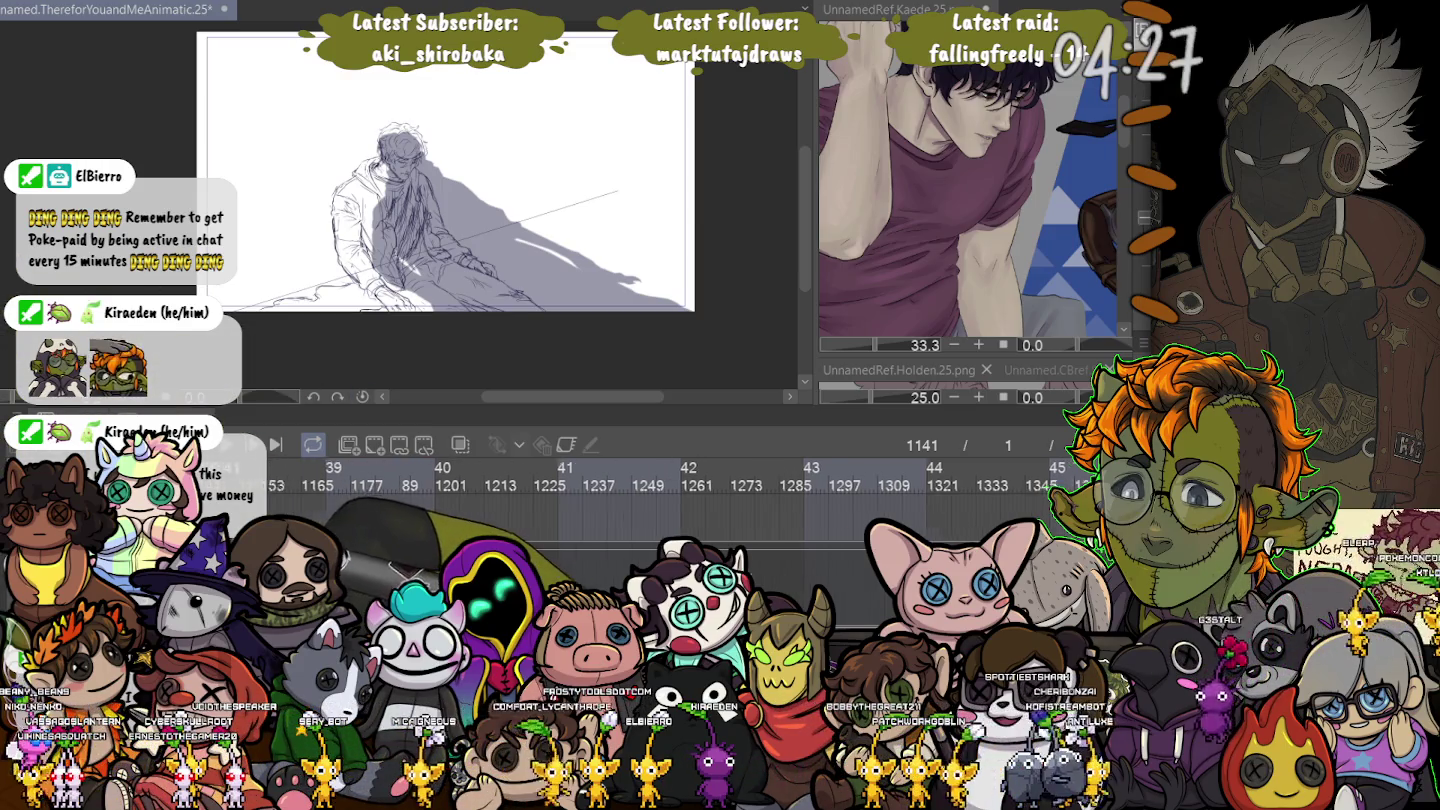
Jump to animation frame 1174 in the timeline to show its rough sketch.
{"action": "scroll", "coordinate": [561, 500], "scroll_direction": "up", "scroll_amount": 3}
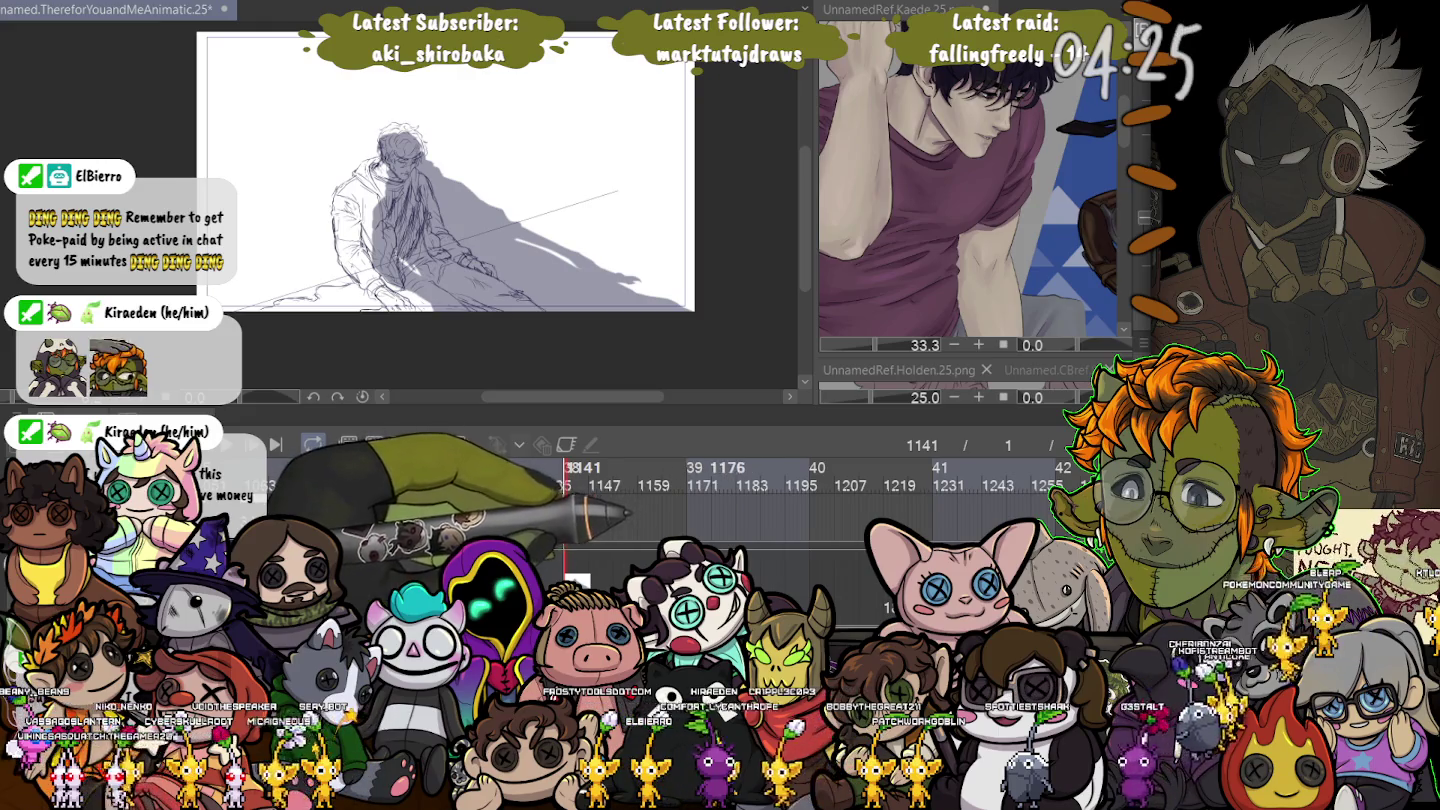
{"action": "left_click", "coordinate": [699, 470]}
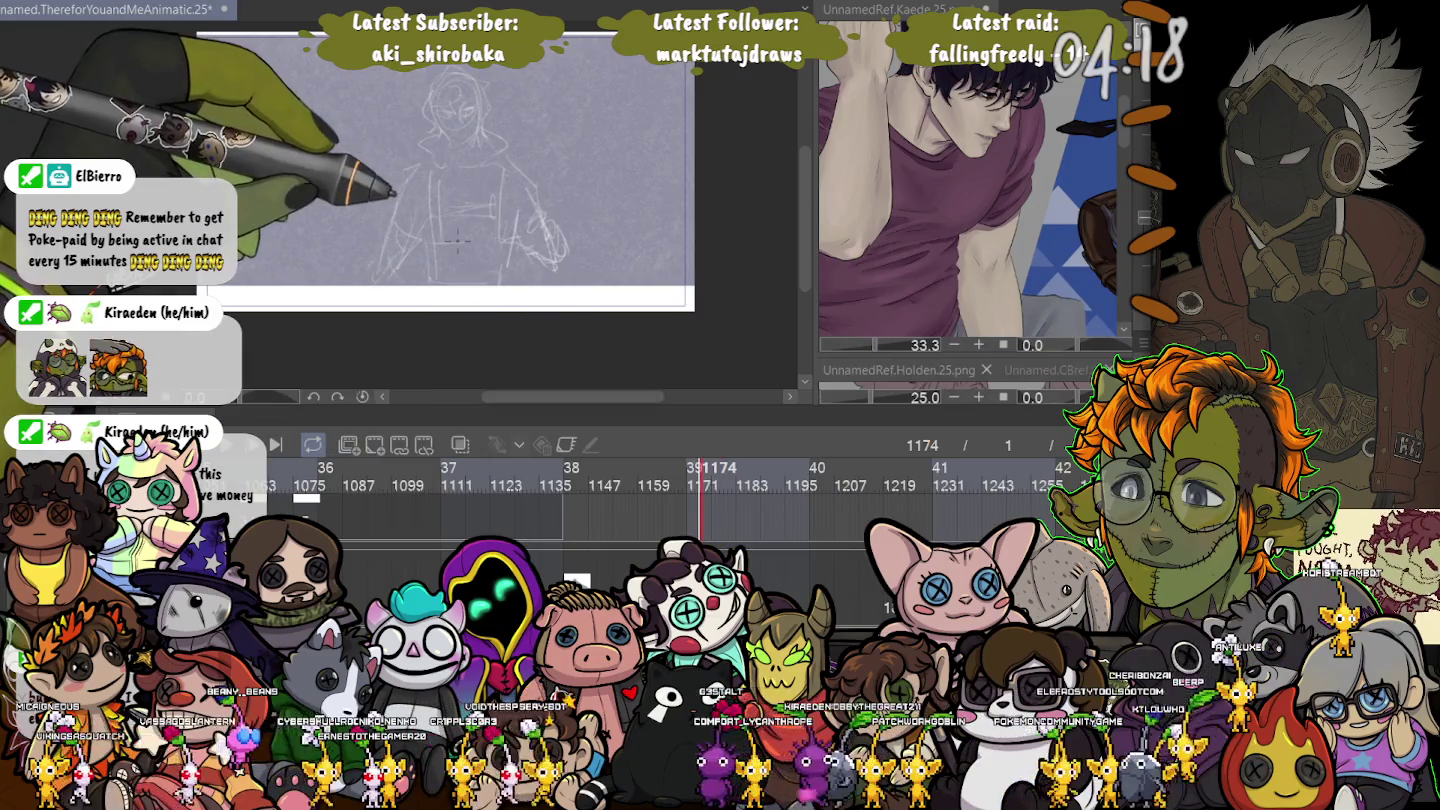
{"action": "scroll", "coordinate": [457, 237], "scroll_direction": "up", "scroll_amount": 3}
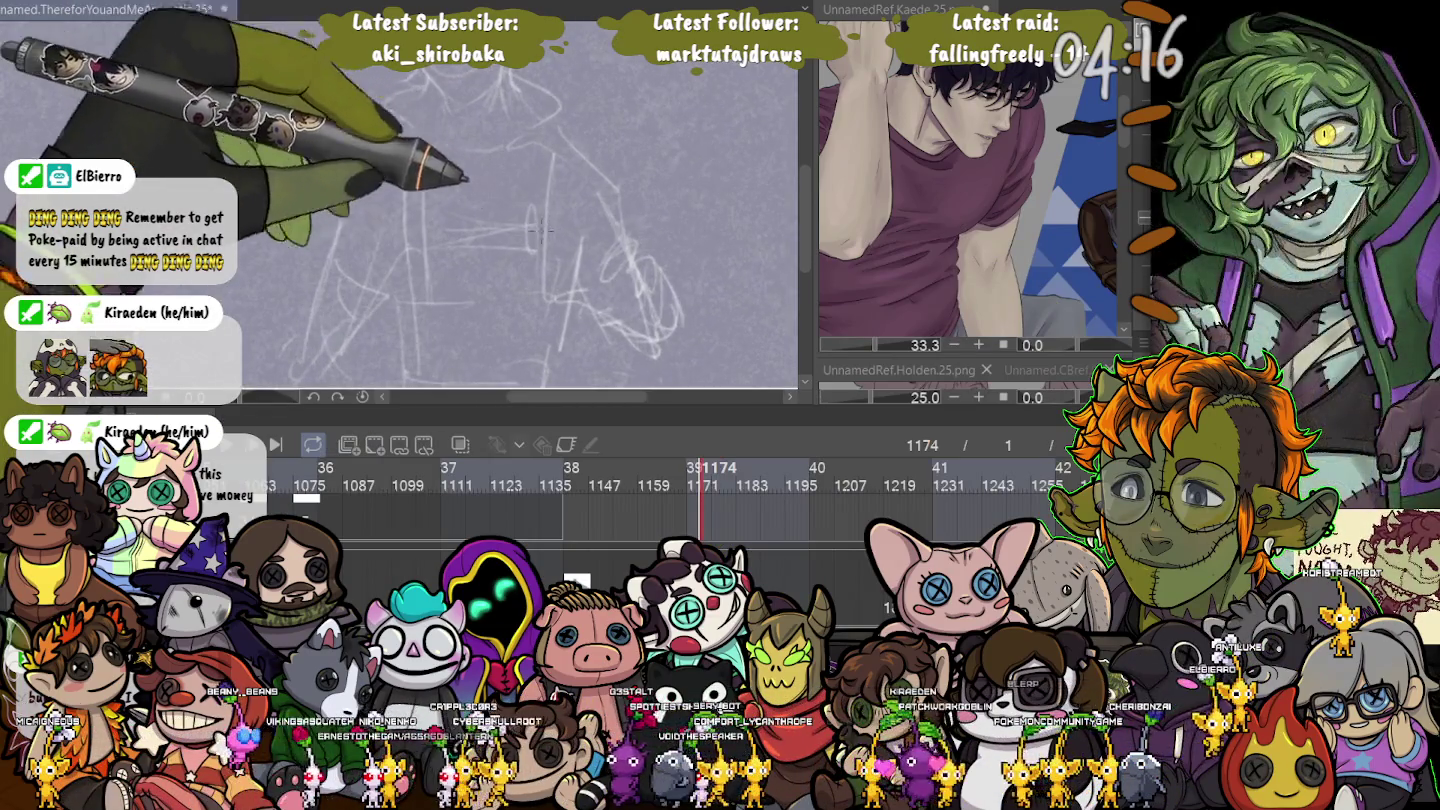